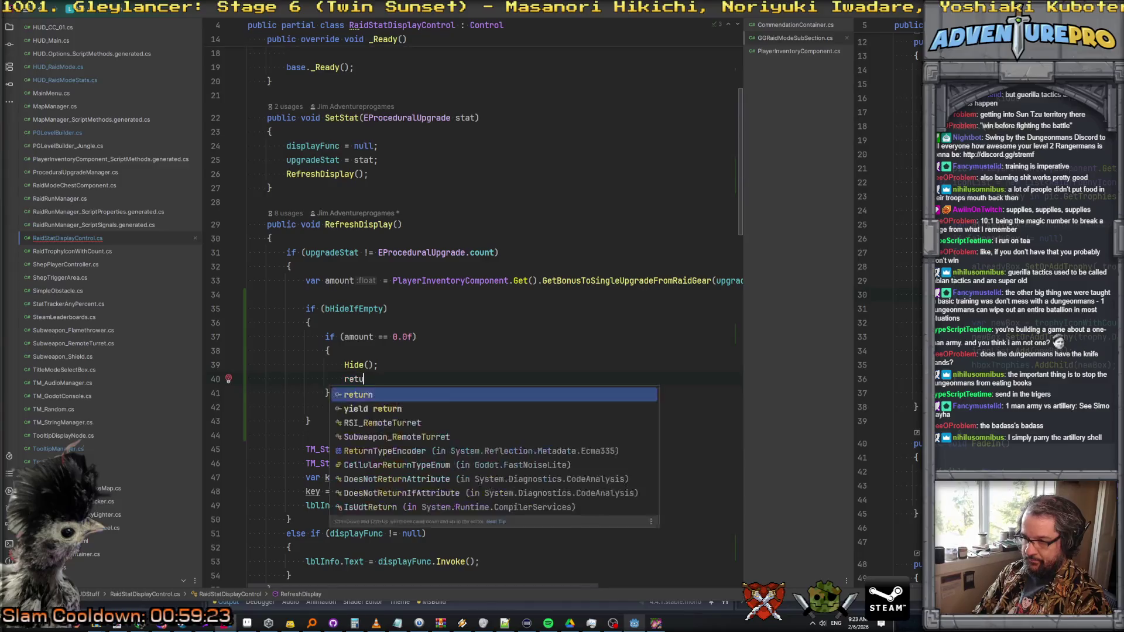
- Finish the Hide(); return; early exit in the amount == 0.0f check and remove stray blank lines around Show()
type("sh")
key("Return")
key("Return")
key("Delete")
key("Up")
key("Up")
key("Delete")
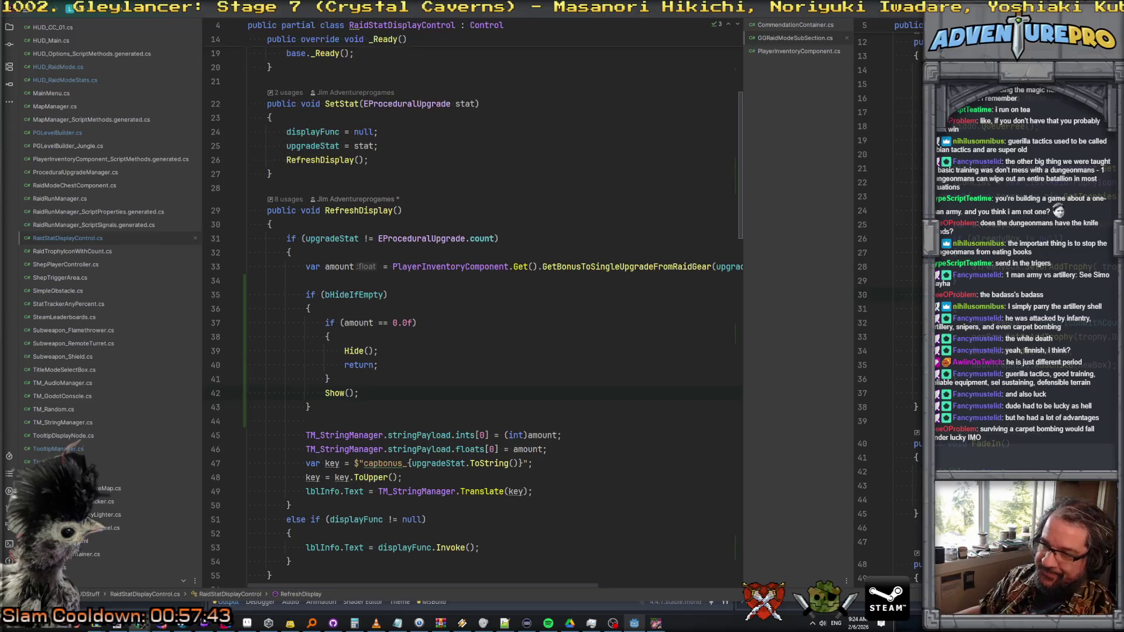
- Check the lines after the if block, then launch the debug build with F5
left_click(517, 421)
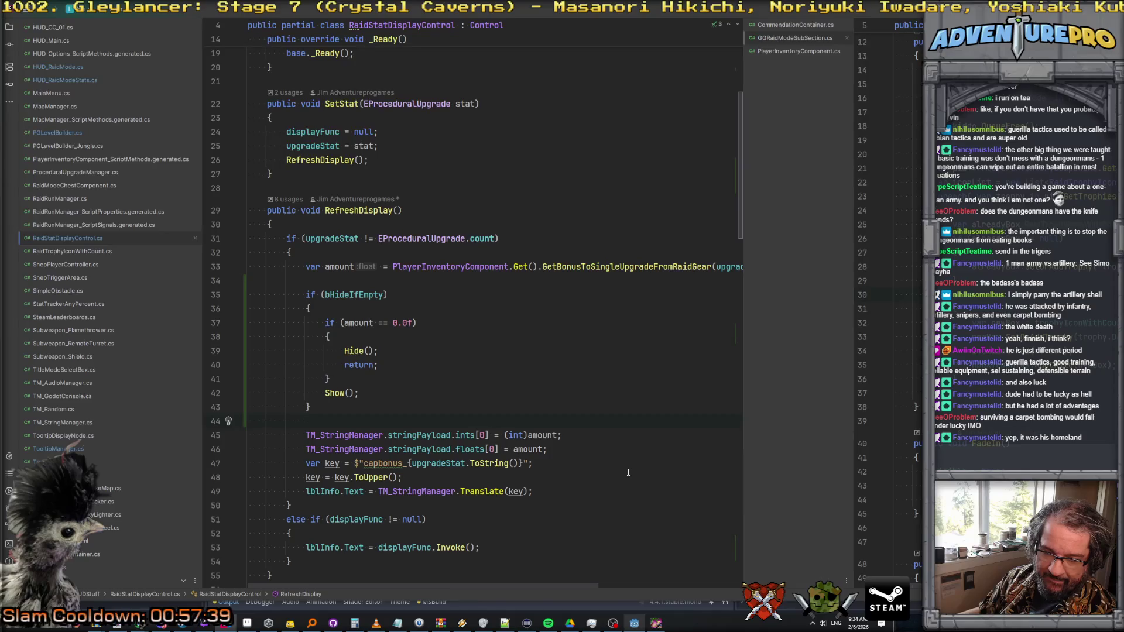
left_click(620, 463)
left_click(575, 395)
scroll(531, 374, "down", 2)
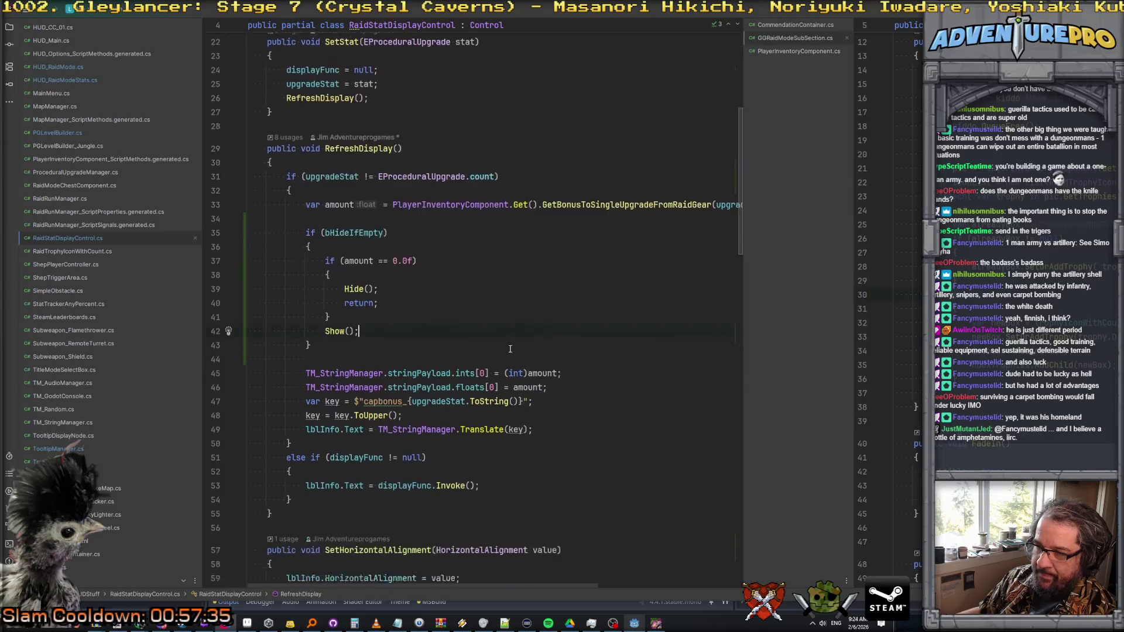
key("Up")
key("F5")
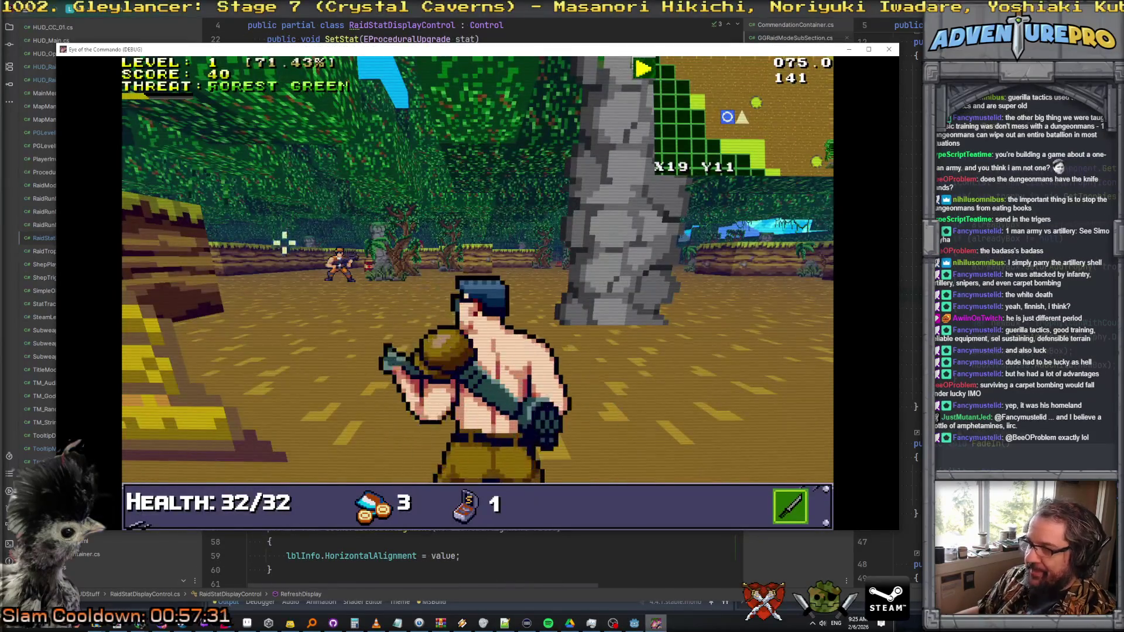
- Shoot the nearby enemy, move and switch weapons, then close the game window
left_click(328, 261)
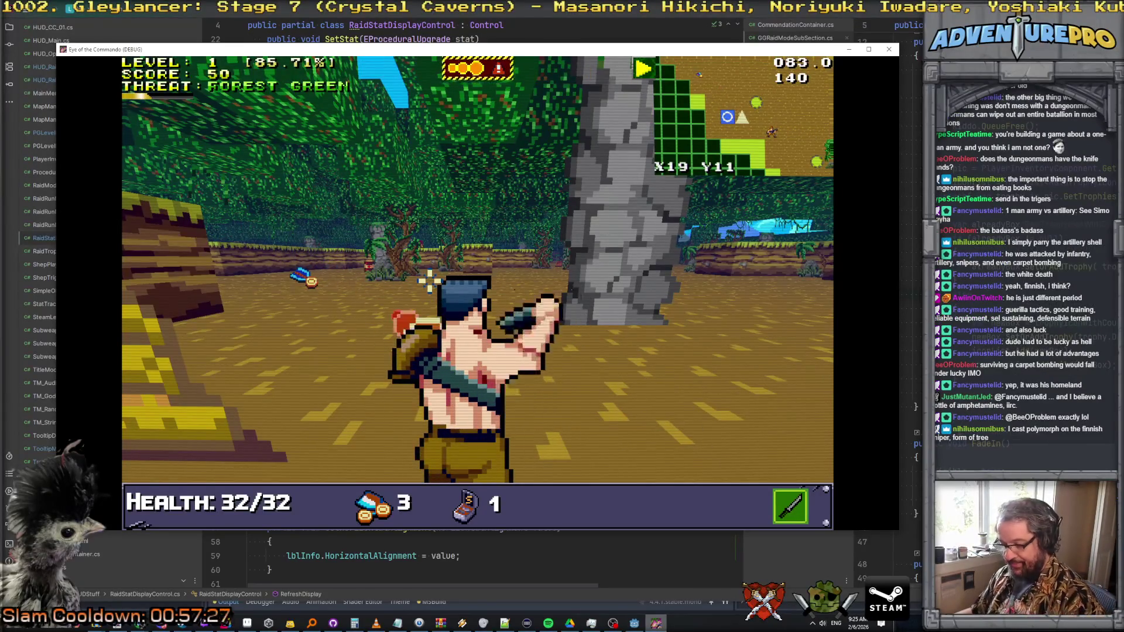
key("a")
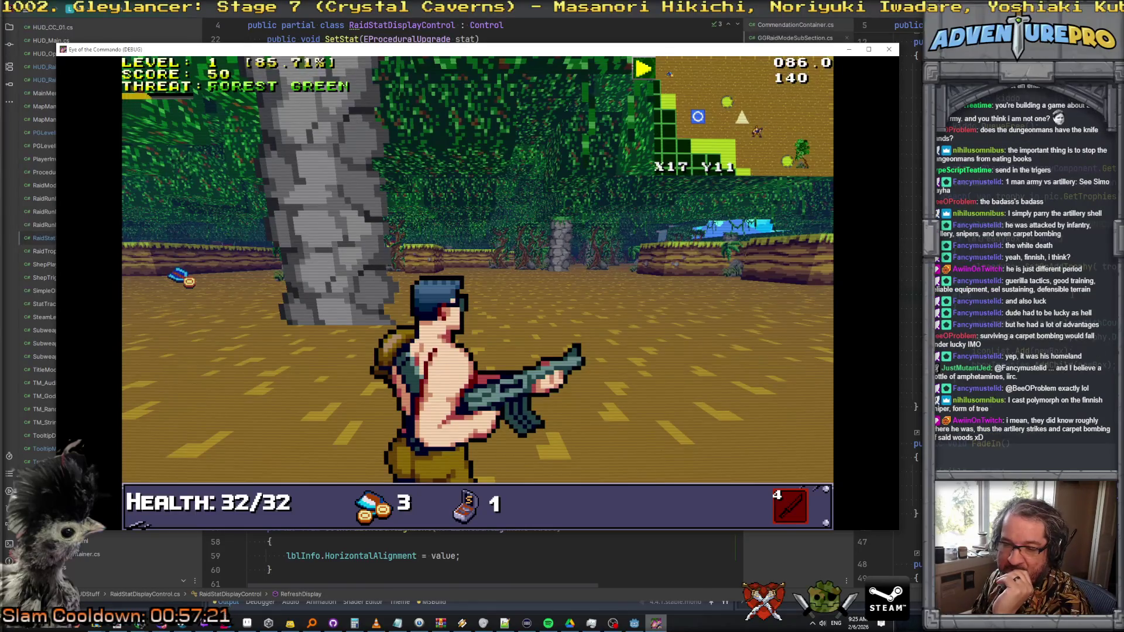
key("alt+F4")
- Search all files for free_meal and pick up the chance_free_meal_sammo identifier from ShepPlayerController.cs
left_click(614, 267)
key("ctrl+shift+f")
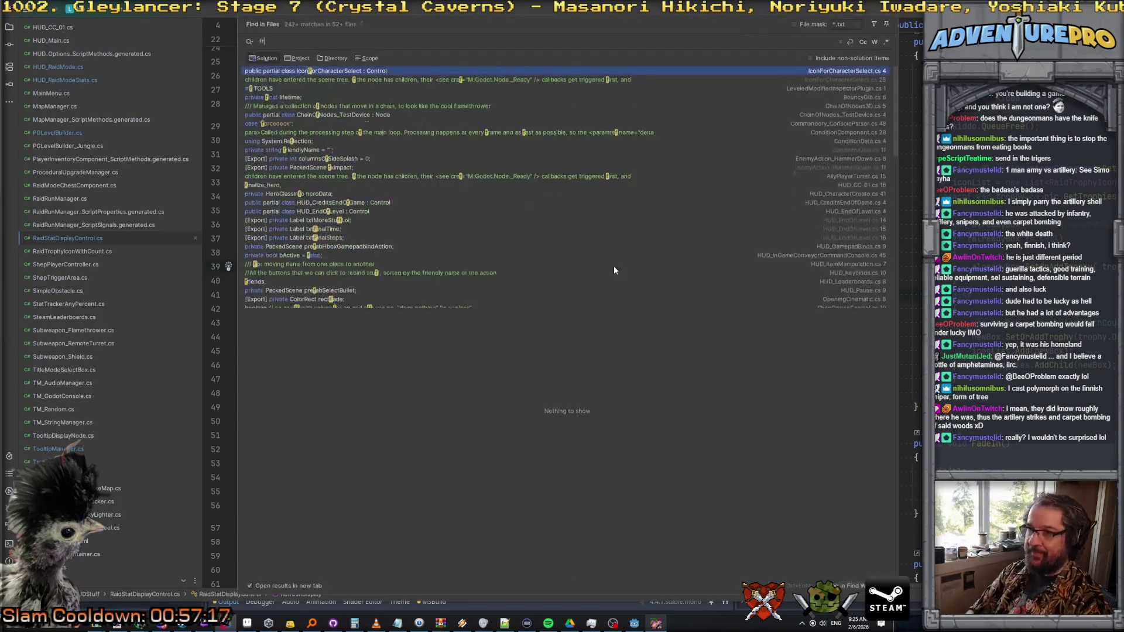
type("free_meal")
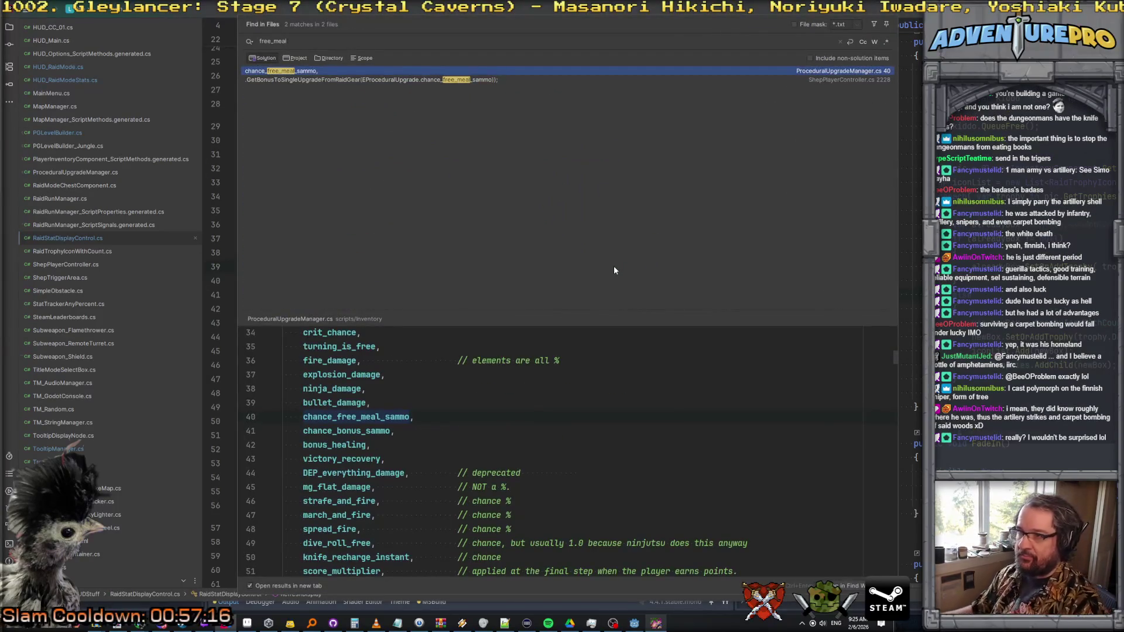
left_click(335, 80)
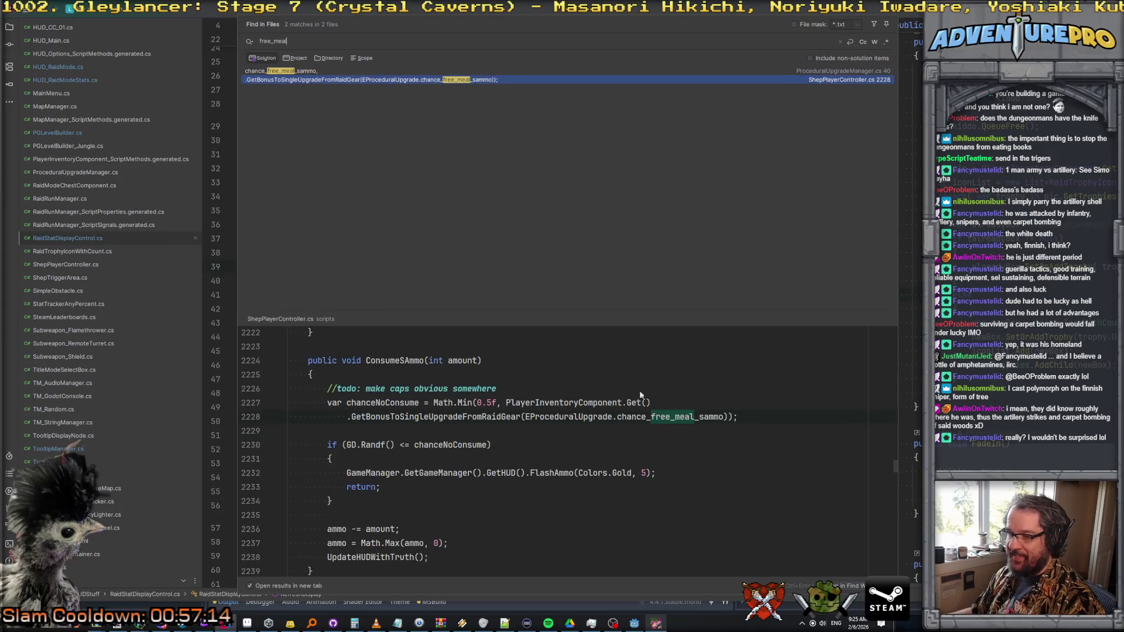
double_click(682, 415)
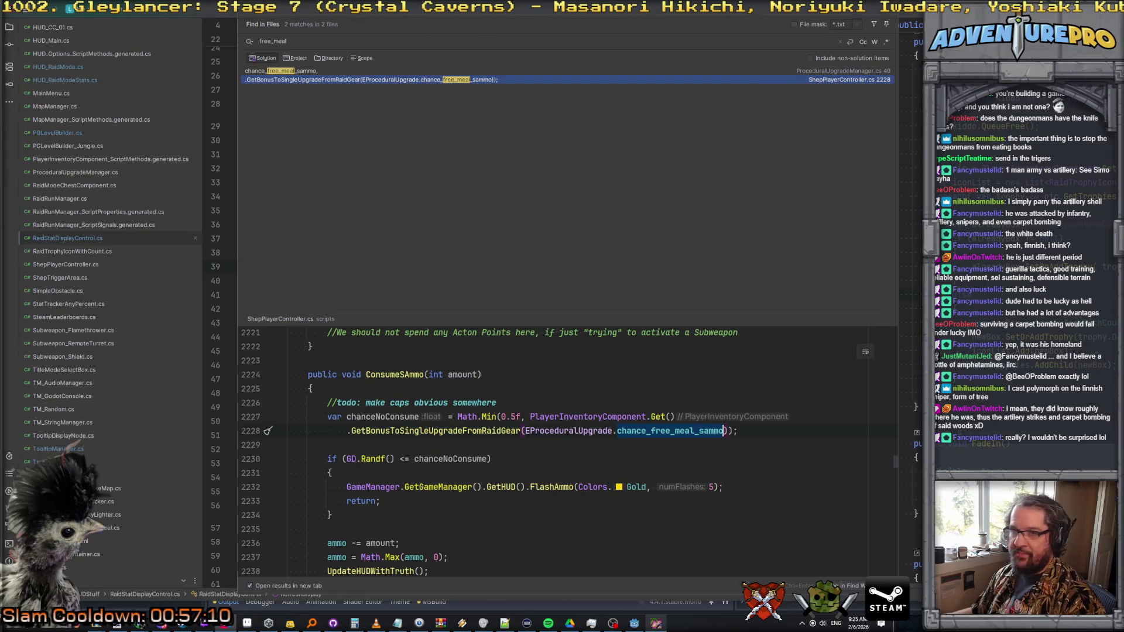
key("Escape")
- In HUD_RaidModeStats.cs, duplicate the victory_recovery stat line and change it to chance_free_meal_sammo
key("ctrl+Tab")
left_click(566, 319)
key("Down")
key("ctrl+c")
key("Down")
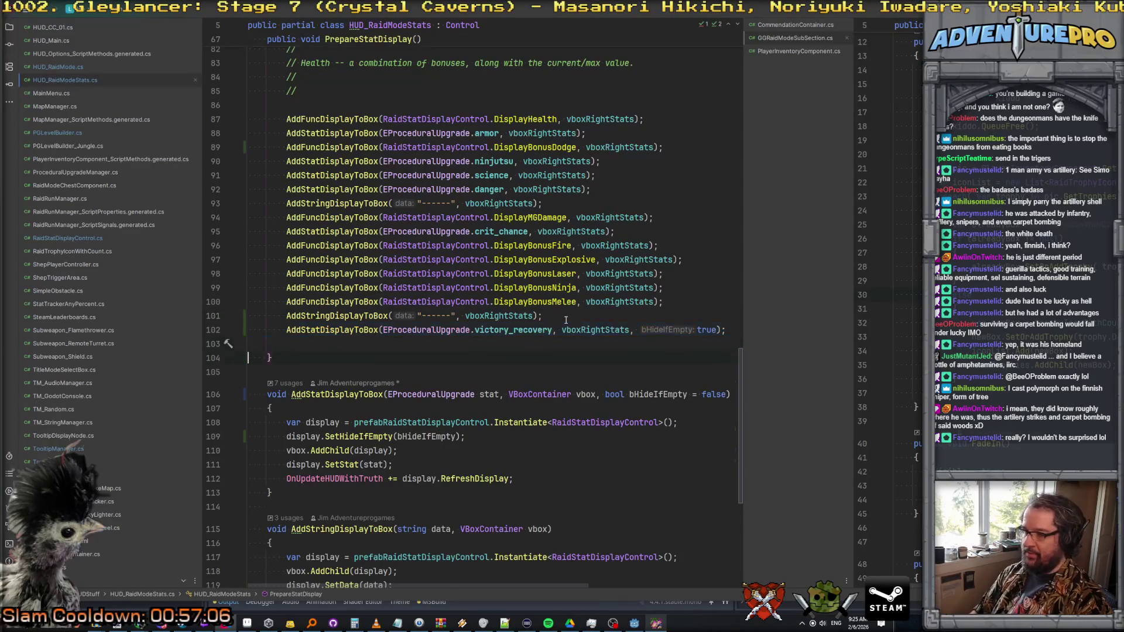
key("ctrl+v")
double_click(496, 333)
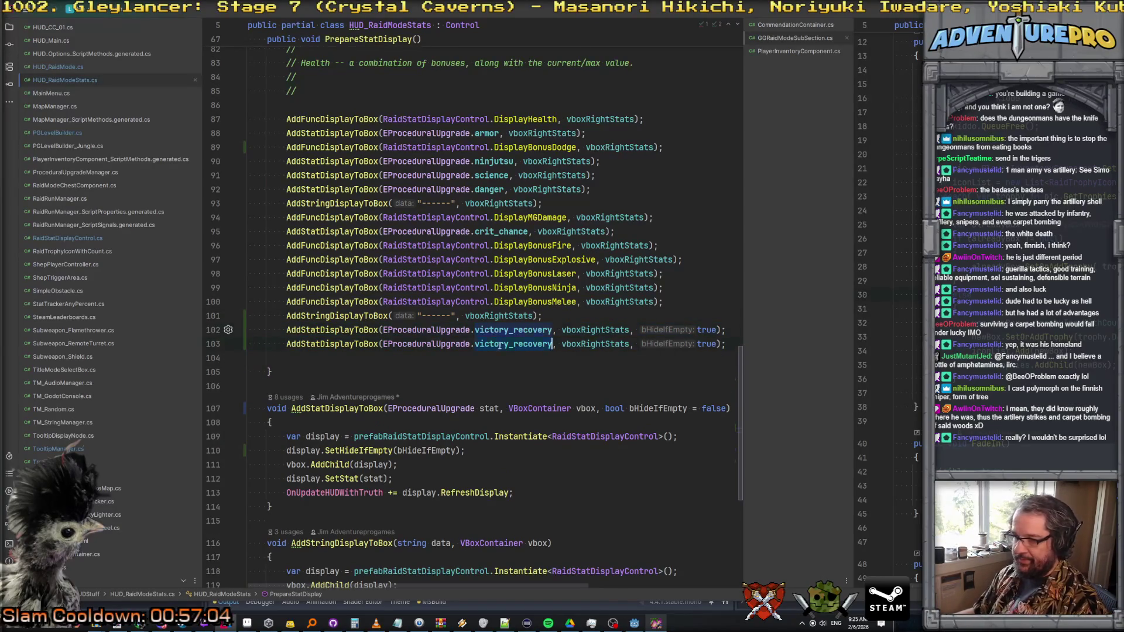
type("free")
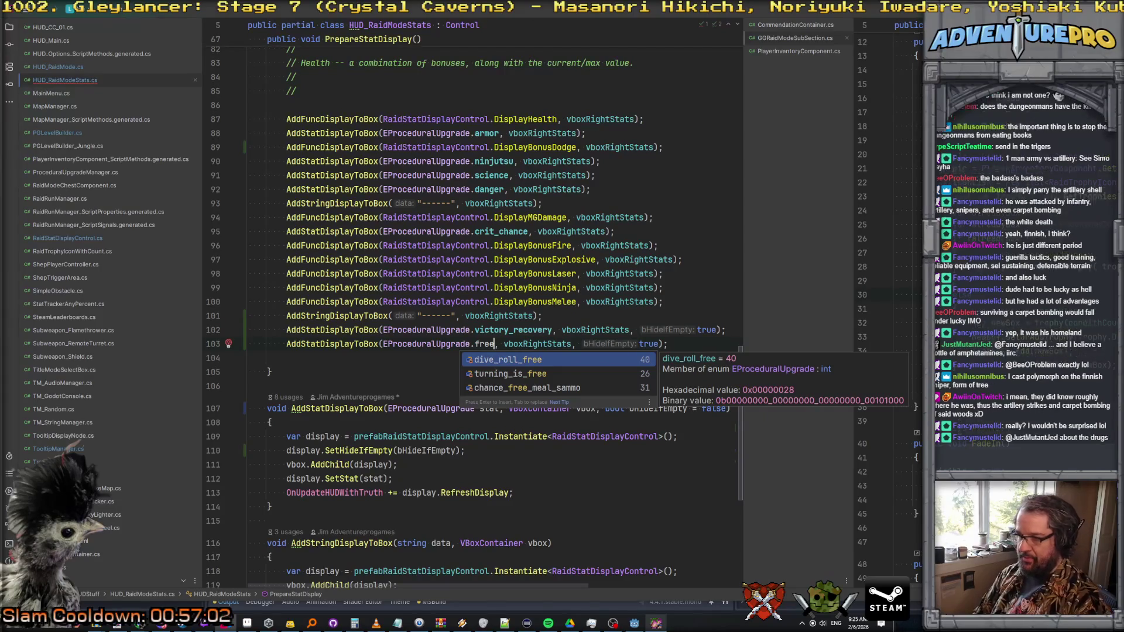
key("Down")
key("Down")
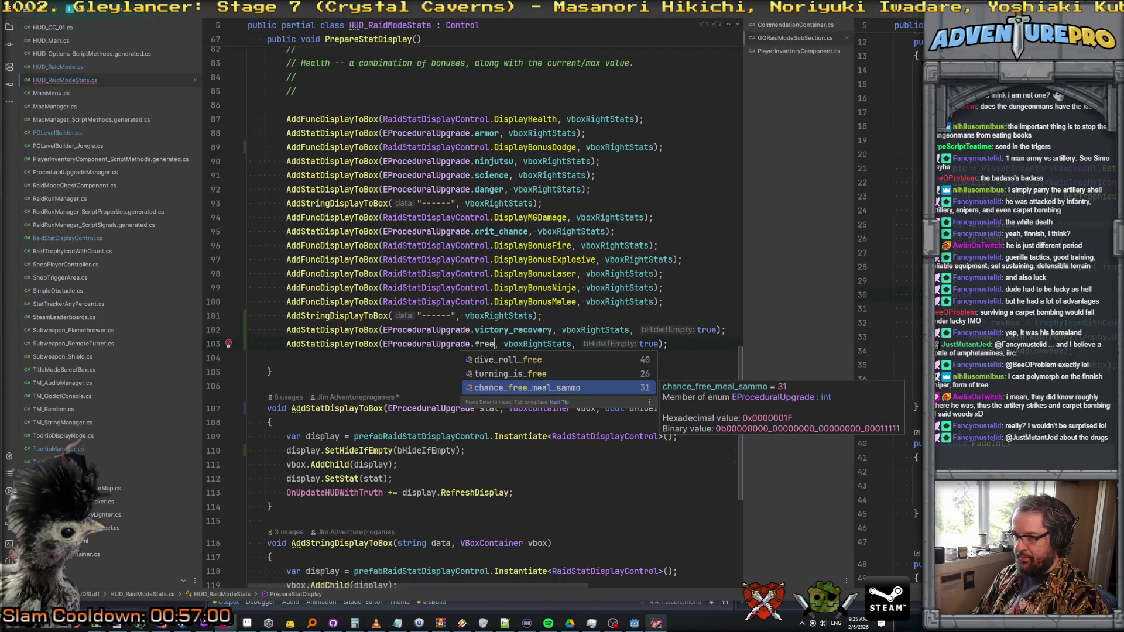
key("Return")
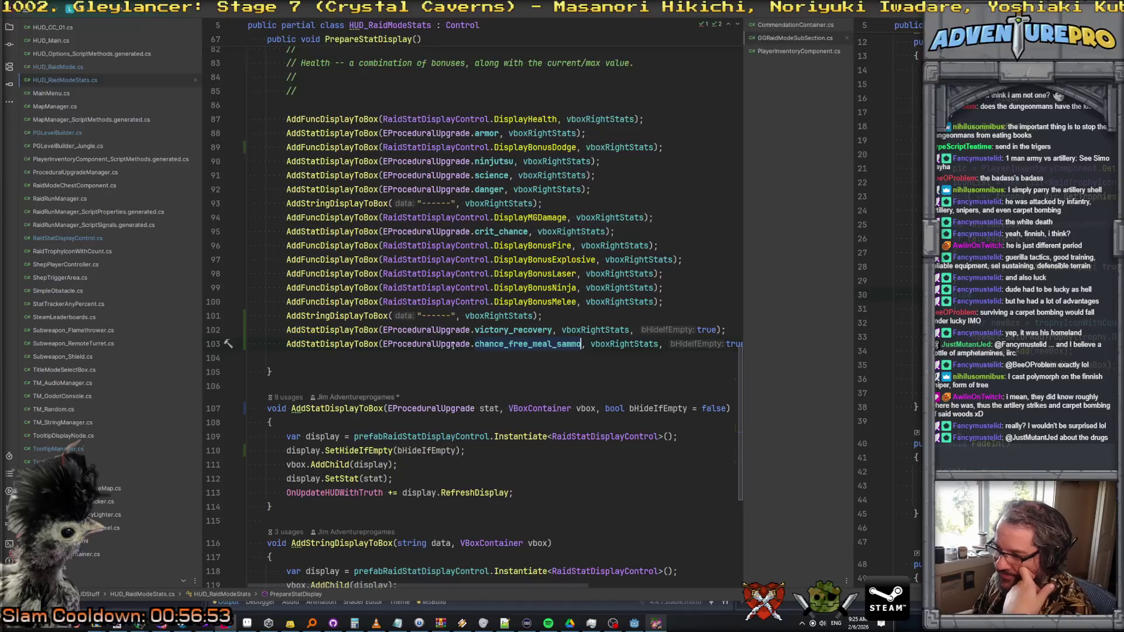
- Switch to the string table spreadsheet in the browser
left_click(523, 329)
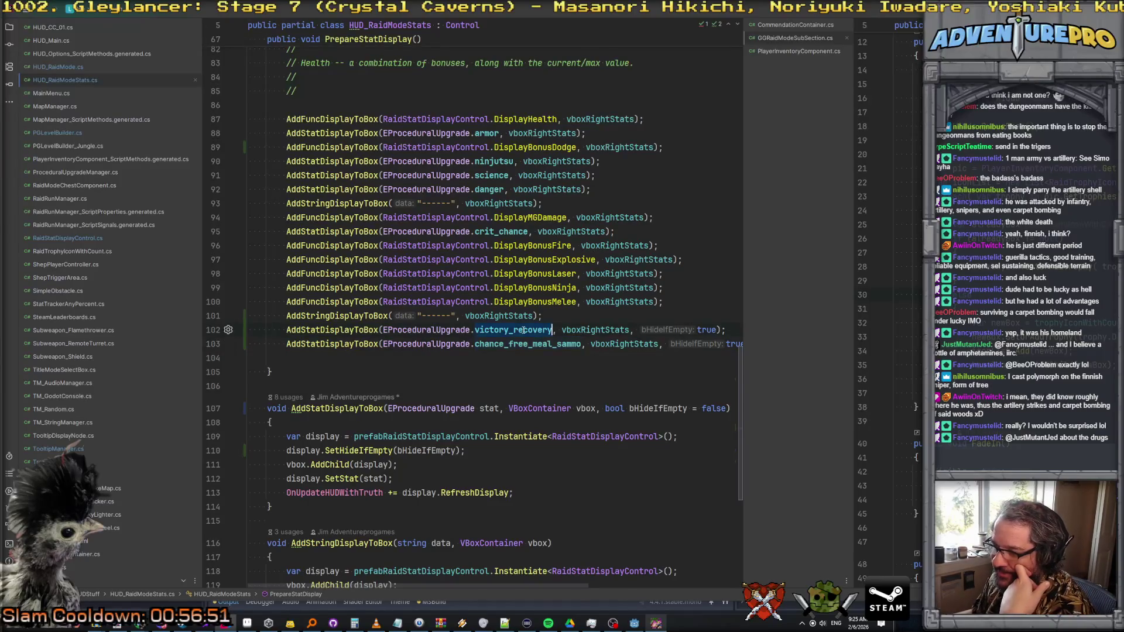
mouse_move(146, 630)
left_click(126, 589)
- Insert several empty rows starting at row 147 of the string table
scroll(119, 427, "up", 3)
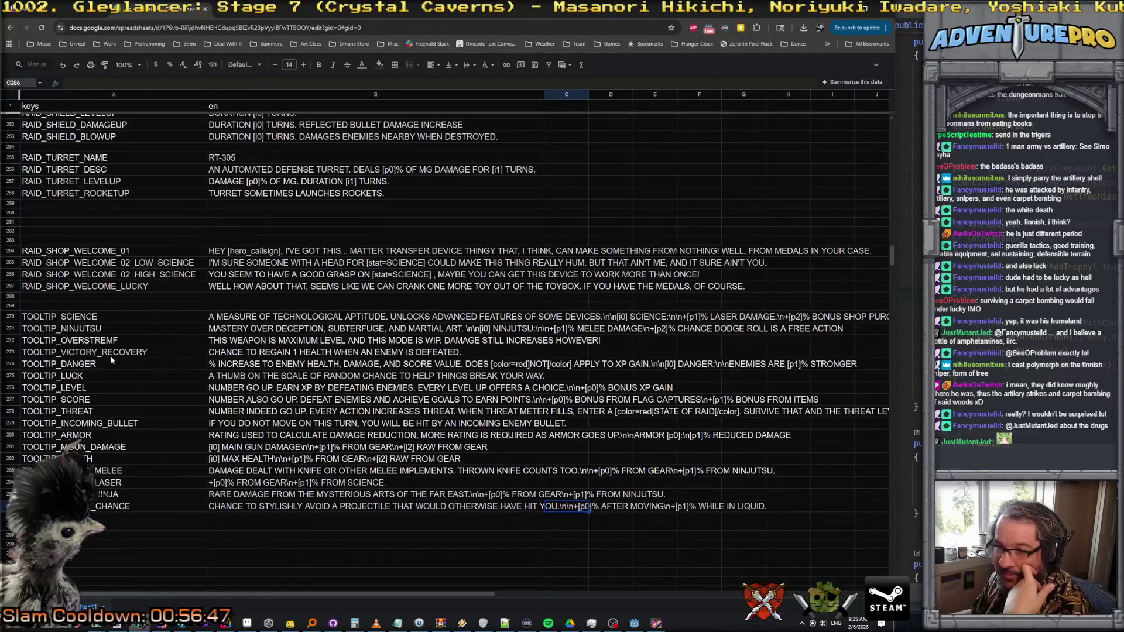
scroll(111, 360, "up", 20)
scroll(34, 349, "up", 15)
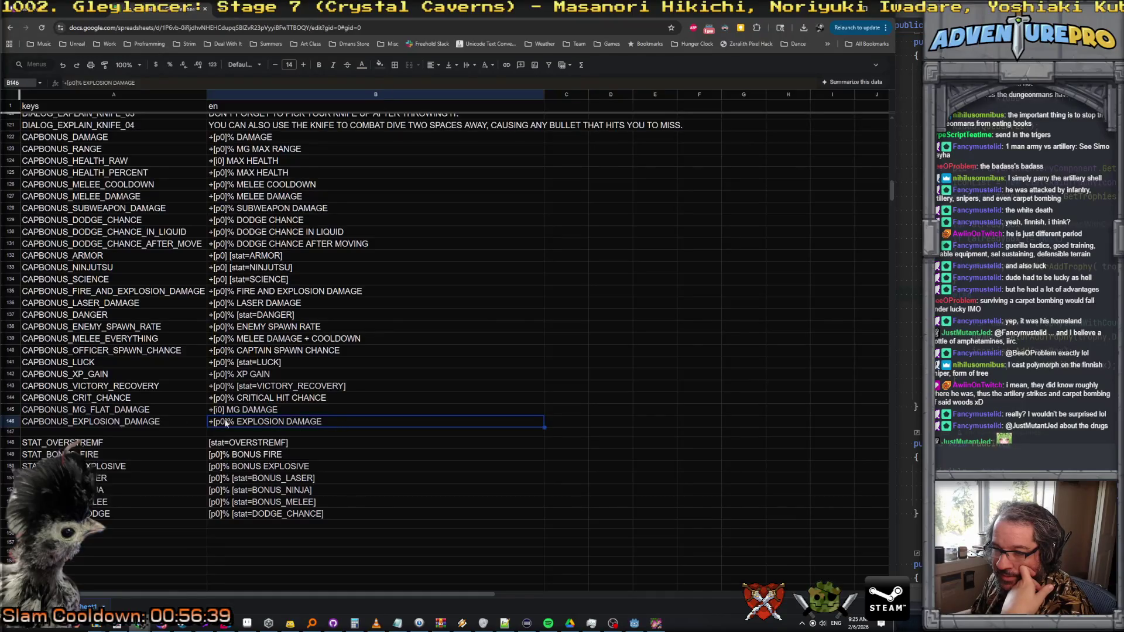
left_click(11, 442)
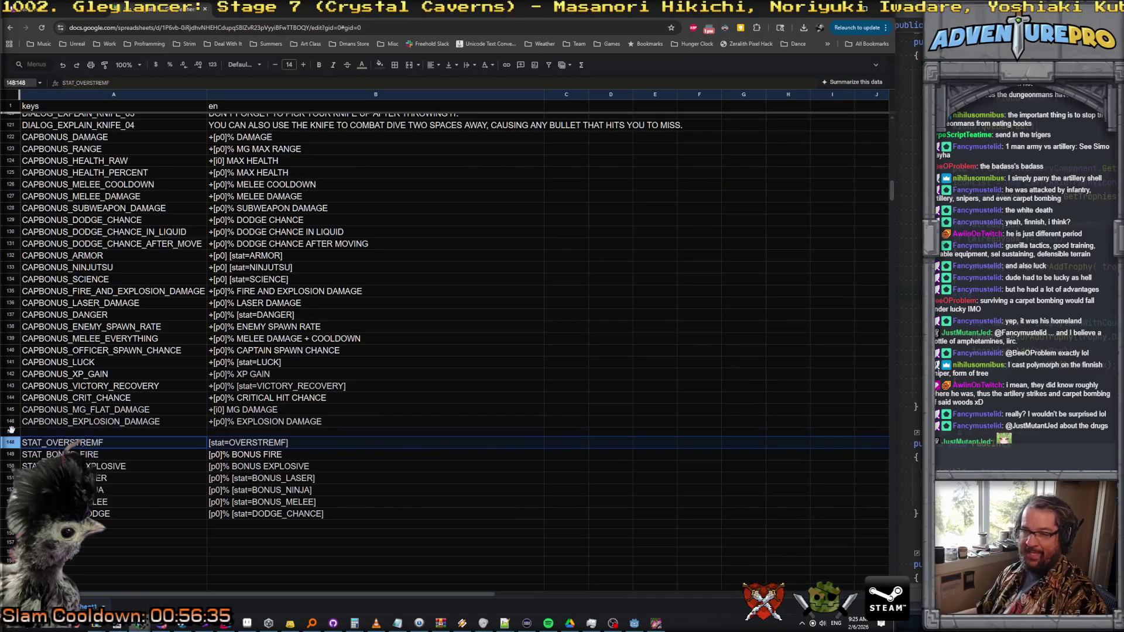
right_click(11, 432)
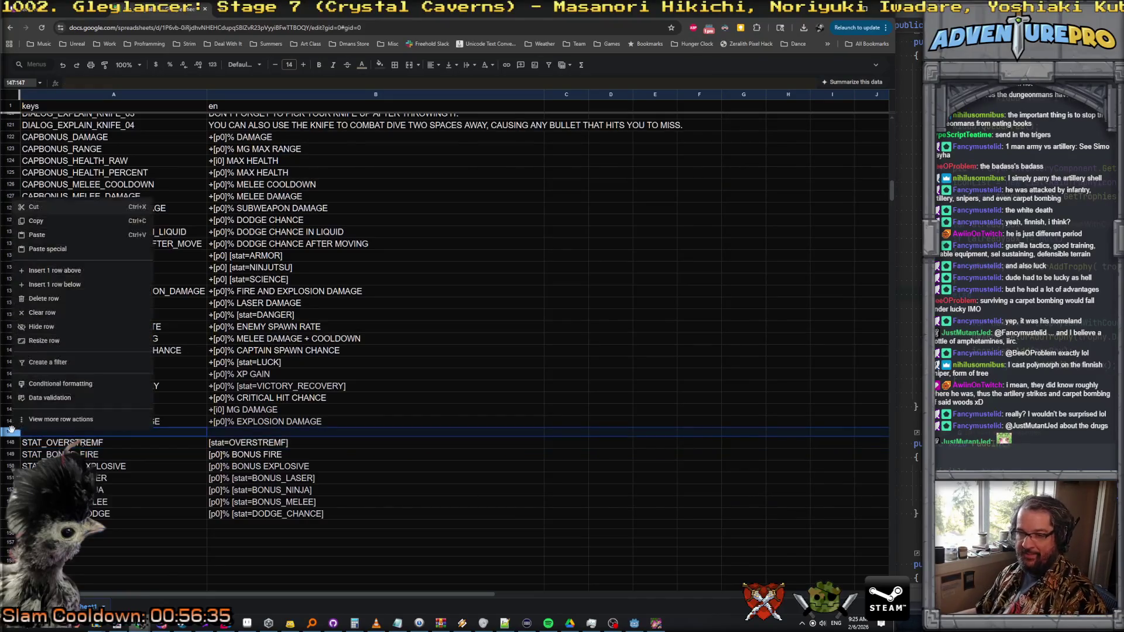
left_click(44, 285)
left_click(11, 431, "shift")
right_click(11, 435)
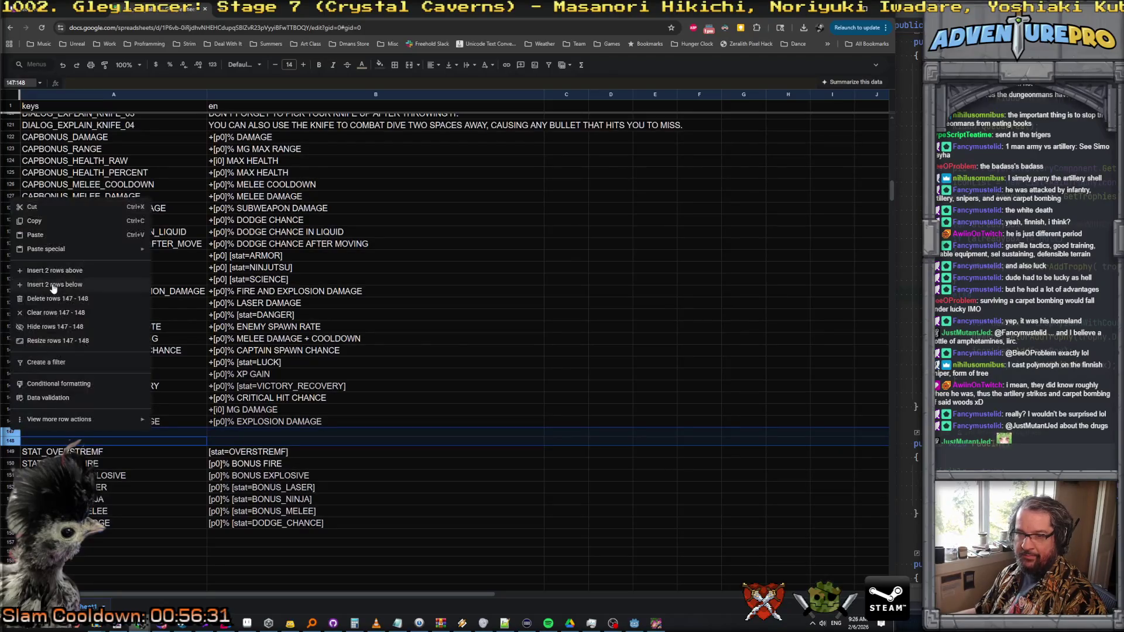
left_click(50, 287)
left_click(11, 431, "shift")
right_click(12, 435)
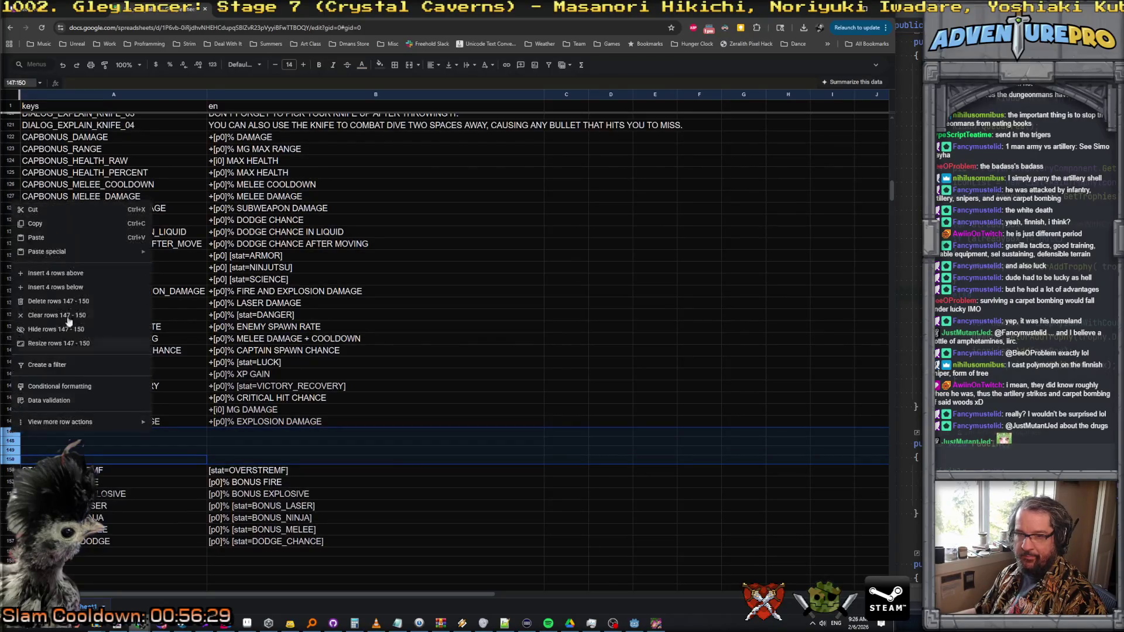
left_click(73, 287)
- Enter the key CAPBONUS_CHANCE_FREE_MEAL_SAMMO in cell A147
left_click(55, 431)
type("CAPBONU")
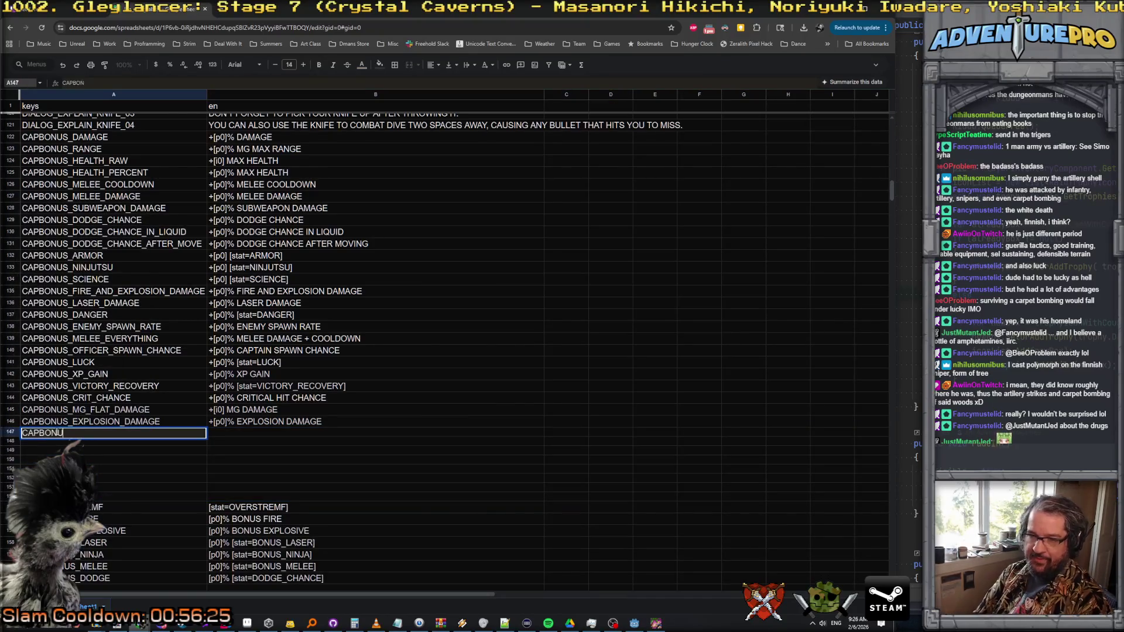
type("S_FREE_MEAL")
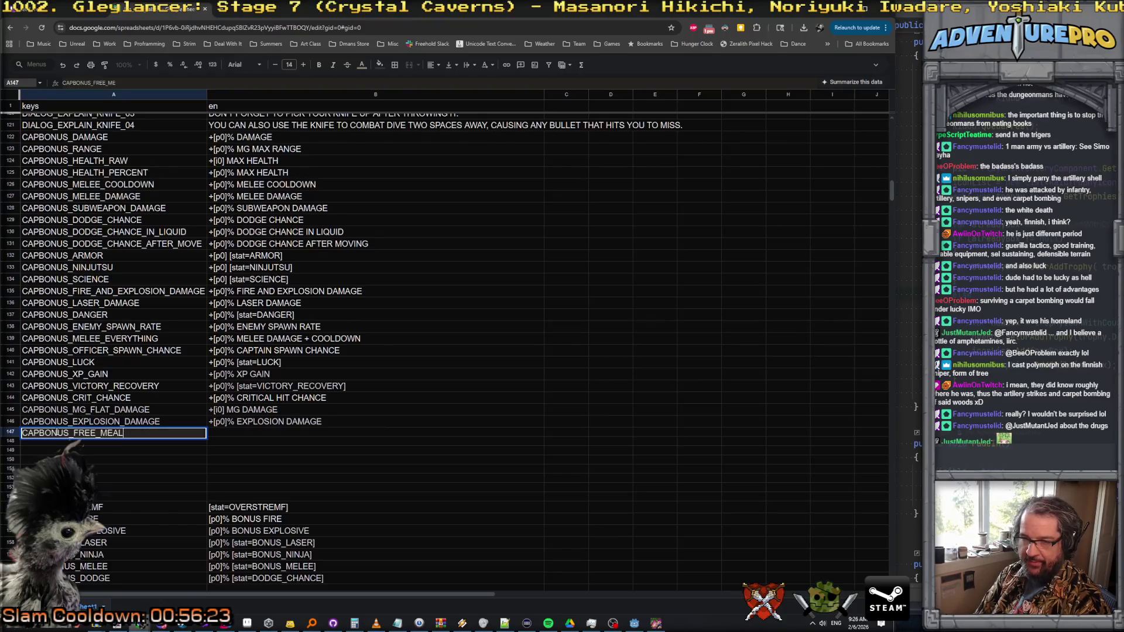
type("_SAMMO")
key("Return")
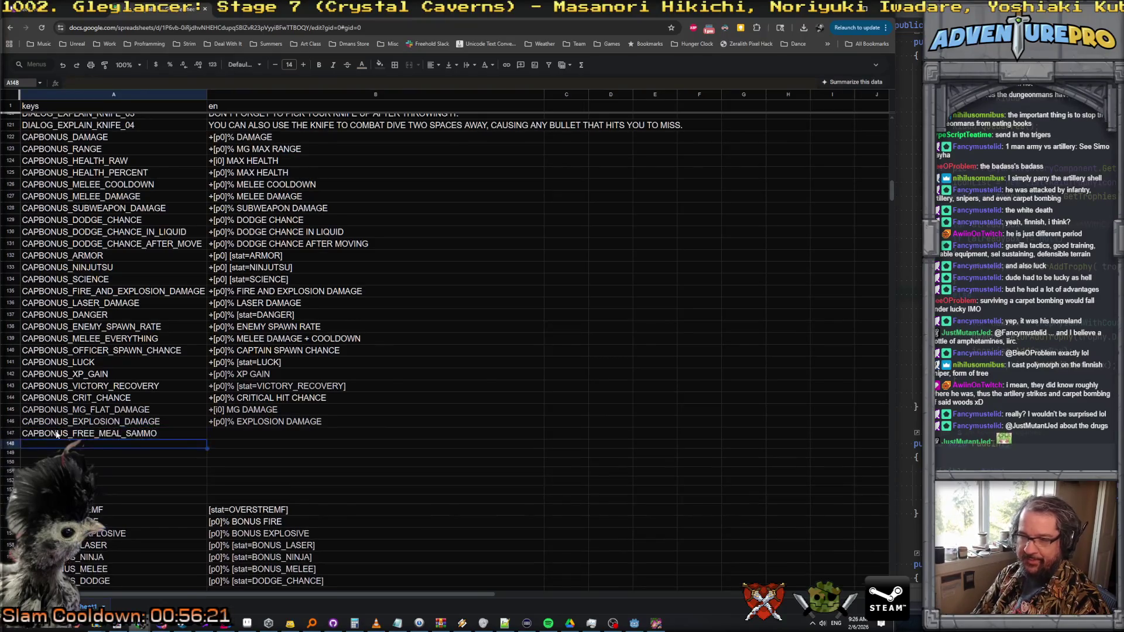
key("alt+Tab")
key("alt+Tab")
left_click(83, 436)
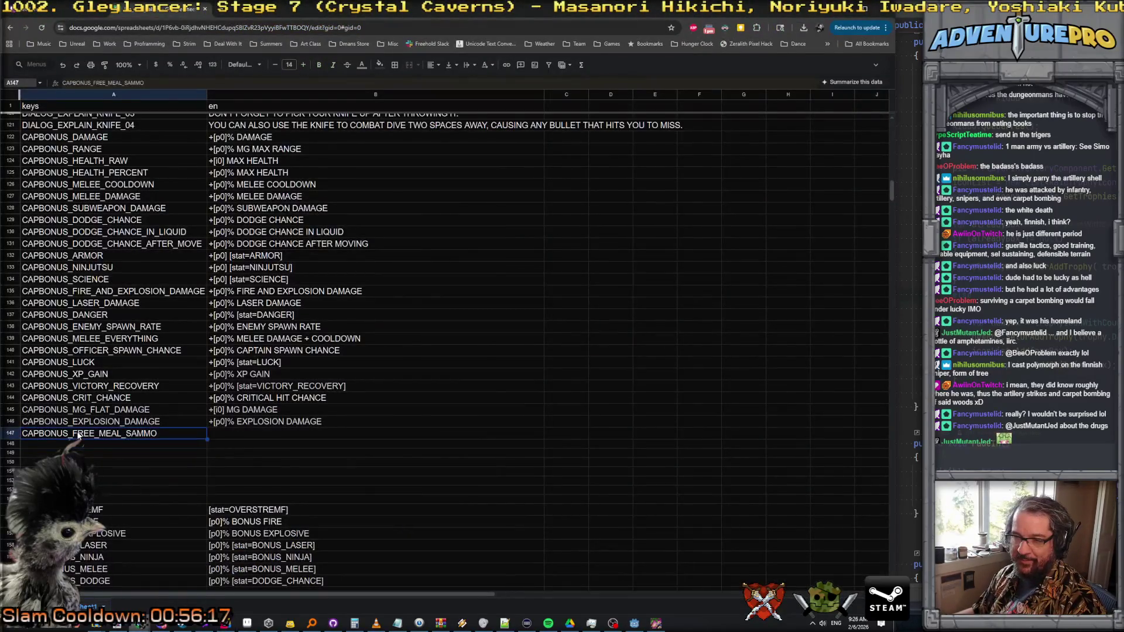
double_click(81, 436)
type("CHANCE_")
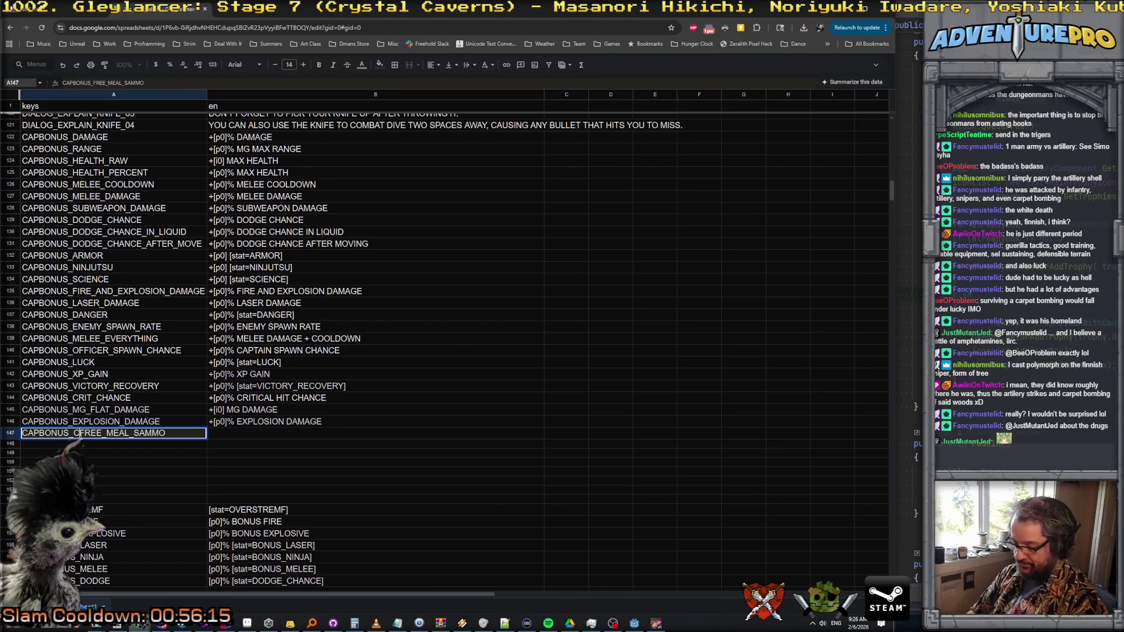
key("Return")
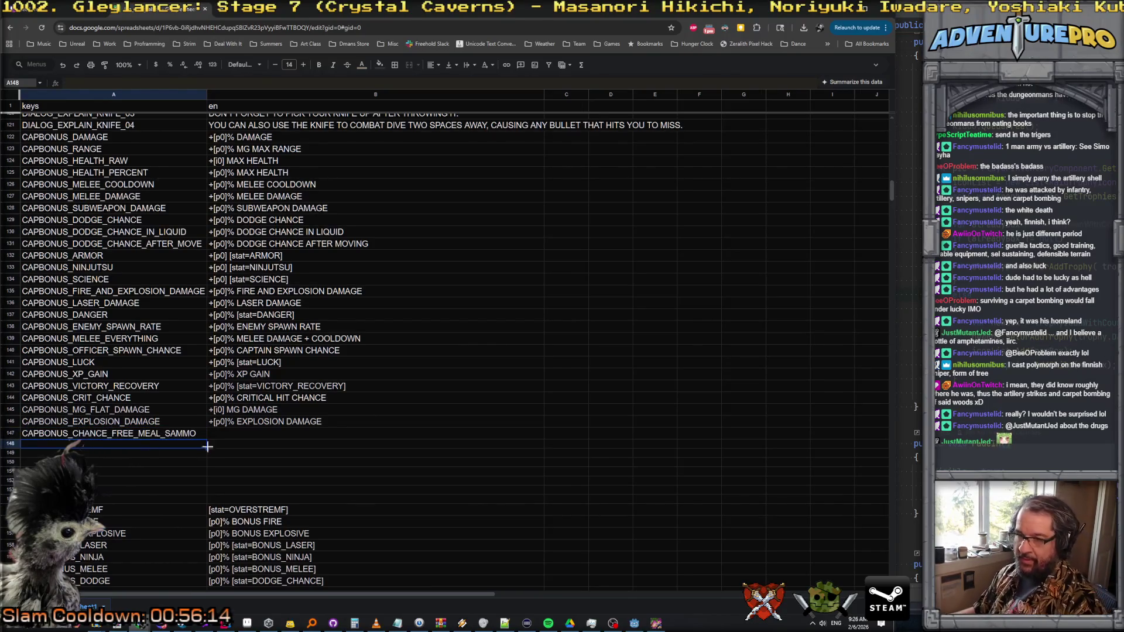
- Start B147's text as literal '+[p0]% [stat, prefixed with an apostrophe
left_click(229, 433)
double_click(229, 433)
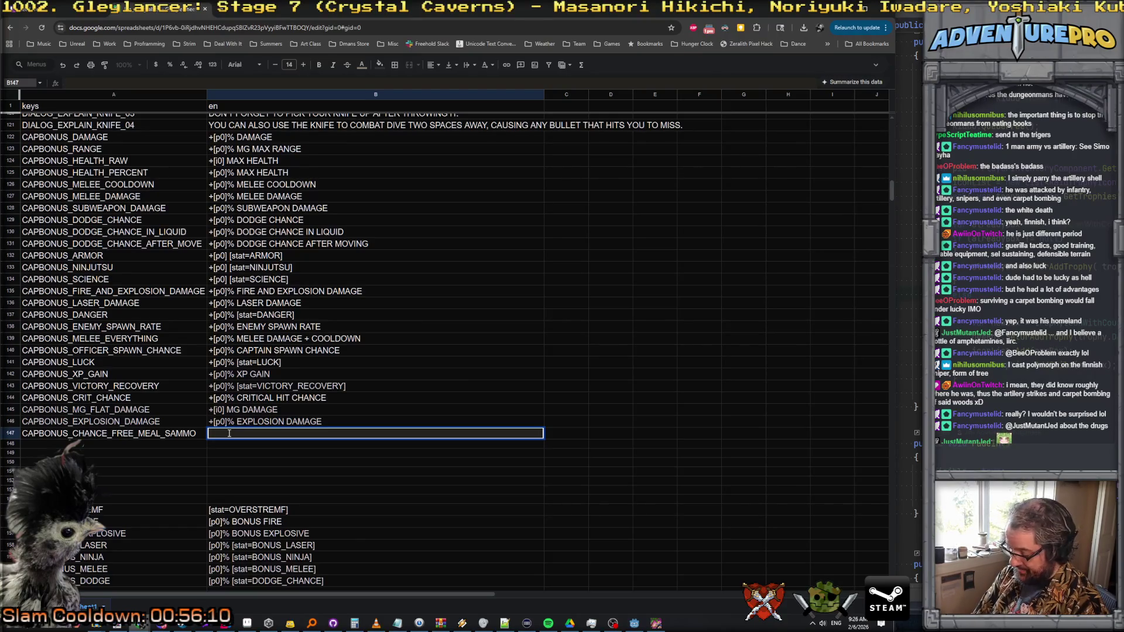
type("[p0]")
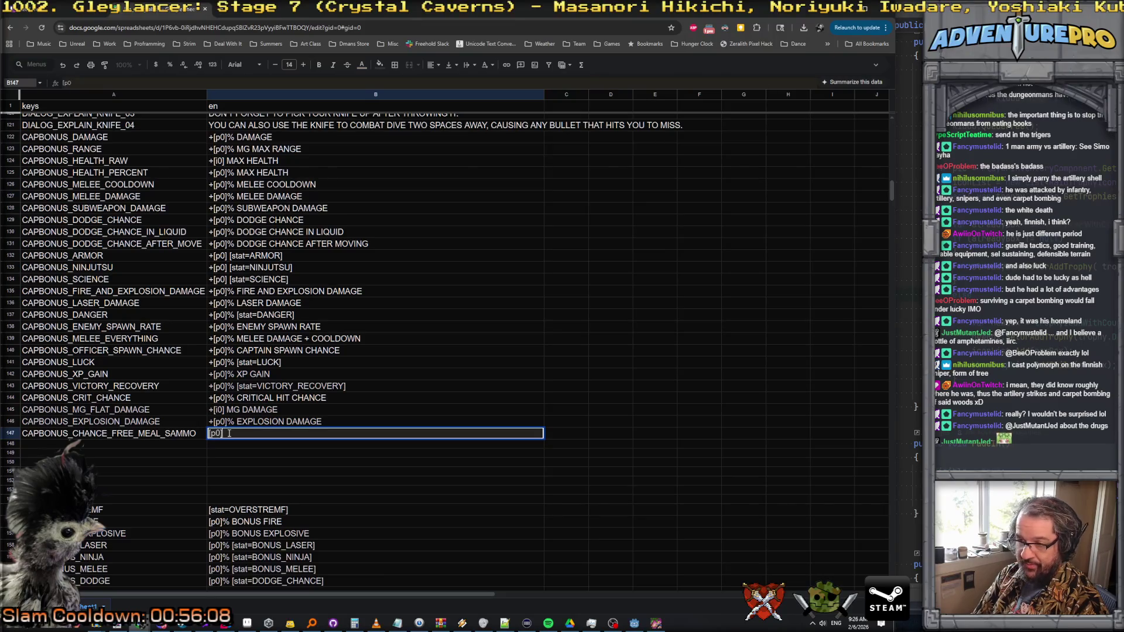
type("%")
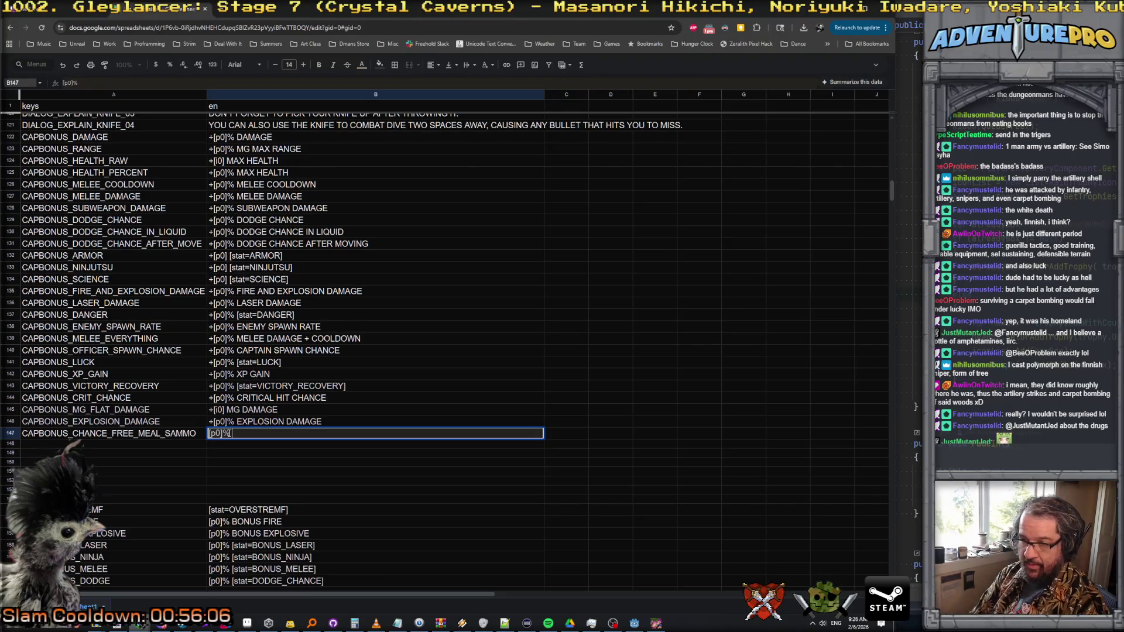
key("Home")
type("+")
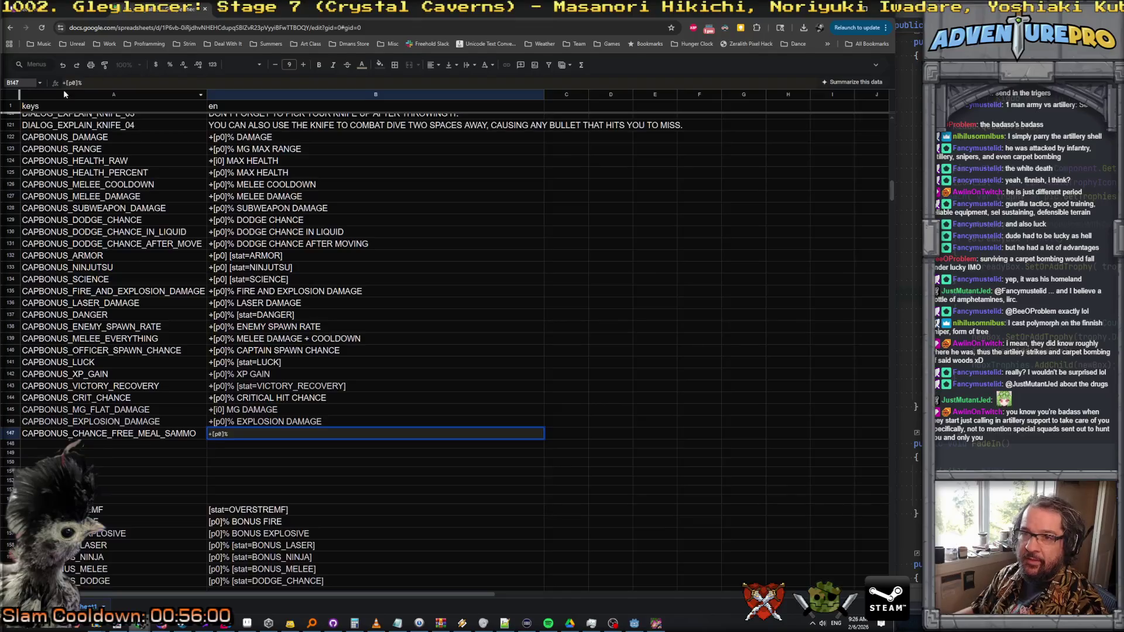
key("Home")
type("'")
left_click(247, 434)
type("CHANCE TO NOT")
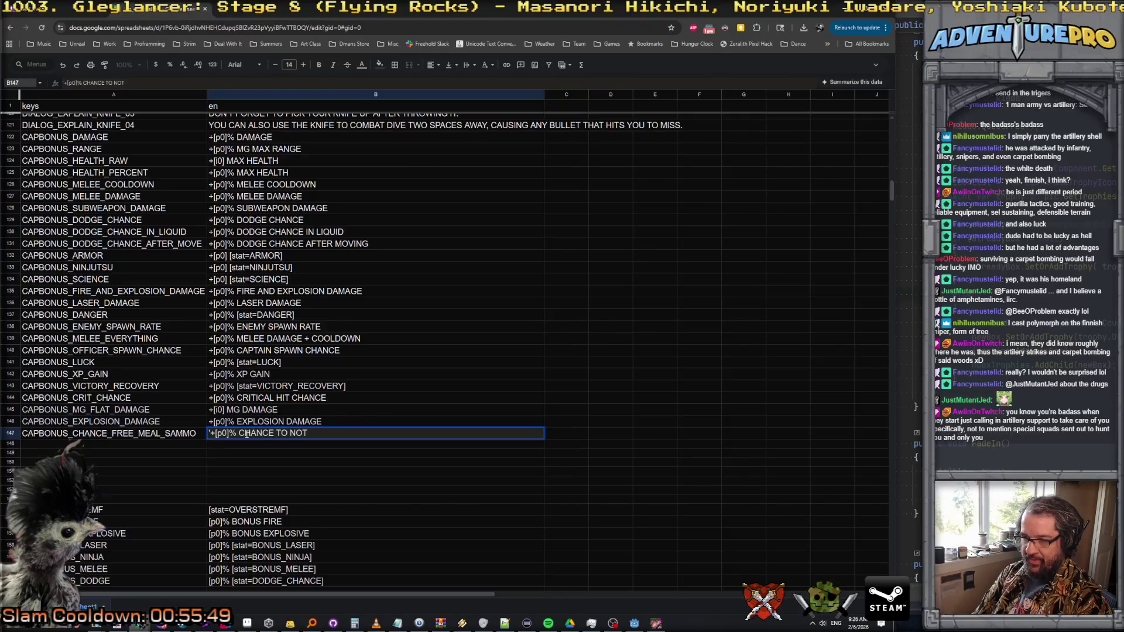
key("BackSpace")
key("BackSpace")
key("BackSpace")
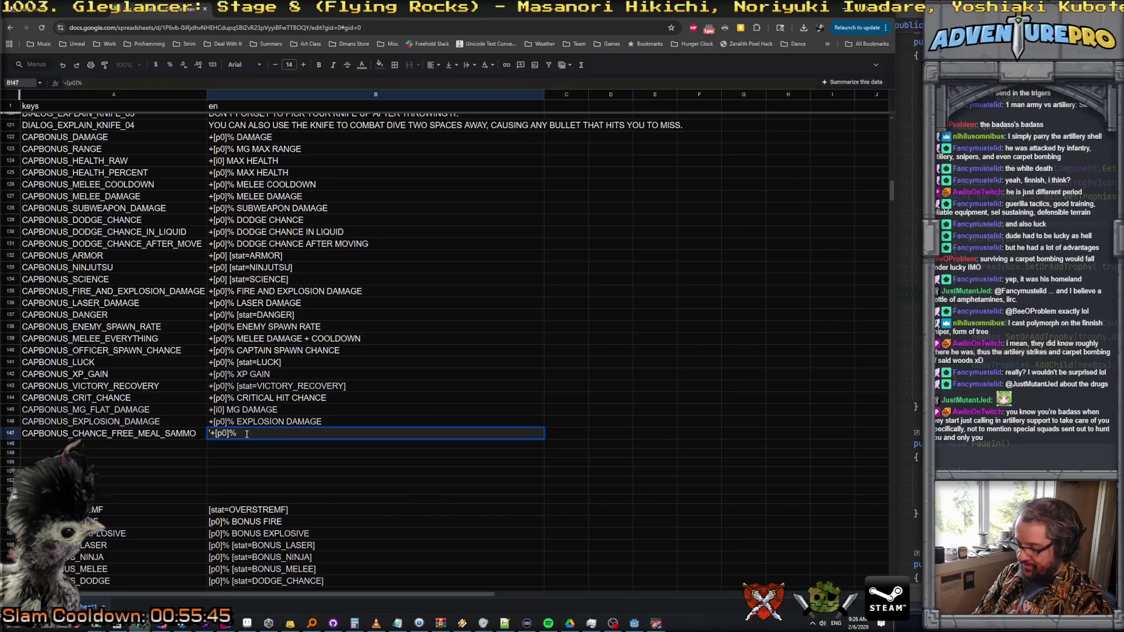
type("[stat")
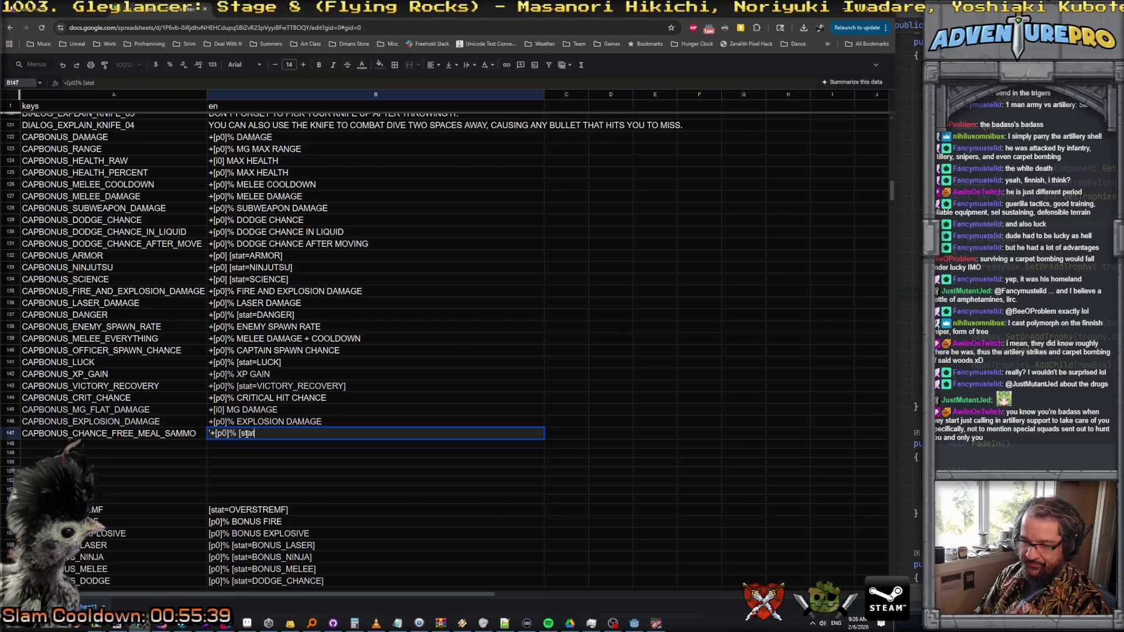
left_click(10, 434)
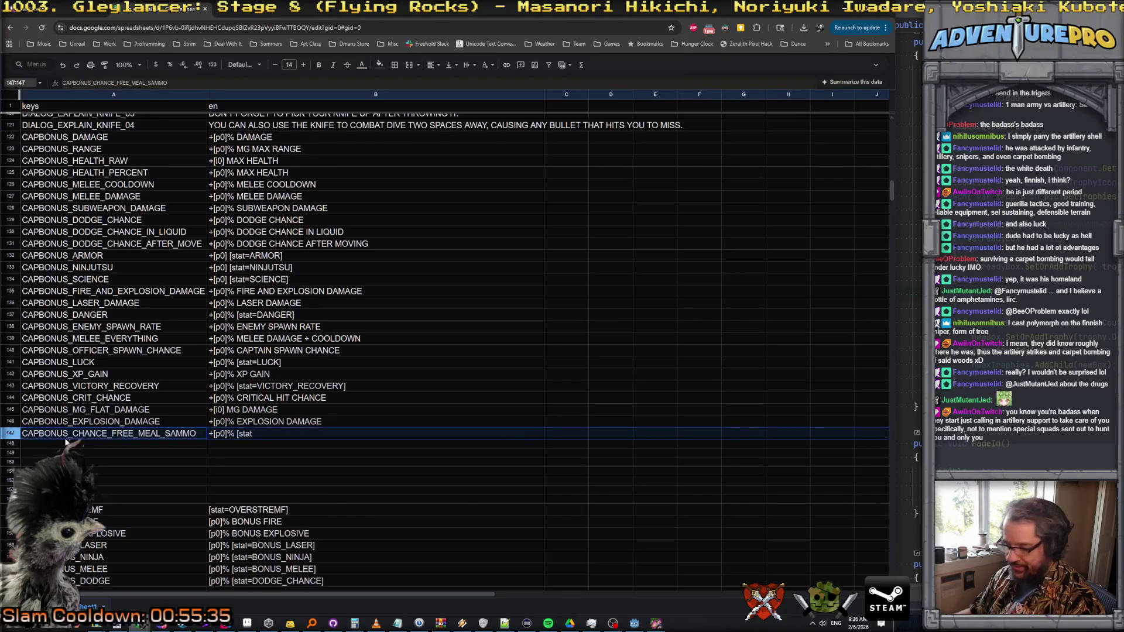
- Clear row 147 and enter the key STAT_FREE_MEAL_SAMMO in A162
key("Delete")
scroll(66, 443, "down", 5)
left_click(66, 414)
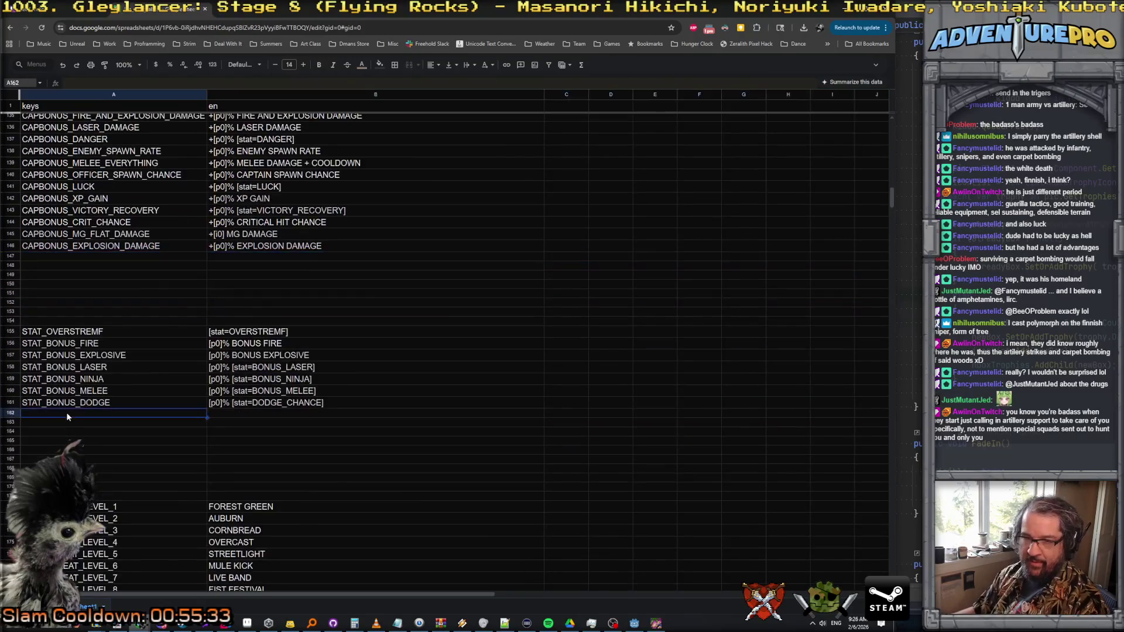
type("STAT_FREE_MEAL_")
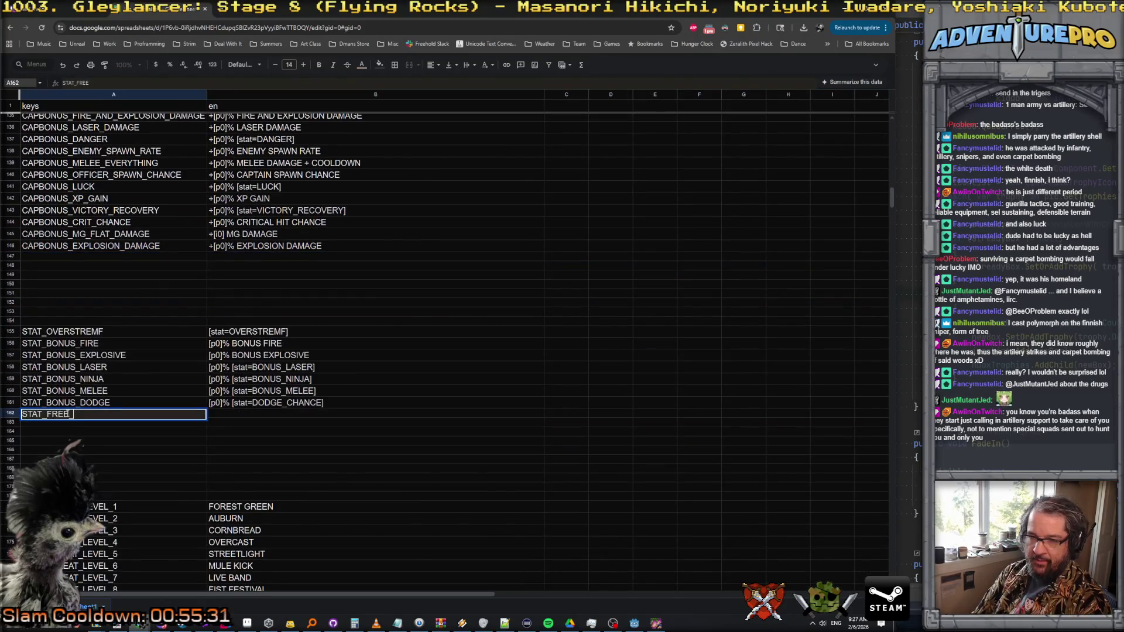
type("SAMMO")
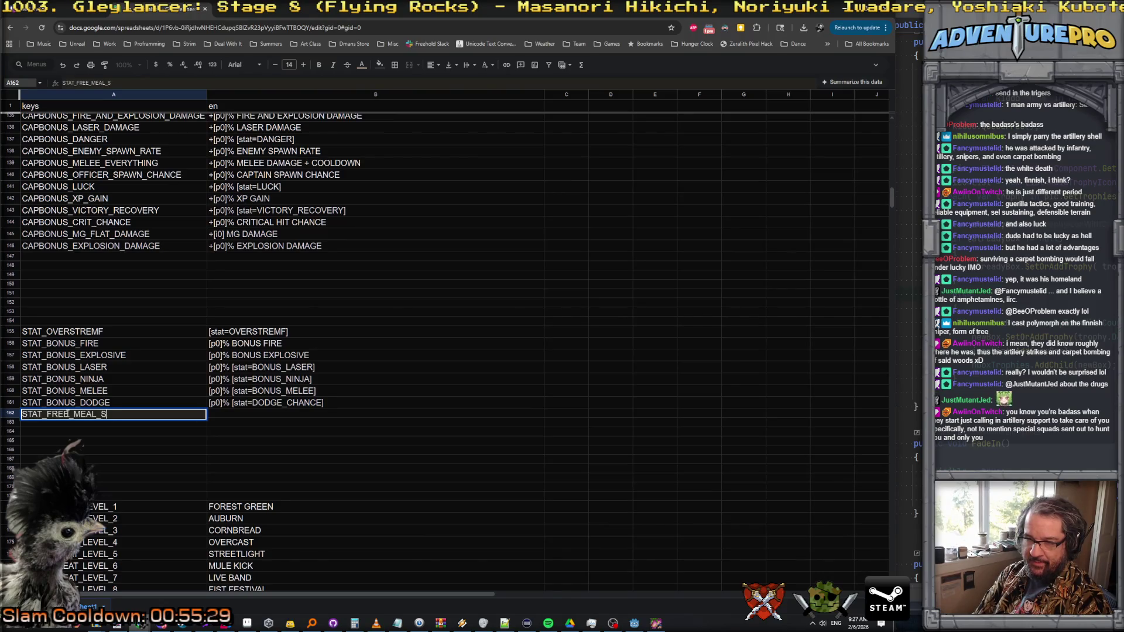
key("Tab")
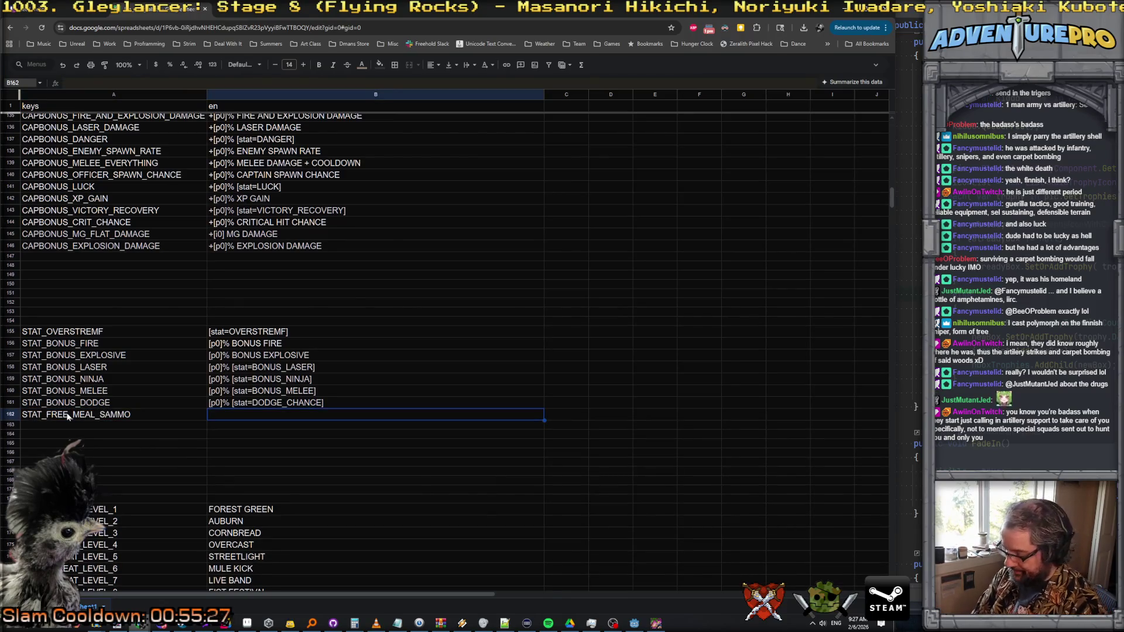
- Give B162 the text [p0]% [stat=FREE_MEAL_SAMMO] and reopen it for editing
type("[")
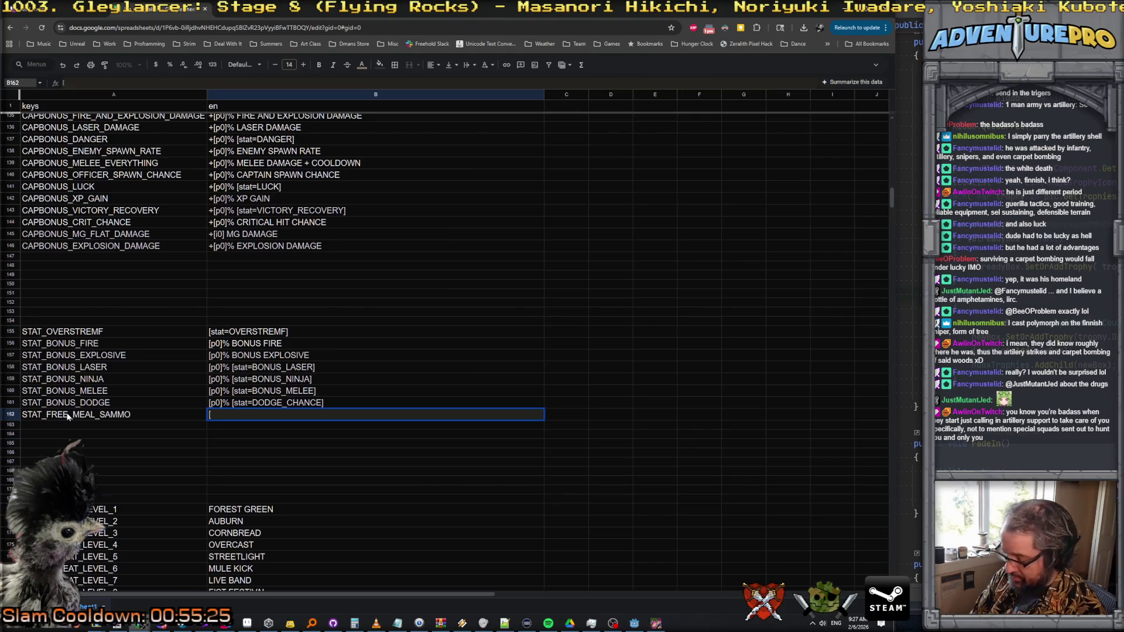
type("o0")
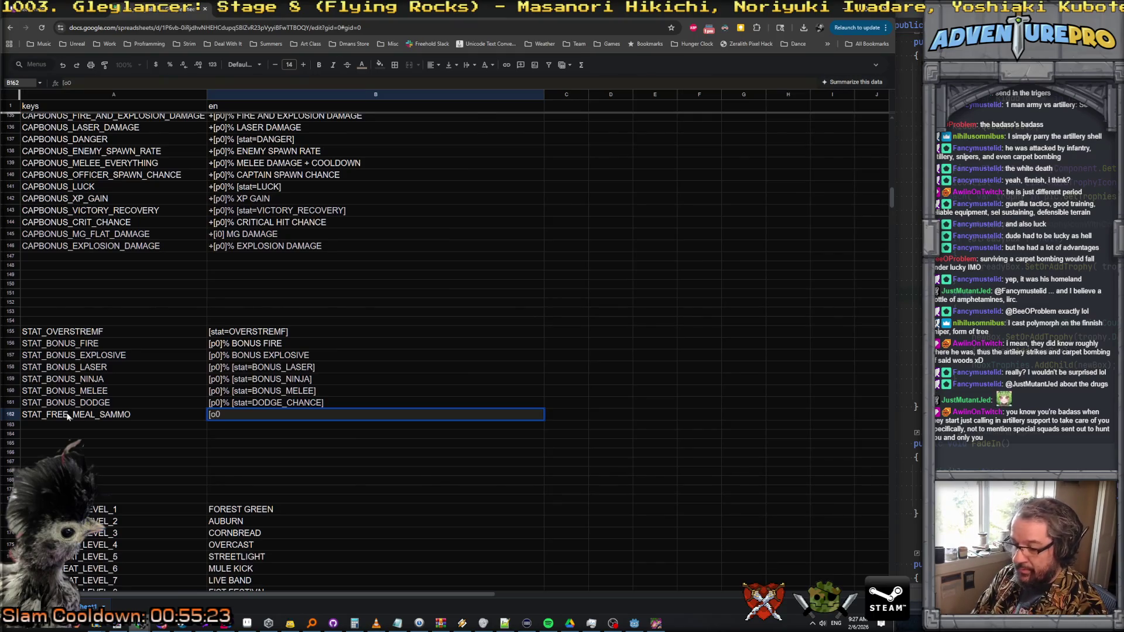
key("BackSpace")
key("BackSpace")
type("p0]% [")
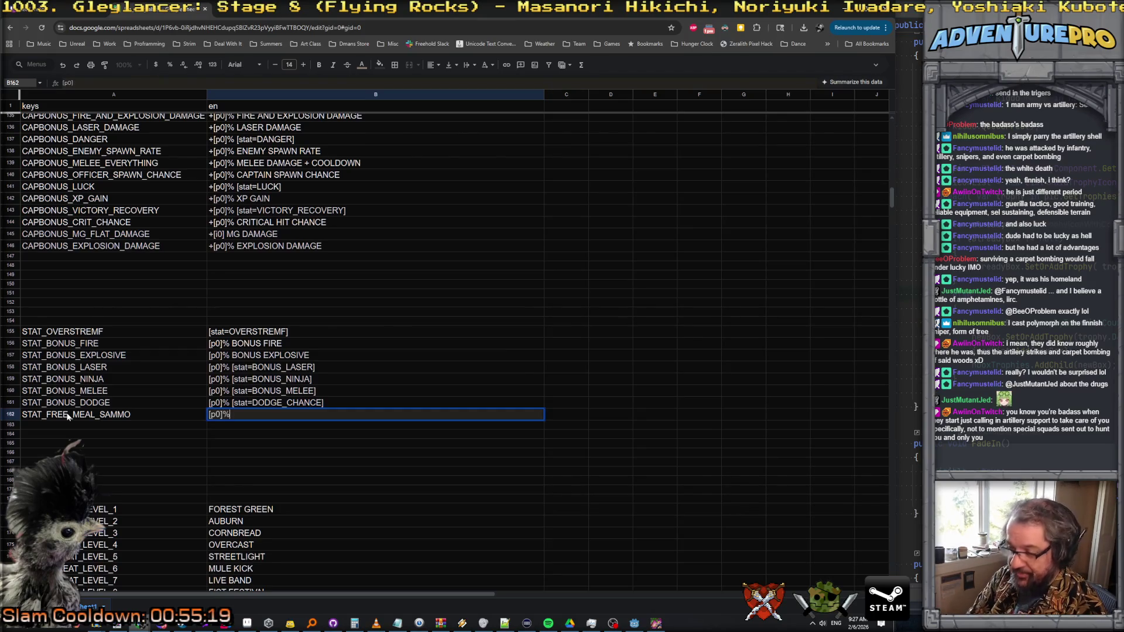
type("sta")
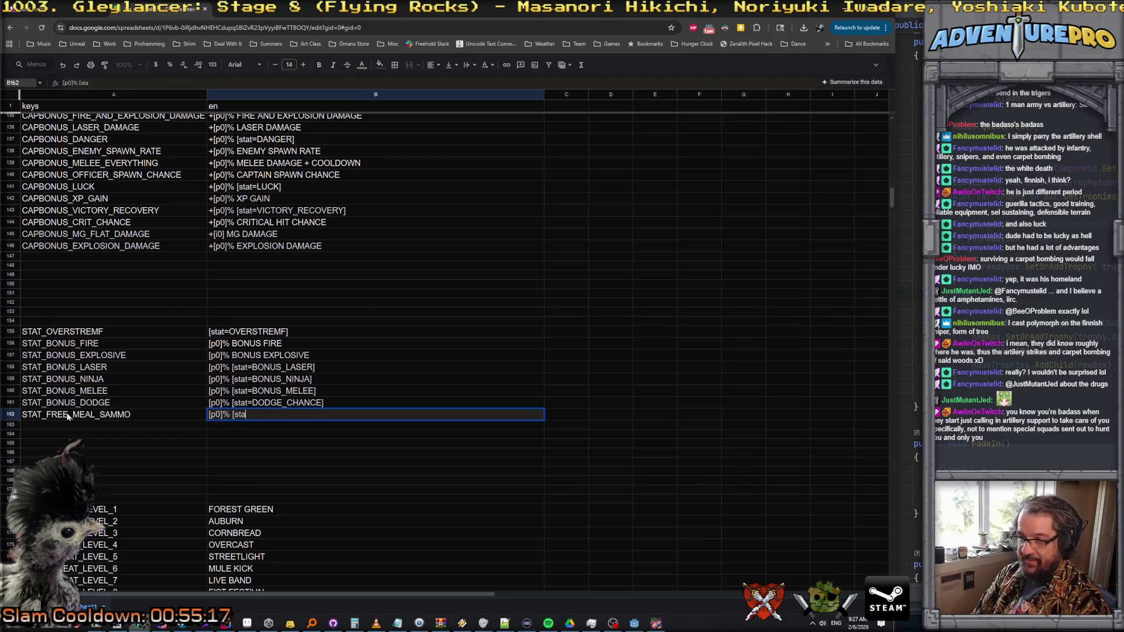
type("t=FREE_M<")
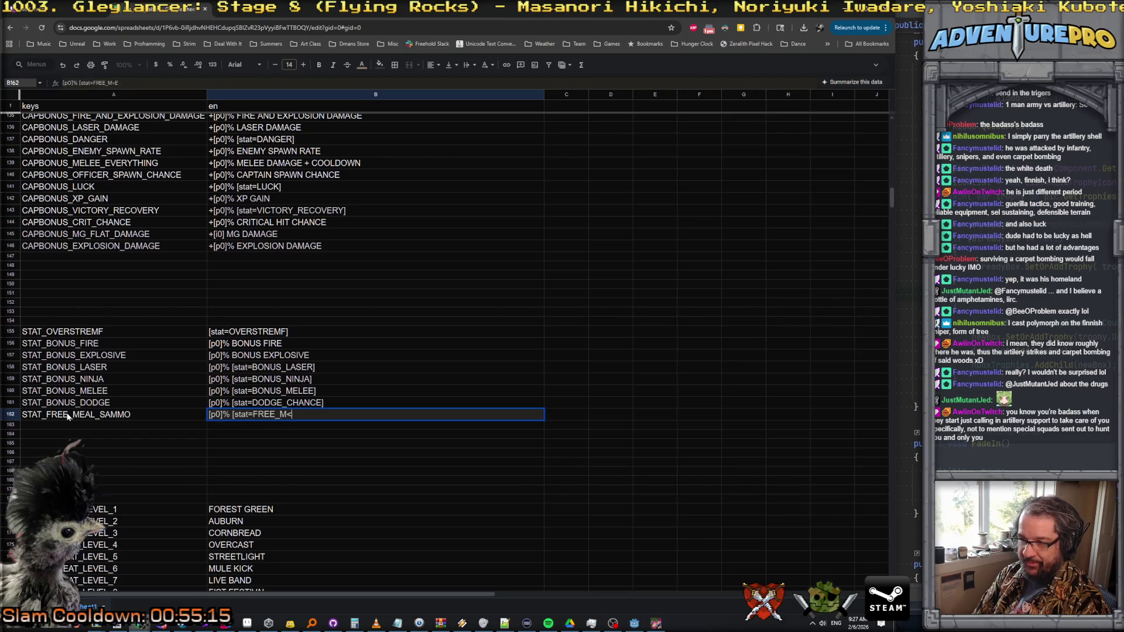
key("BackSpace")
type("EAL_SAMMO]")
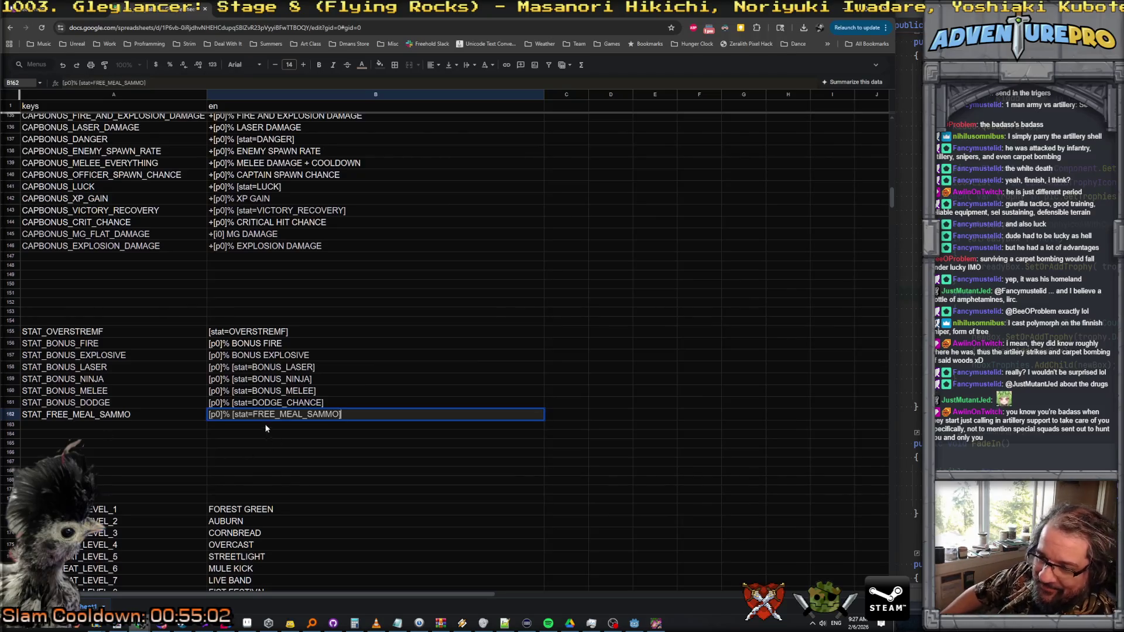
left_click(277, 414)
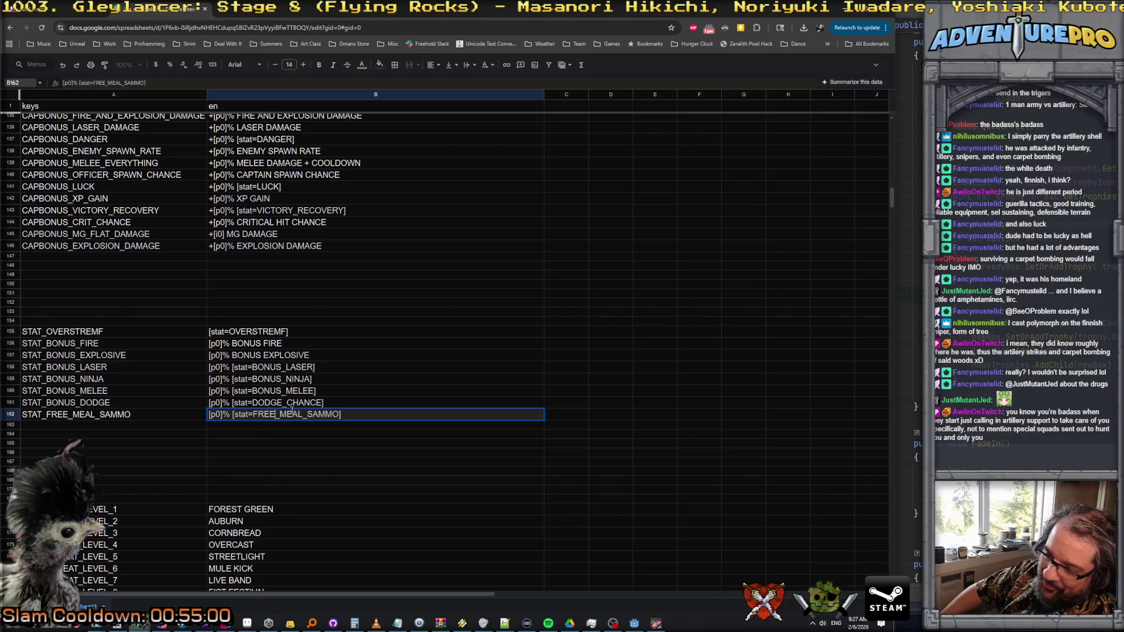
left_click(293, 403)
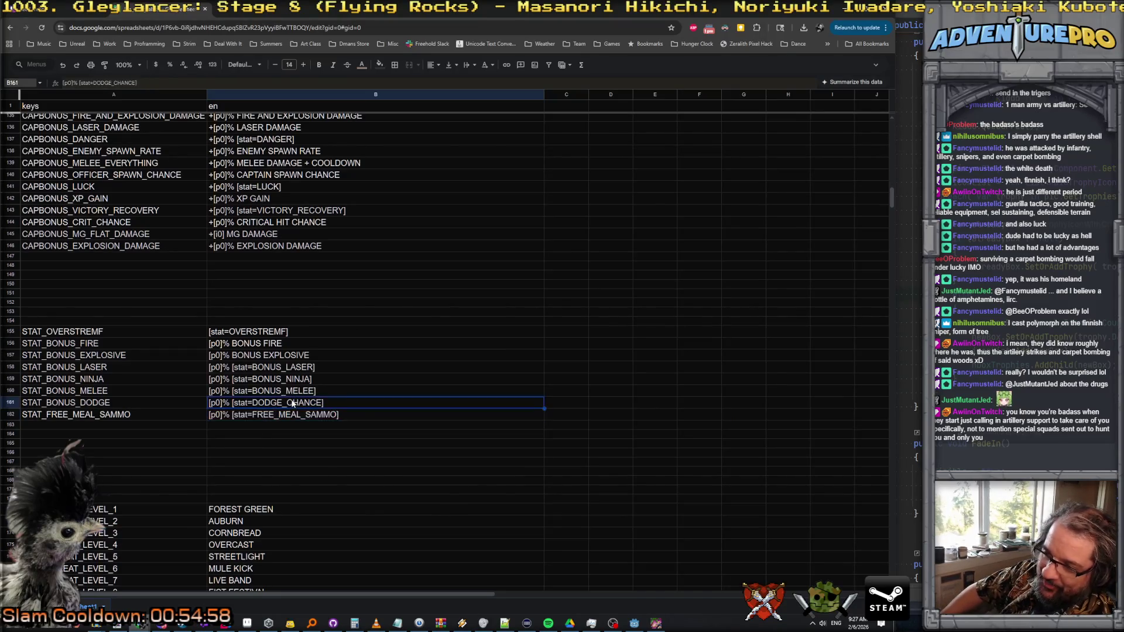
left_click(276, 417)
key("Return")
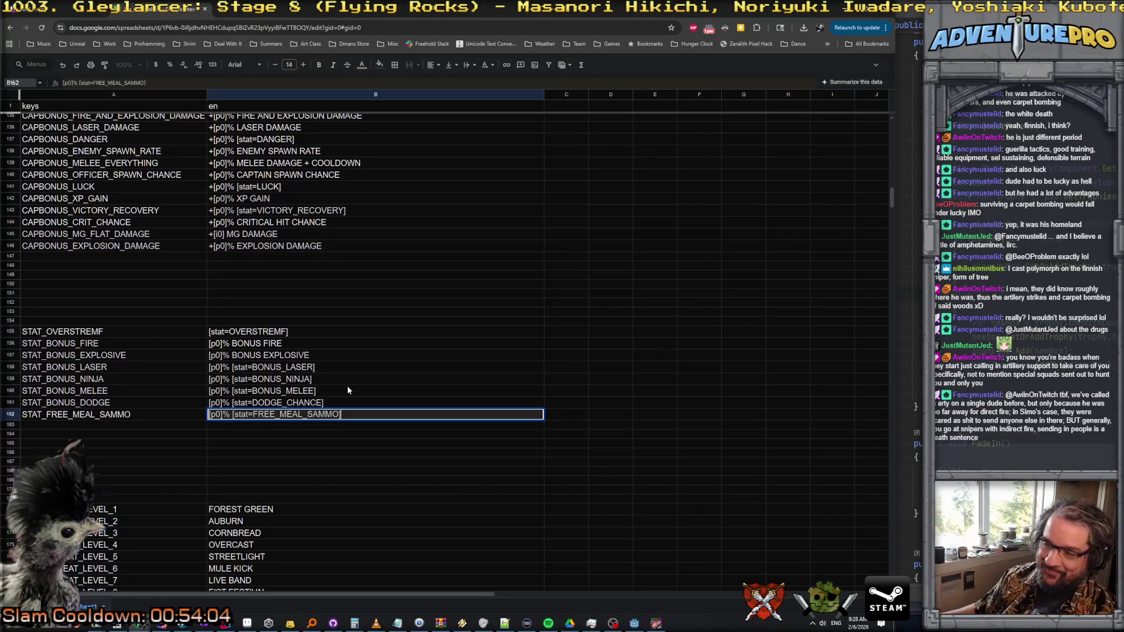
left_click(356, 398)
left_click(362, 416)
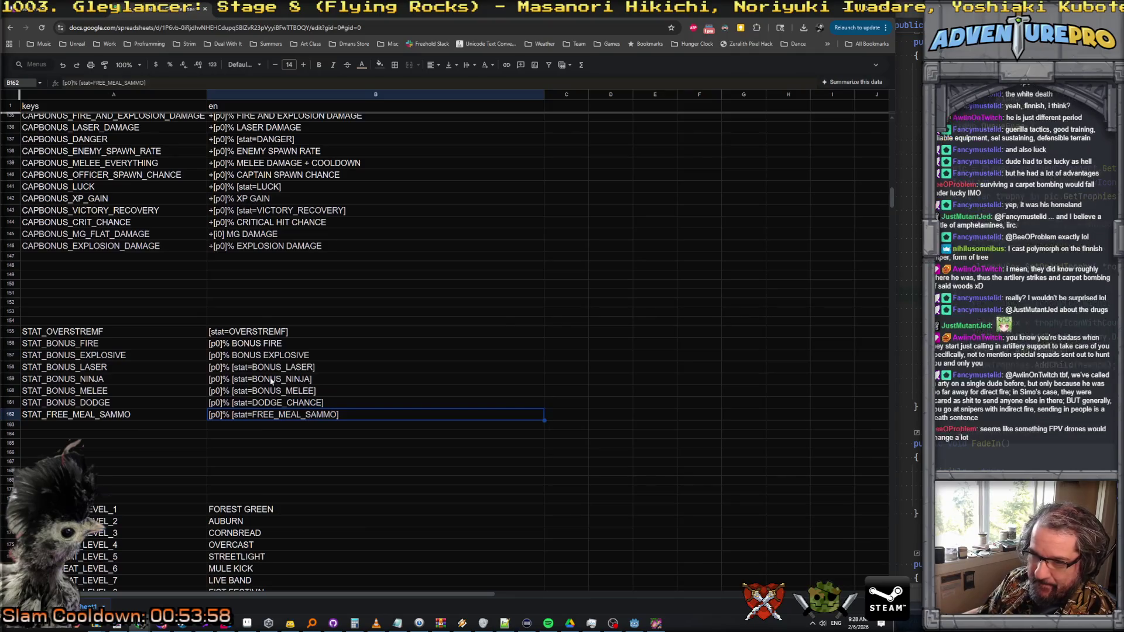
scroll(281, 445, "down", 10)
- Enter TOOLTIP_FREE_MEAL_SAMMO in A294, just below TOOLTIP_DODGE_CHANCE, and select B294
scroll(281, 449, "down", 15)
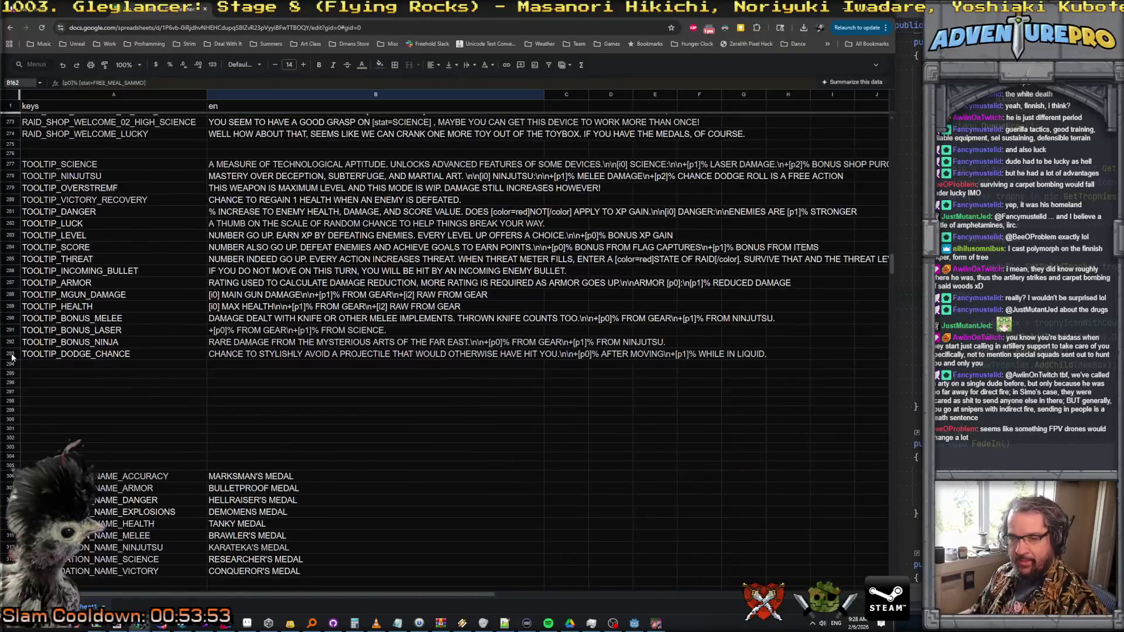
left_click(12, 355)
left_click(33, 365)
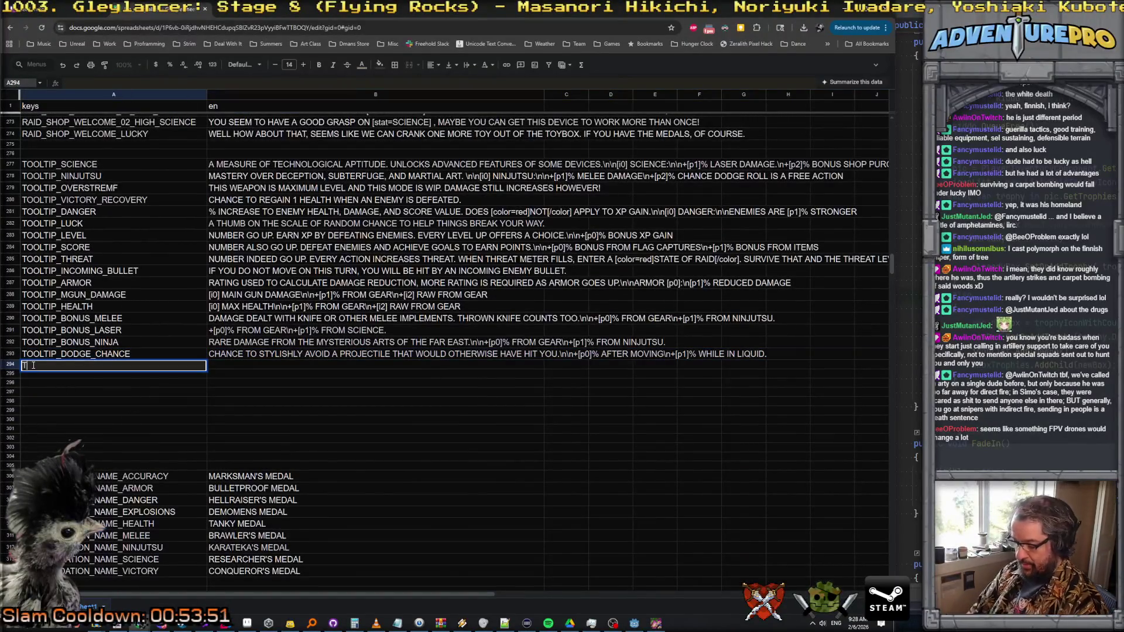
type("TOOLT")
type("IP")
type("-F")
type("FREE")
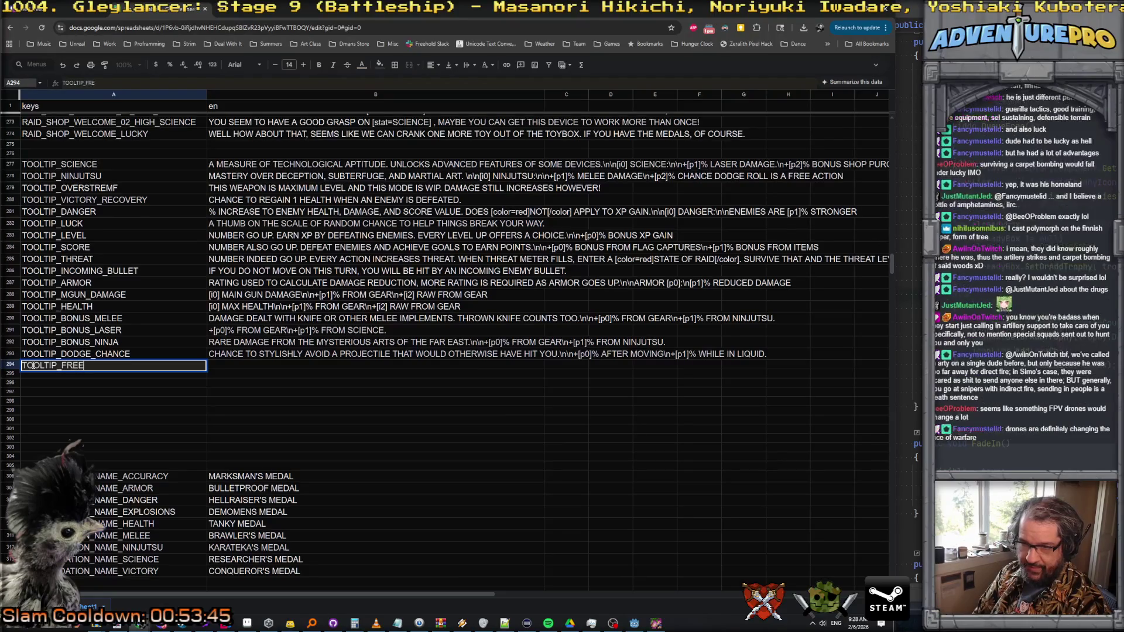
type("_MEAL_SAMMO")
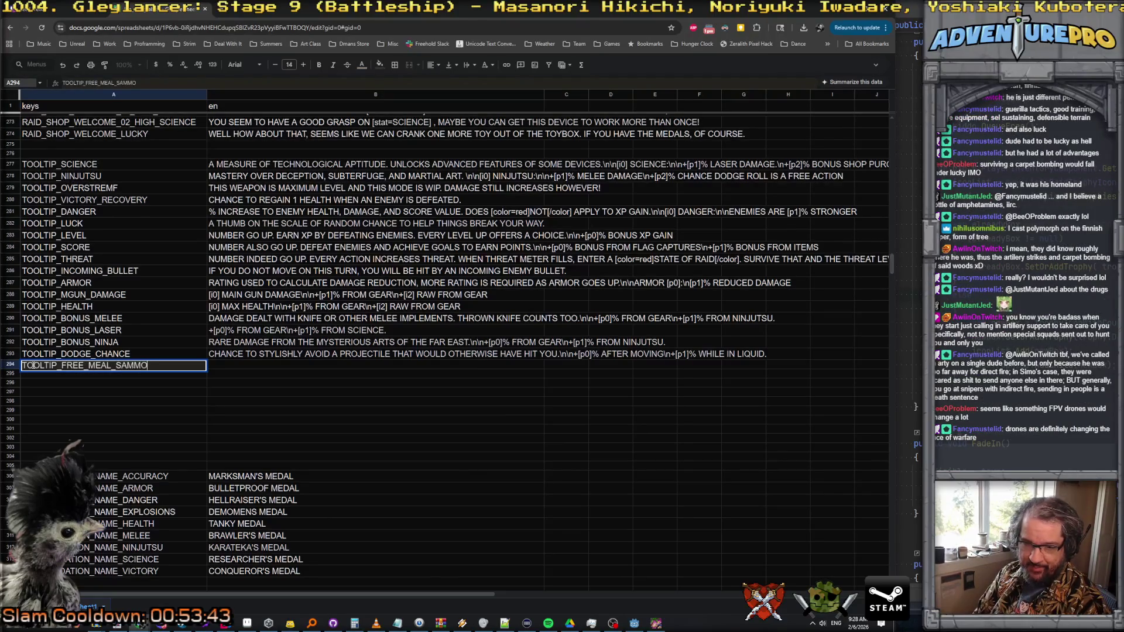
key("Return")
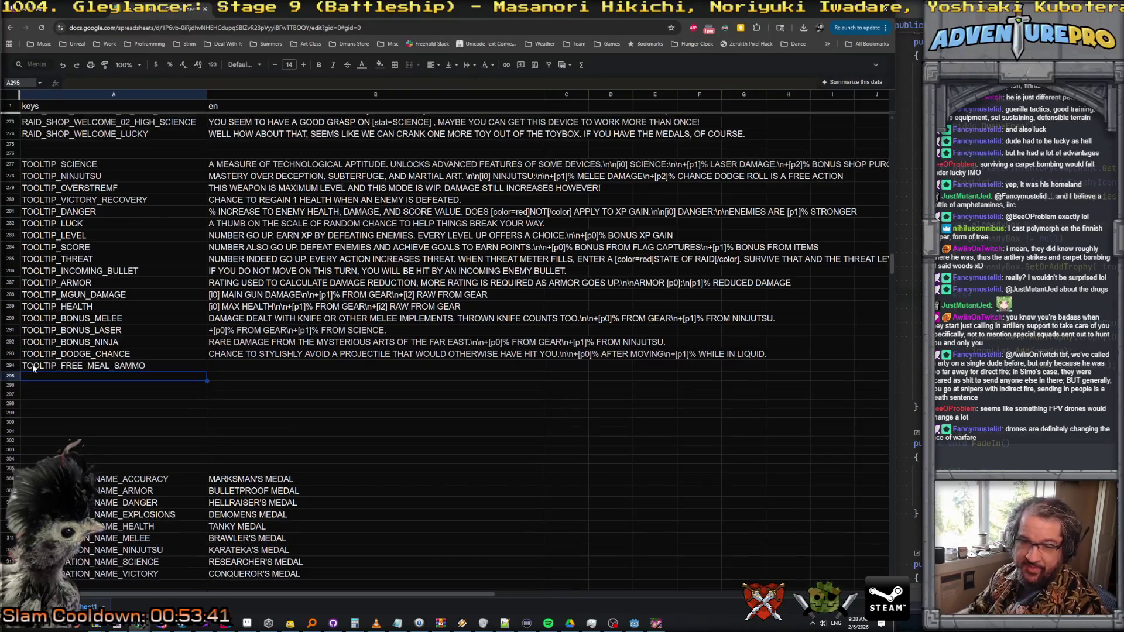
left_click(224, 366)
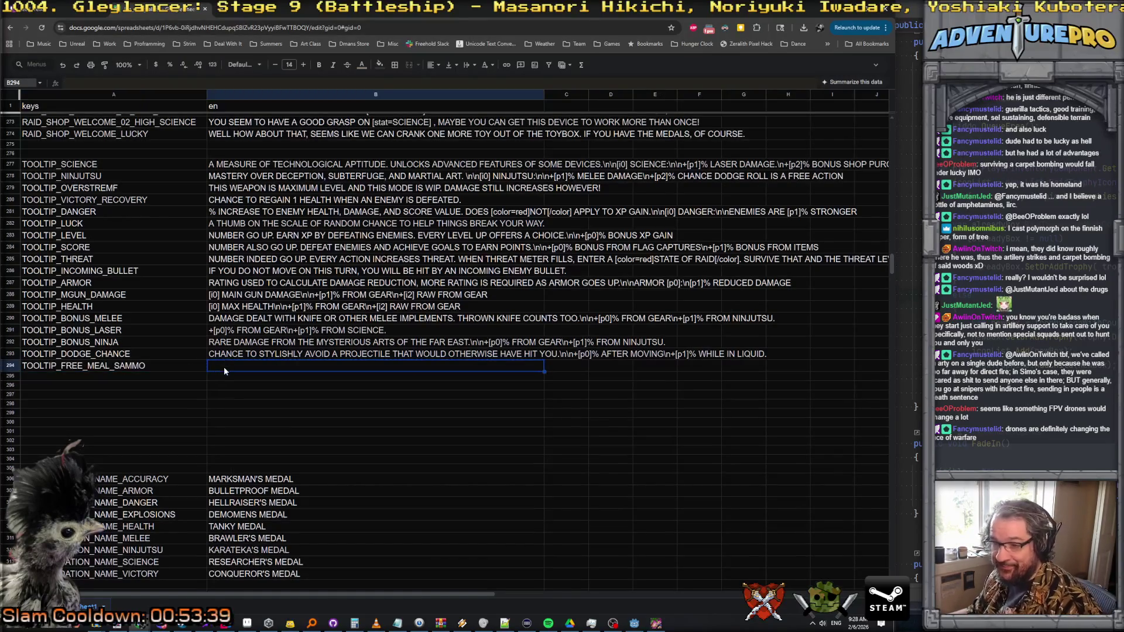
double_click(224, 366)
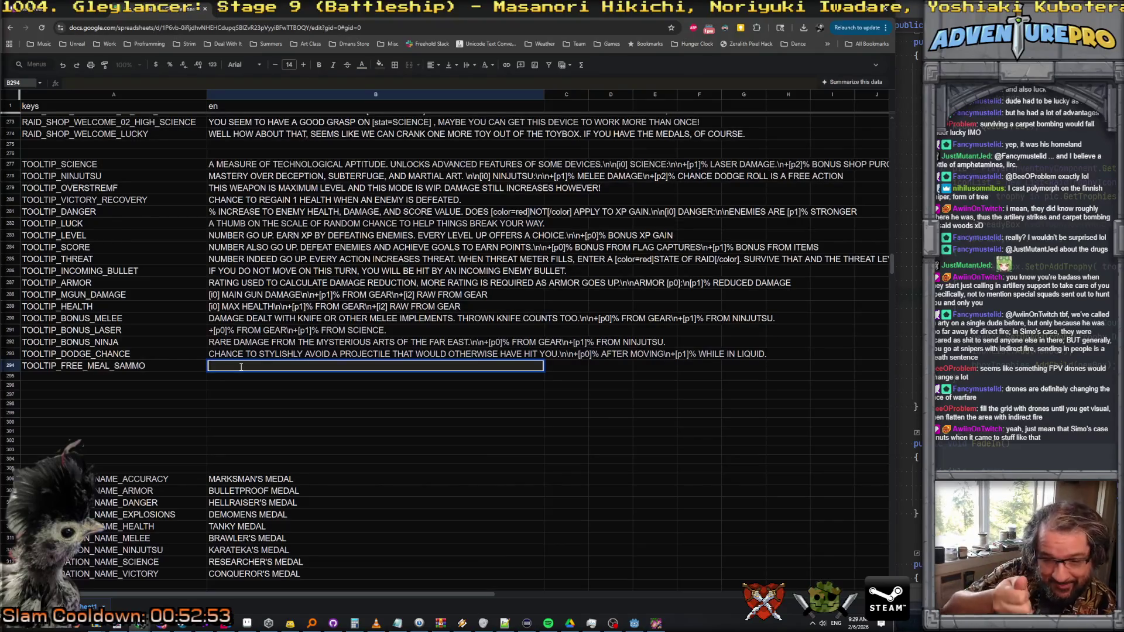
left_click(247, 355)
left_click(234, 364)
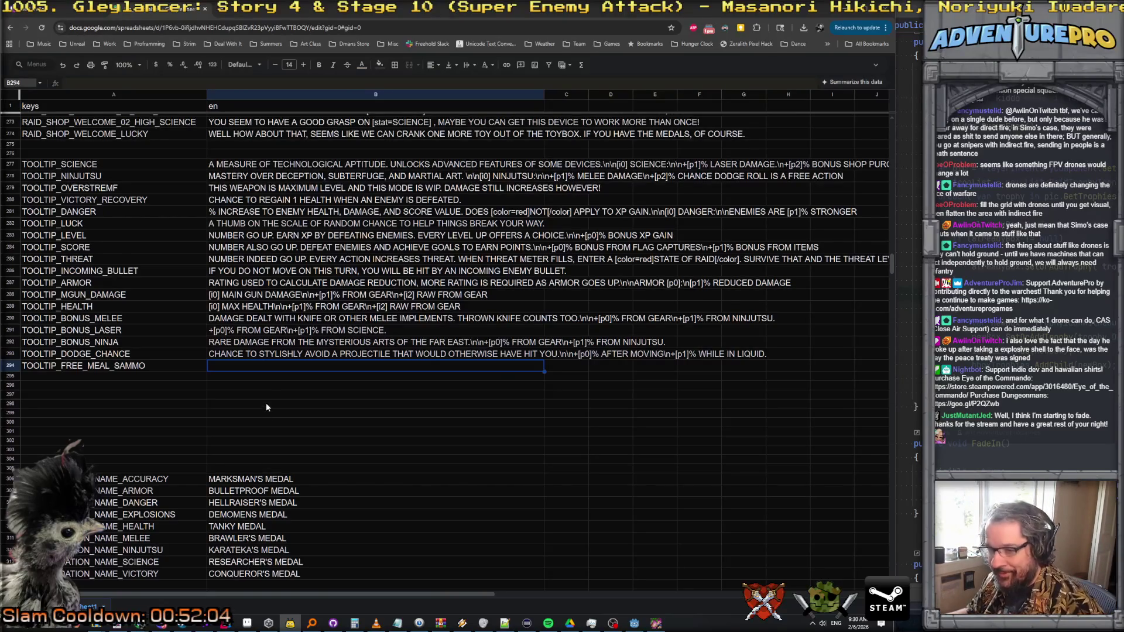
double_click(266, 364)
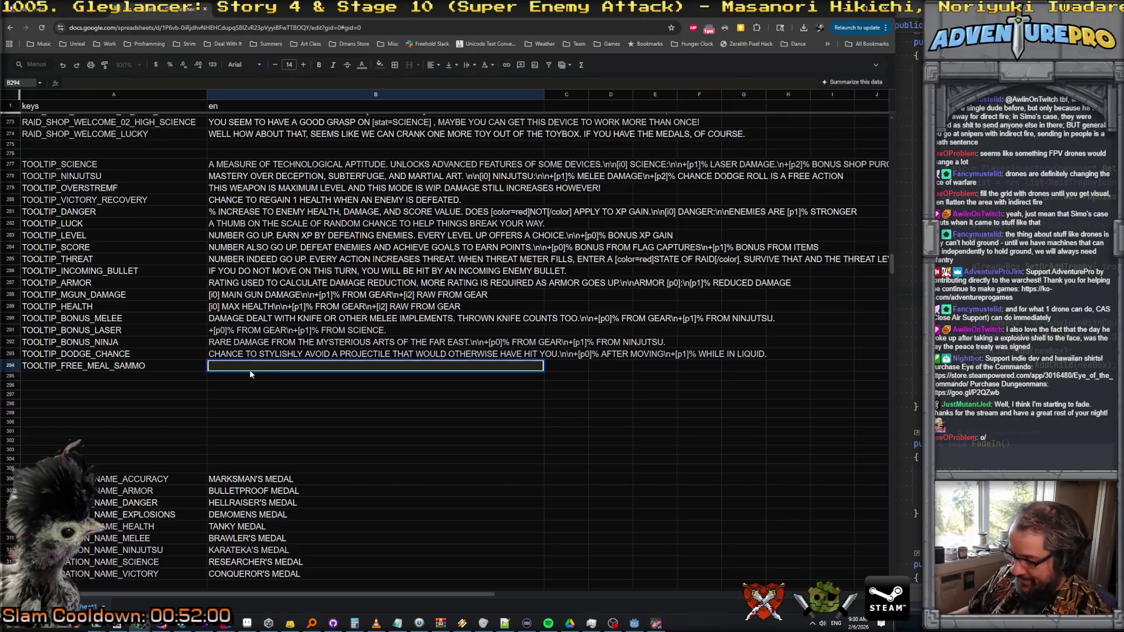
- Fill B294 with 'CHANCE TO NOT CONSUME A UNIT OF S-AMMO WHEN USING A SUBWEAPON.'
type("C")
type("HANCE TO NOT CO")
type("NSUME A U")
type("NIT OF S")
type("-AMMO WHEN USI")
type("NG YOUR SUBW")
key("BackSpace")
key("BackSpace")
key("BackSpace")
type("A SUBWEAPON.")
key("Return")
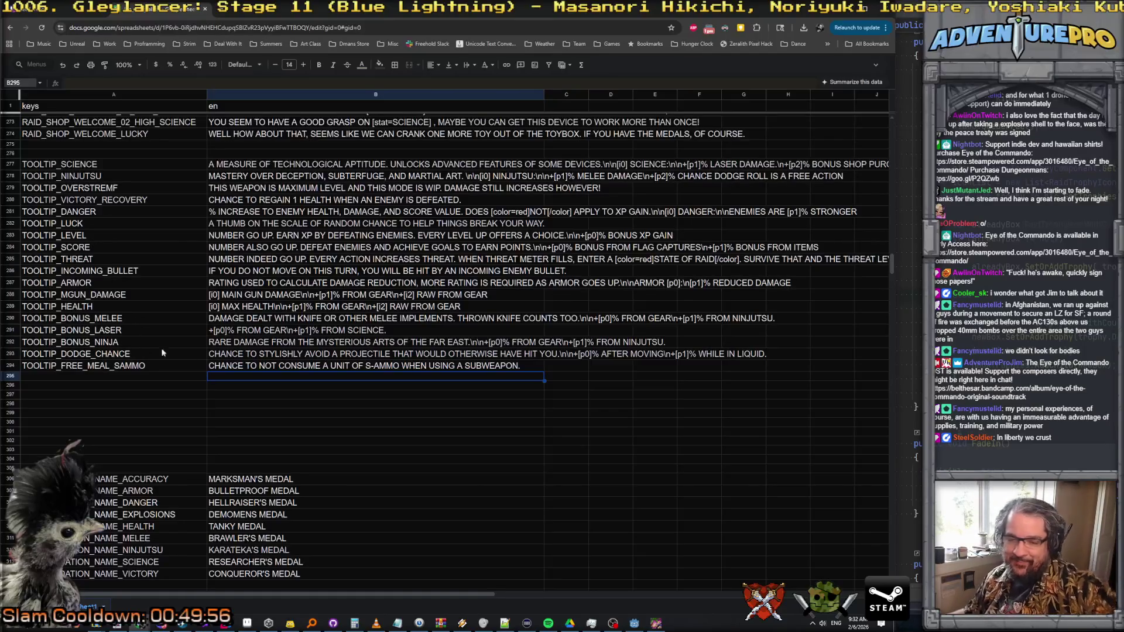
left_click(96, 368)
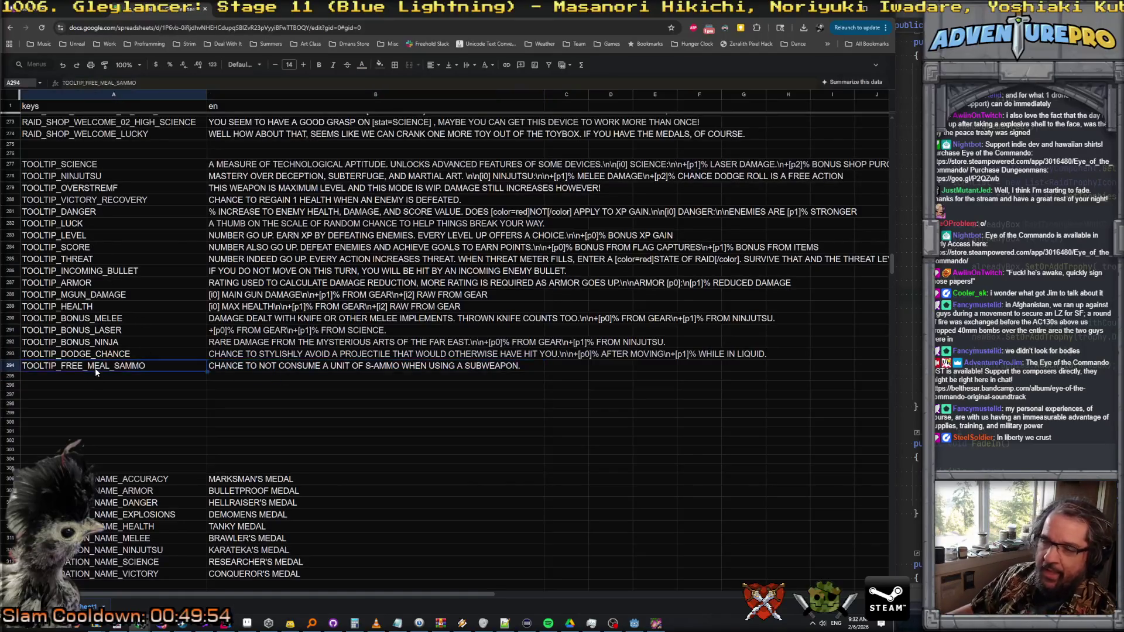
- Inspect the TOOLTIP_FREE_MEAL_SAMMO and TOOLTIP_BONUS_MELEE keys and descriptions without editing them
double_click(96, 368)
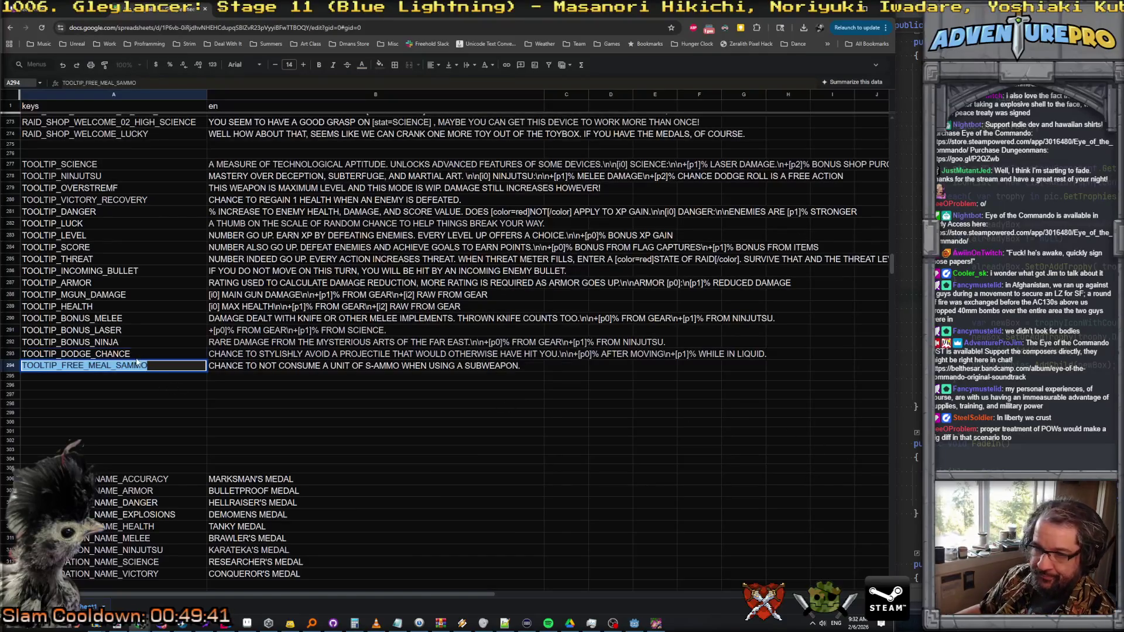
left_click(161, 365)
key("Escape")
left_click(216, 368)
key("Up")
key("Up")
key("Up")
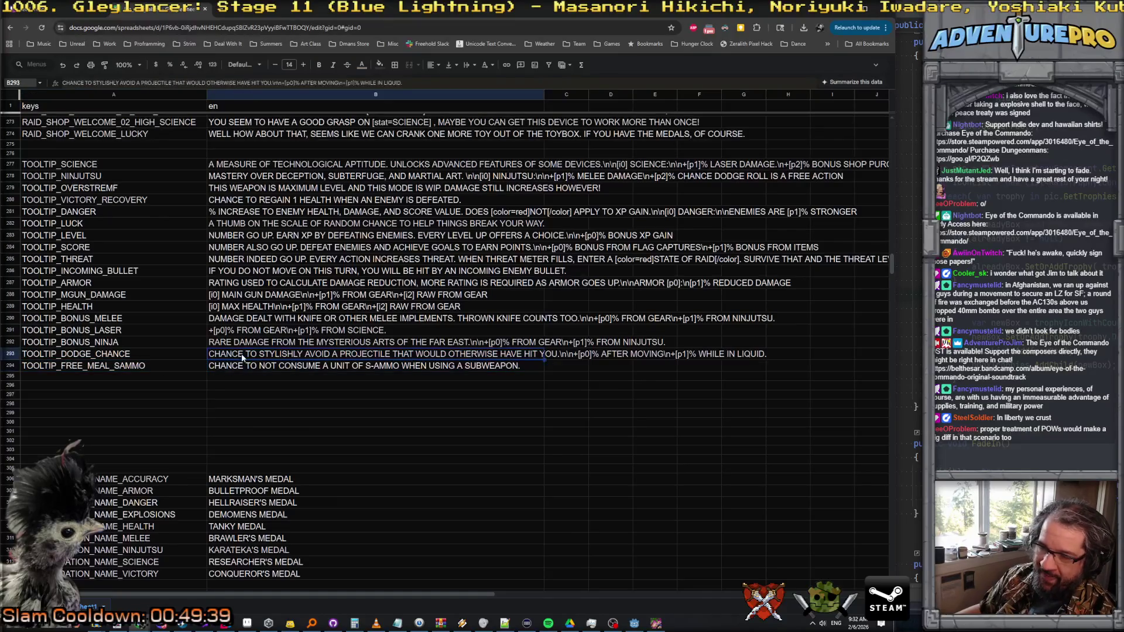
left_click(260, 319)
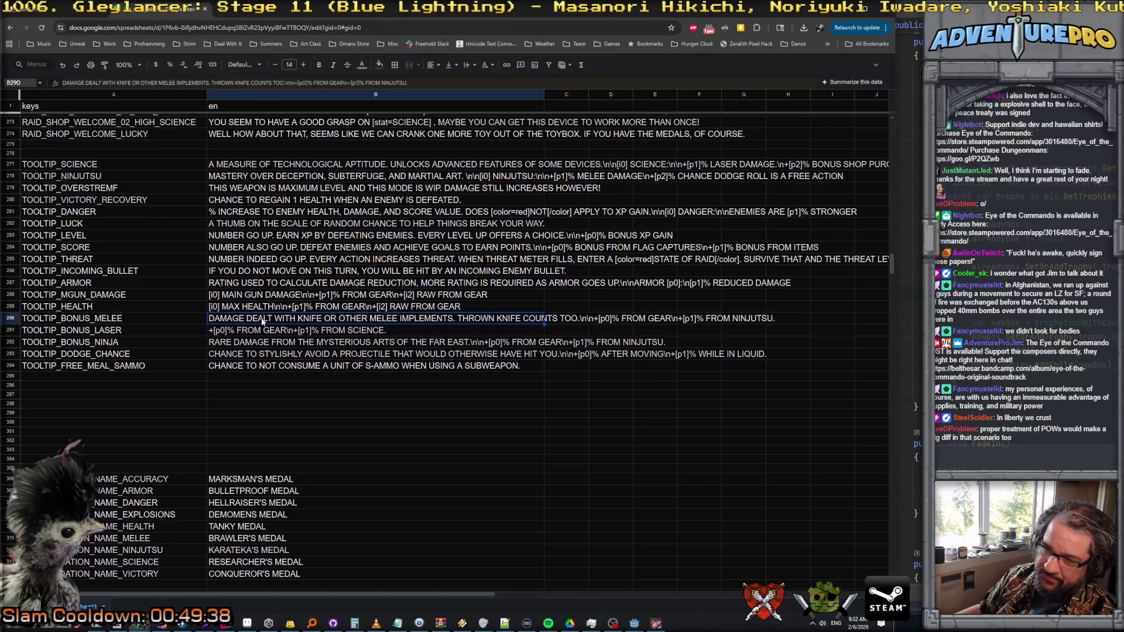
left_click(153, 321)
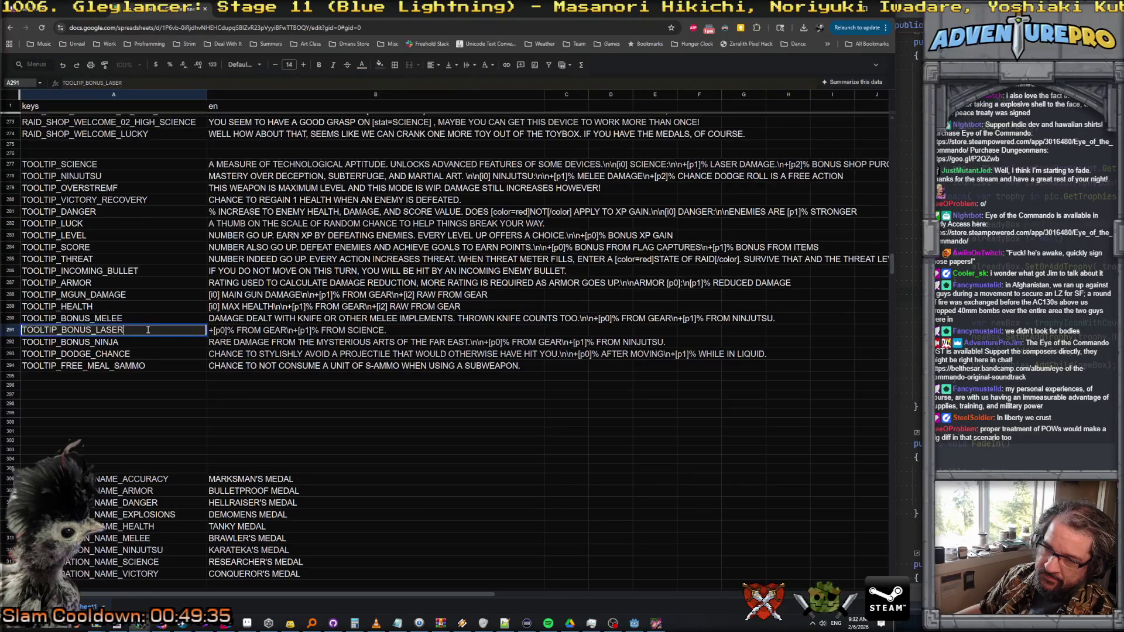
double_click(147, 321)
left_click(145, 332)
- Browse the bonus tooltip keys down to the empty rows and narrow column A slightly
left_click(144, 338)
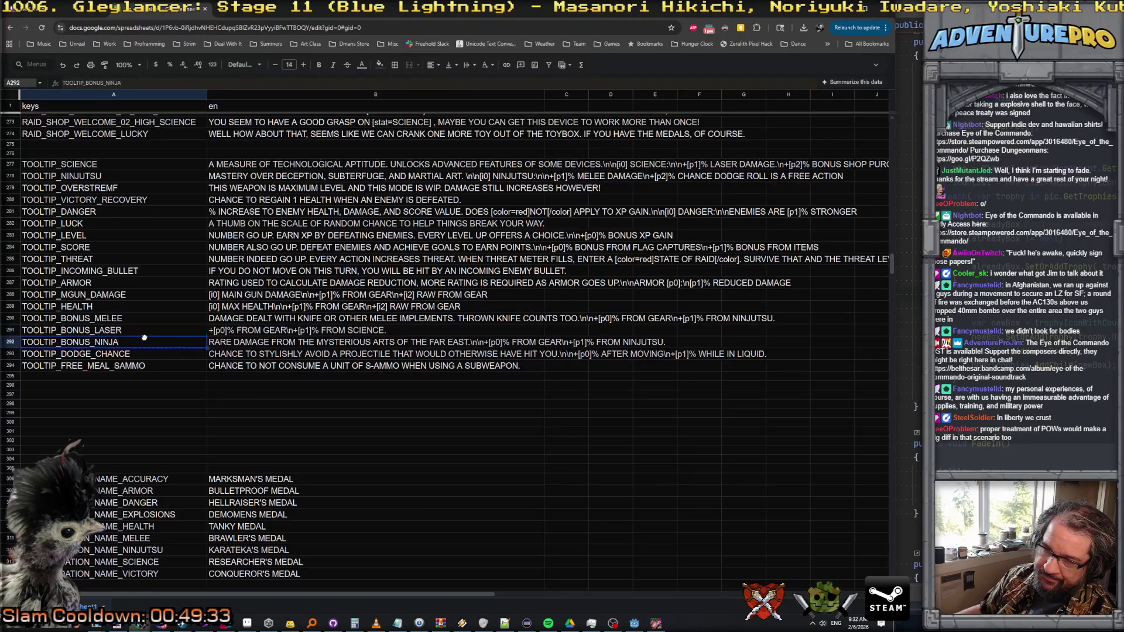
left_click(152, 318)
left_click(149, 329)
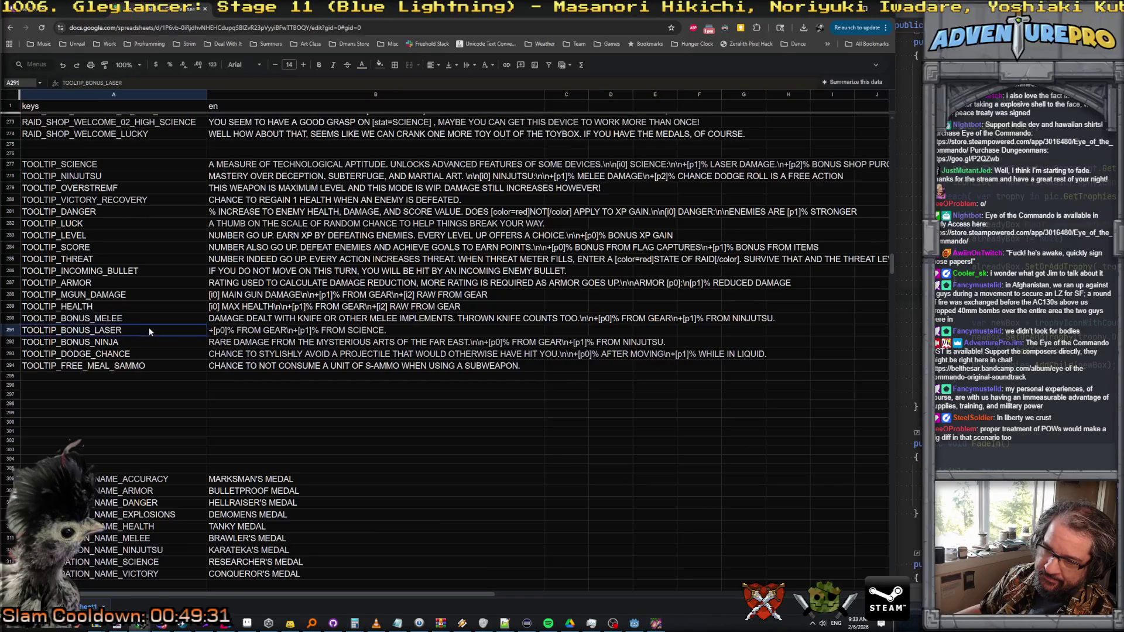
left_click(152, 364)
left_click(156, 387)
left_click(161, 415)
left_click(172, 404)
left_click(184, 378)
left_click(171, 396)
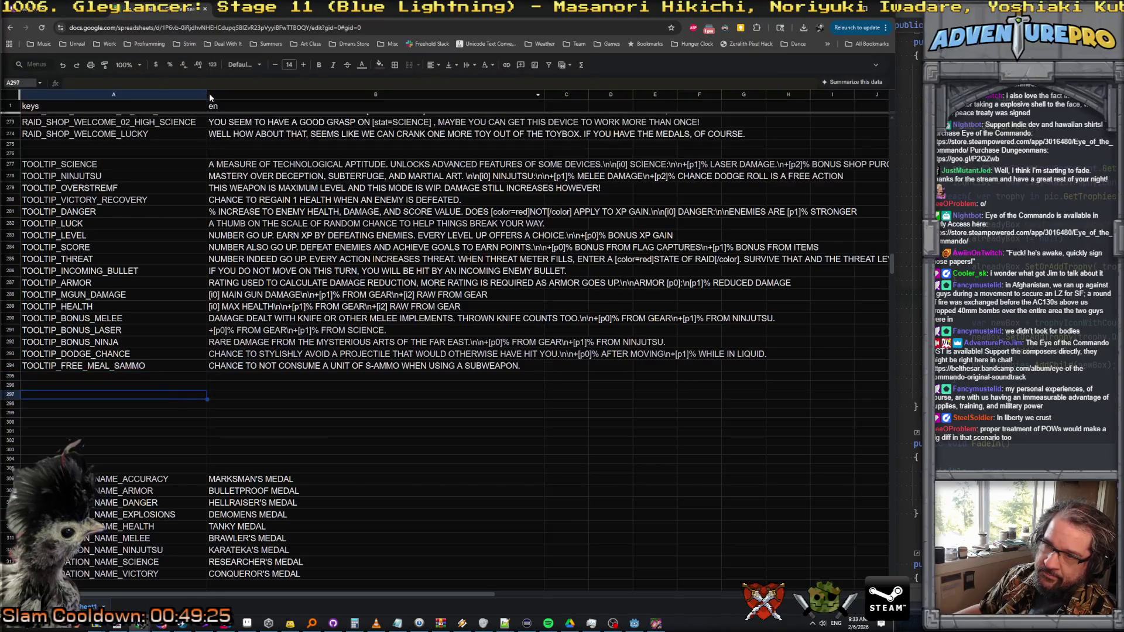
left_click_drag(207, 93, 204, 93)
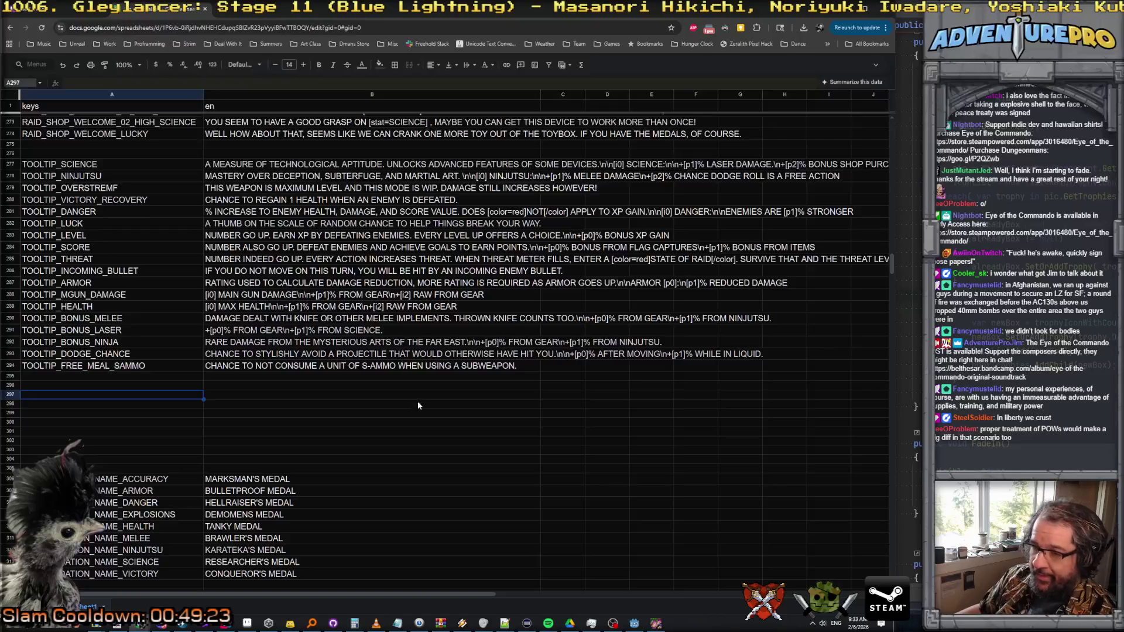
left_click(142, 367)
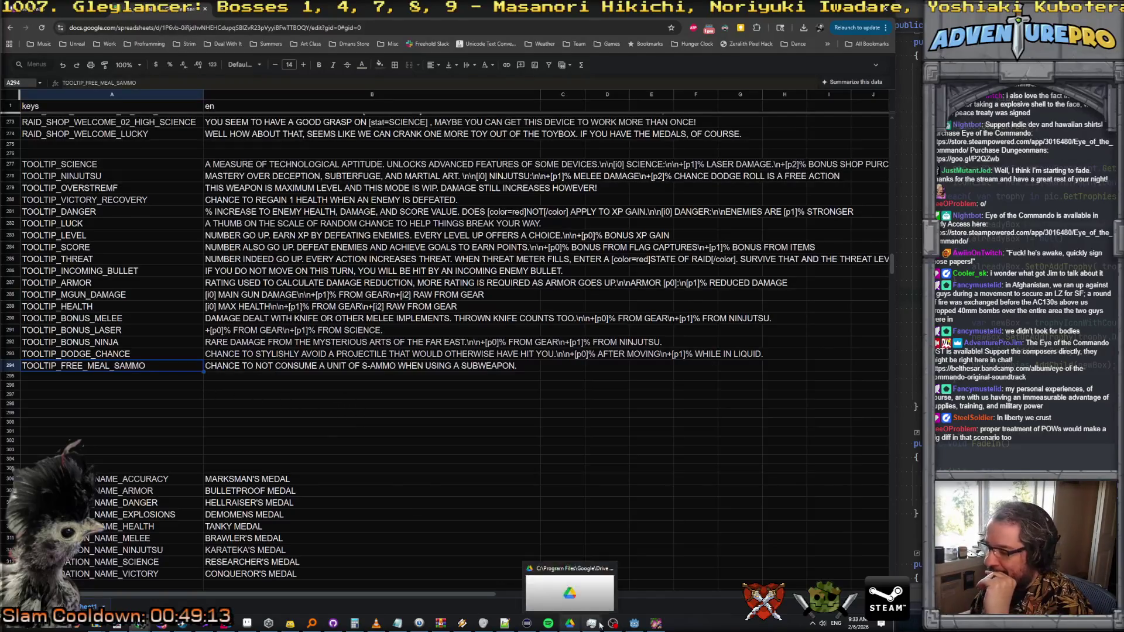
- Close the running Eye of the Commando game and scroll back to rows 135–175
left_click(656, 623)
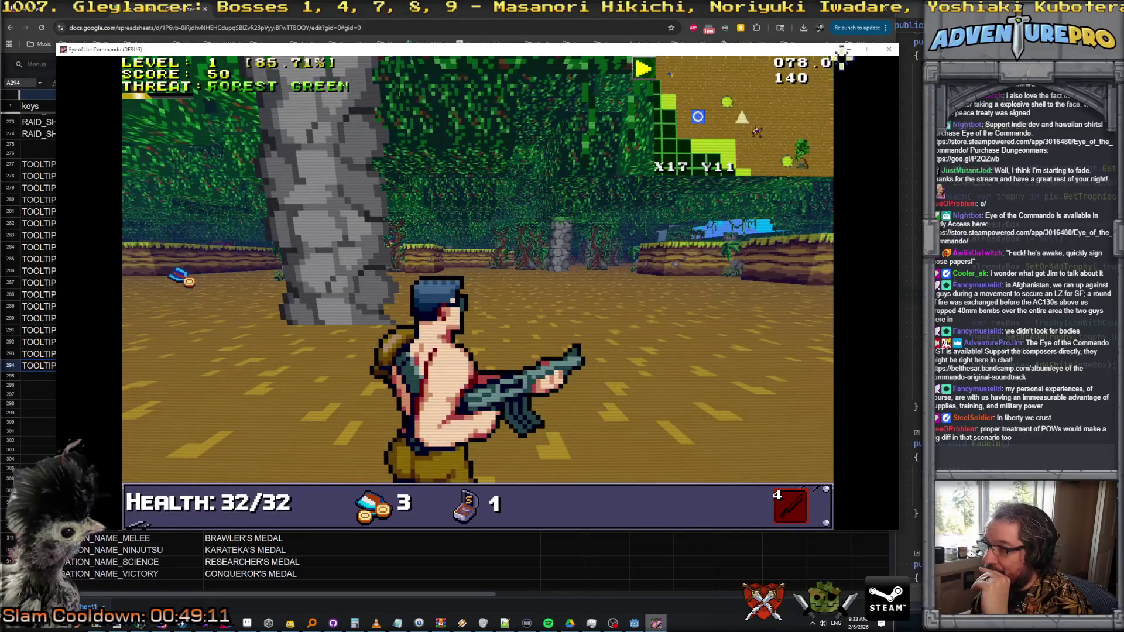
key("alt+F4")
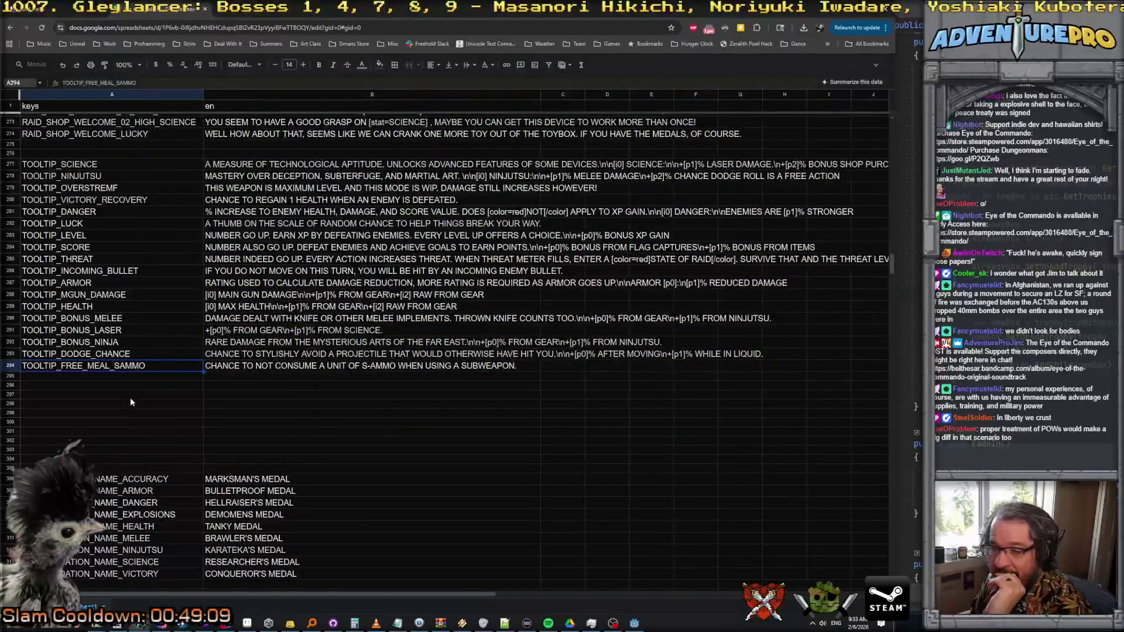
scroll(130, 397, "down", 3)
scroll(134, 398, "up", 10)
scroll(134, 397, "up", 20)
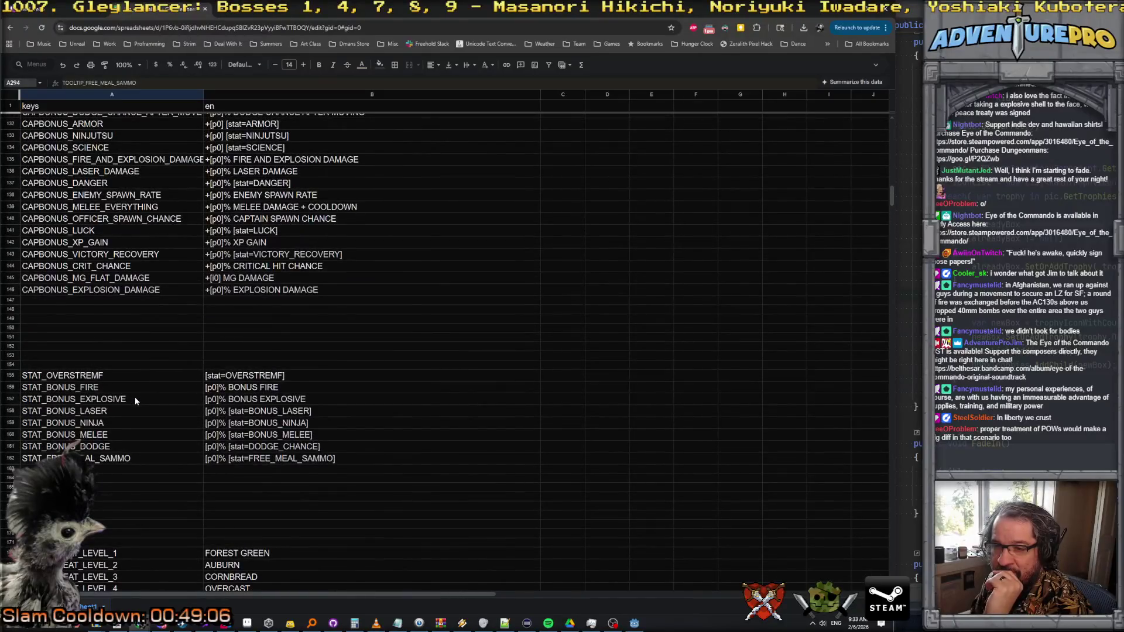
scroll(134, 399, "up", 4)
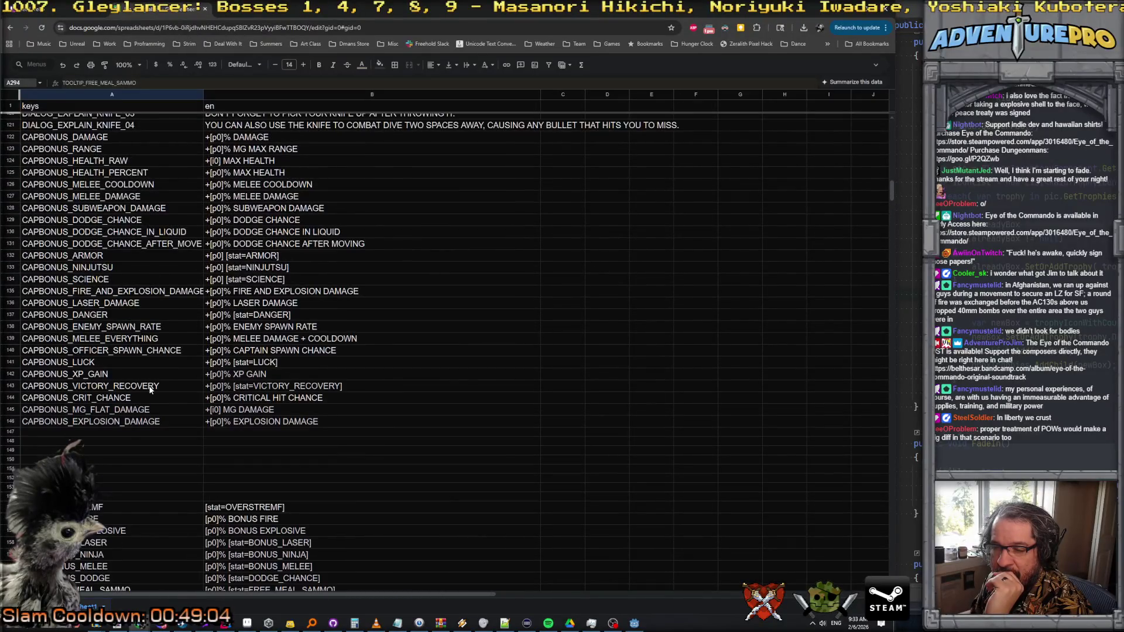
scroll(150, 392, "down", 7)
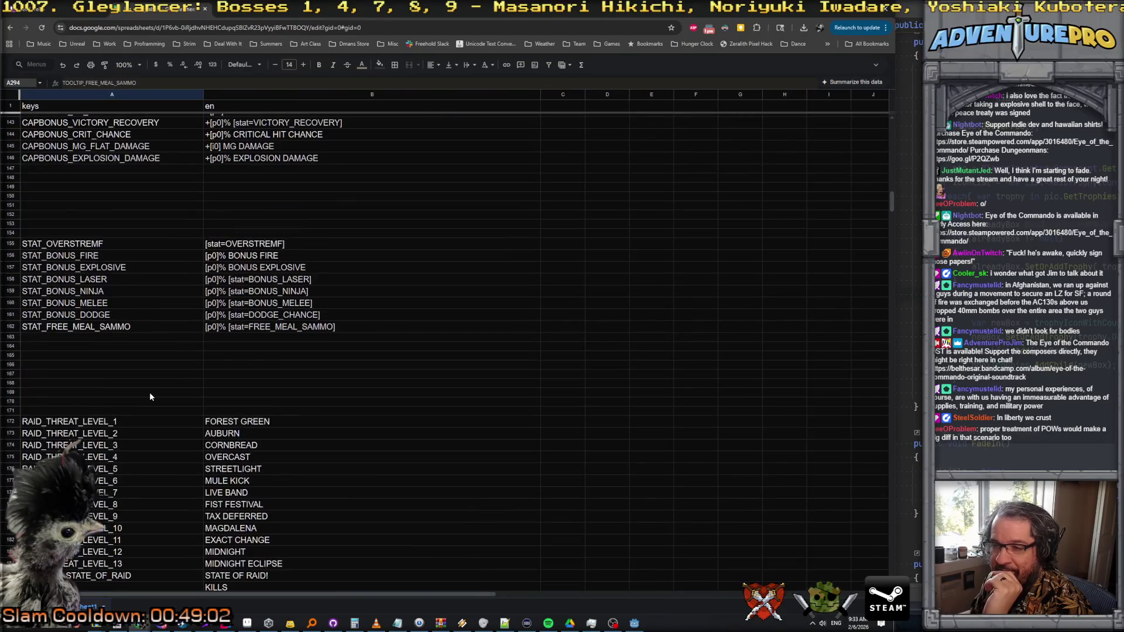
scroll(163, 331, "up", 4)
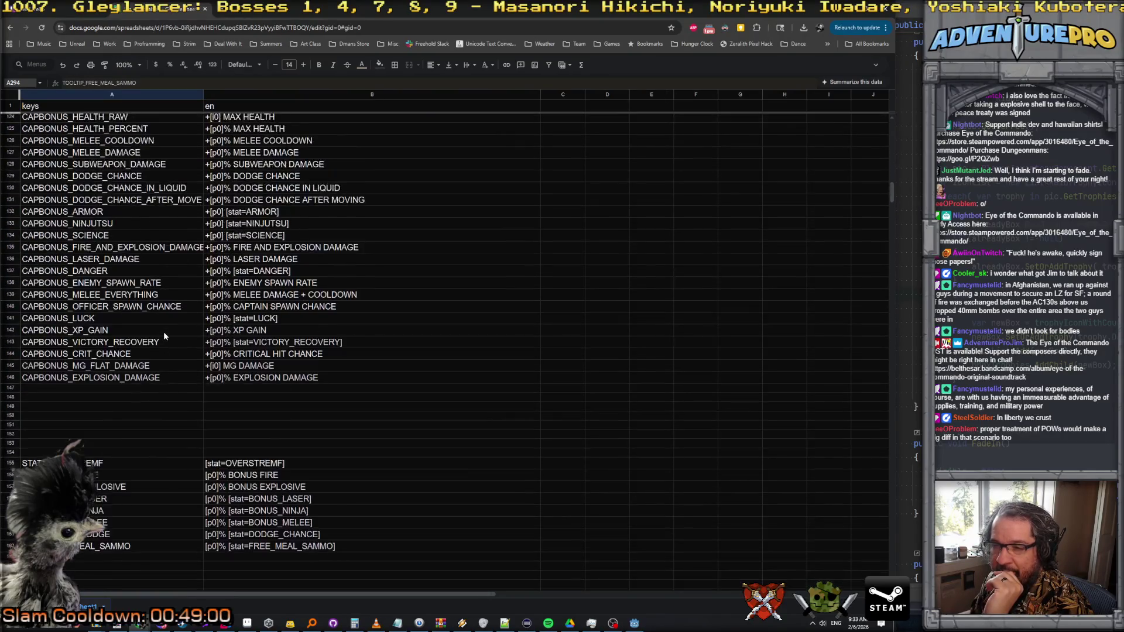
scroll(163, 331, "down", 2)
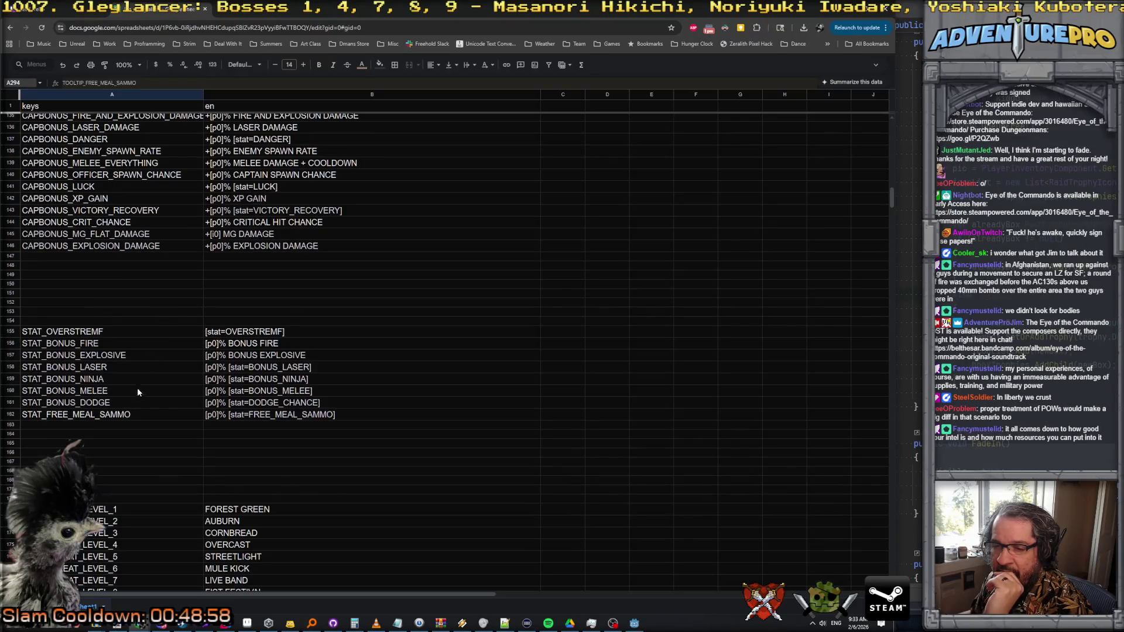
- Move the [p0]% [stat=FREE_MEAL_SAMMO] text from B162 into B147
double_click(359, 414)
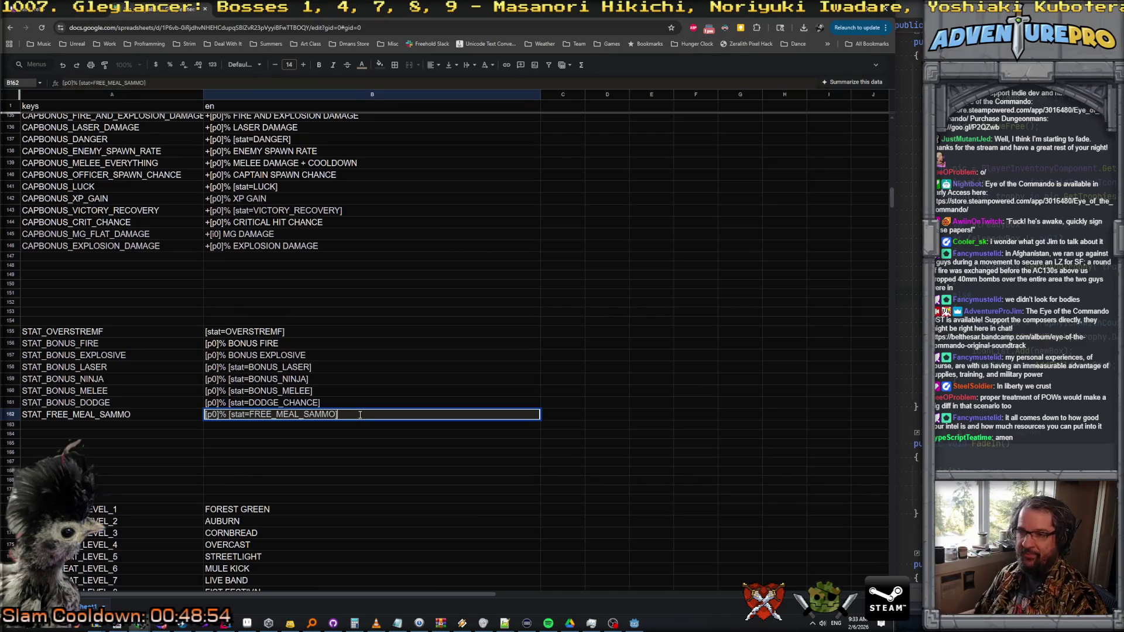
left_click_drag(360, 415, 157, 414)
key("ctrl+c")
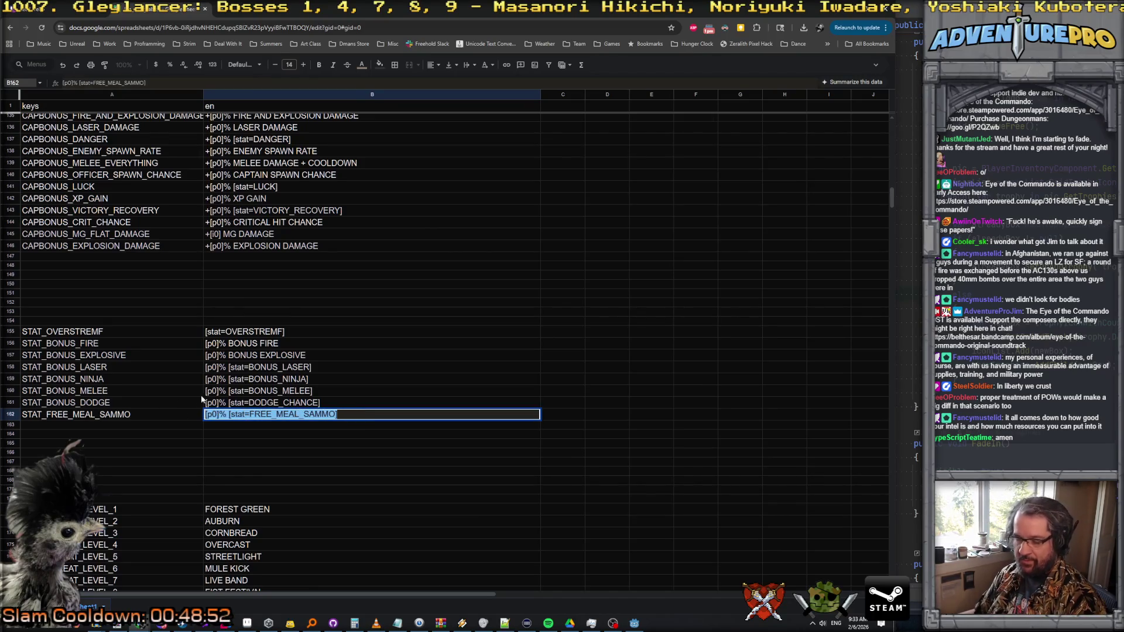
key("BackSpace")
left_click(224, 264)
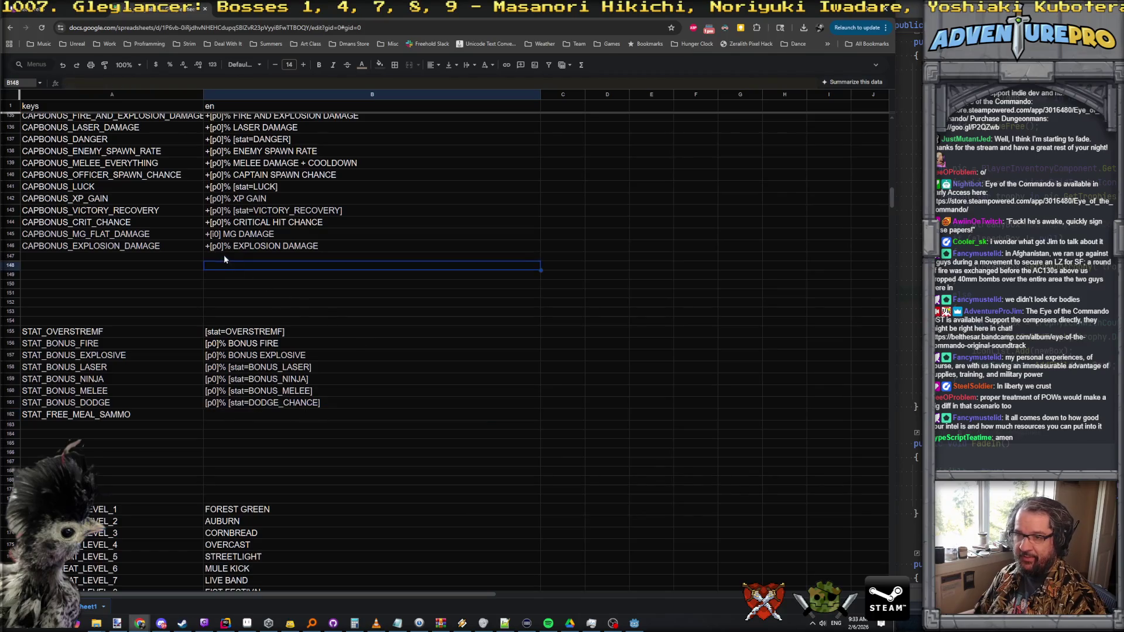
left_click(225, 257)
key("ctrl+v")
- Name A147 CAPBONUS_FREE_MEAL_SAMMO and prefix B147's text with '+
left_click(150, 256)
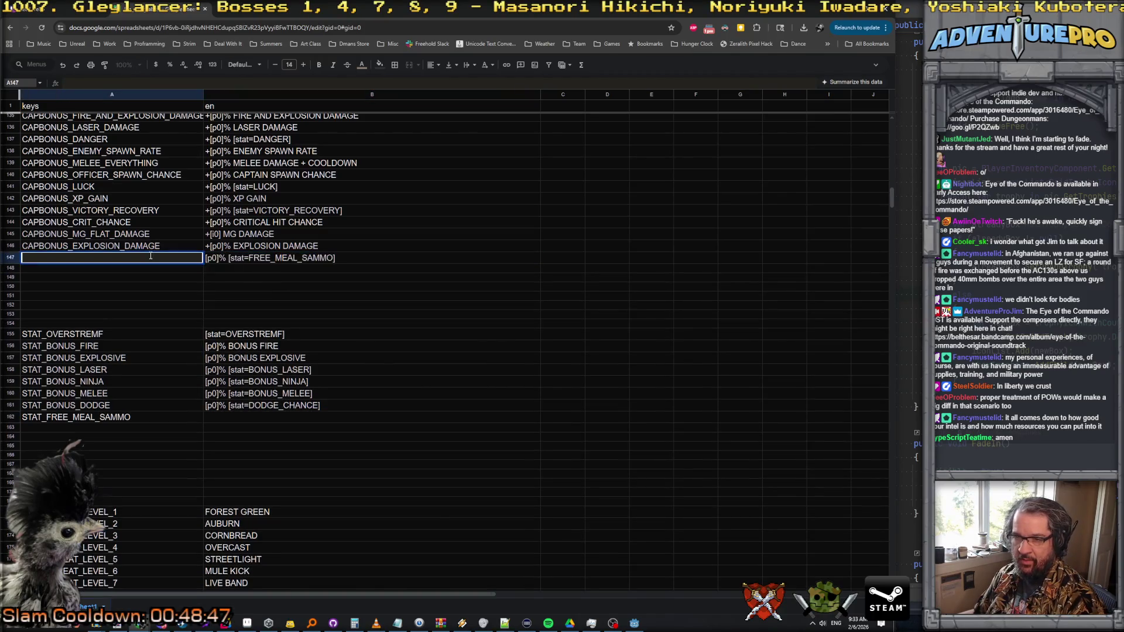
type("CAPBON")
type("US_")
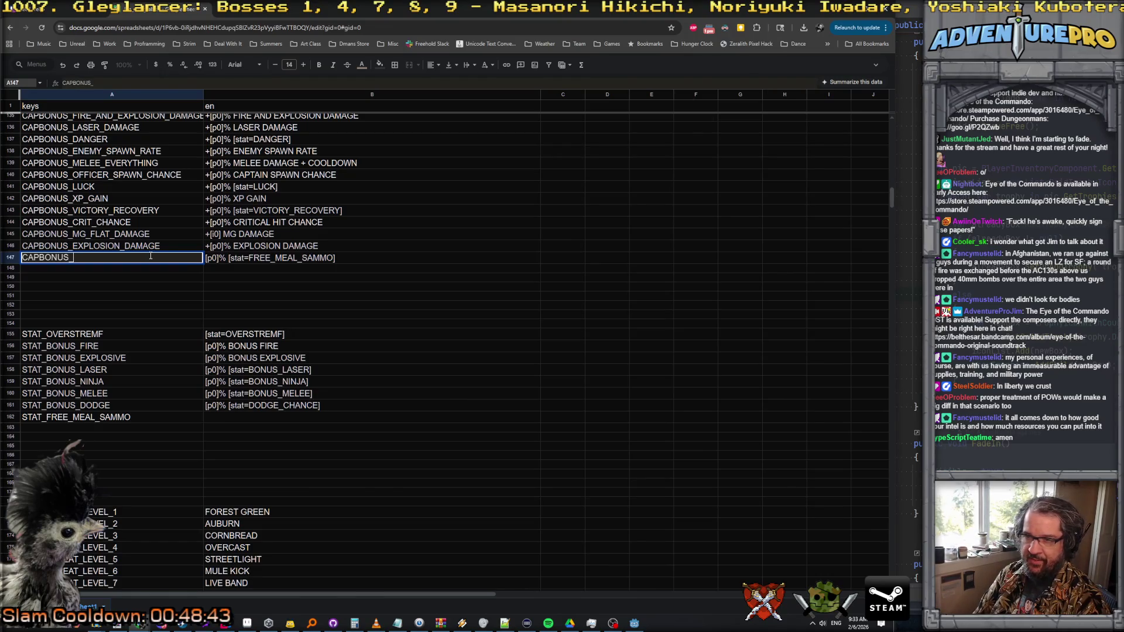
type("FRE")
type("EE_")
type("_SAM")
key("Return")
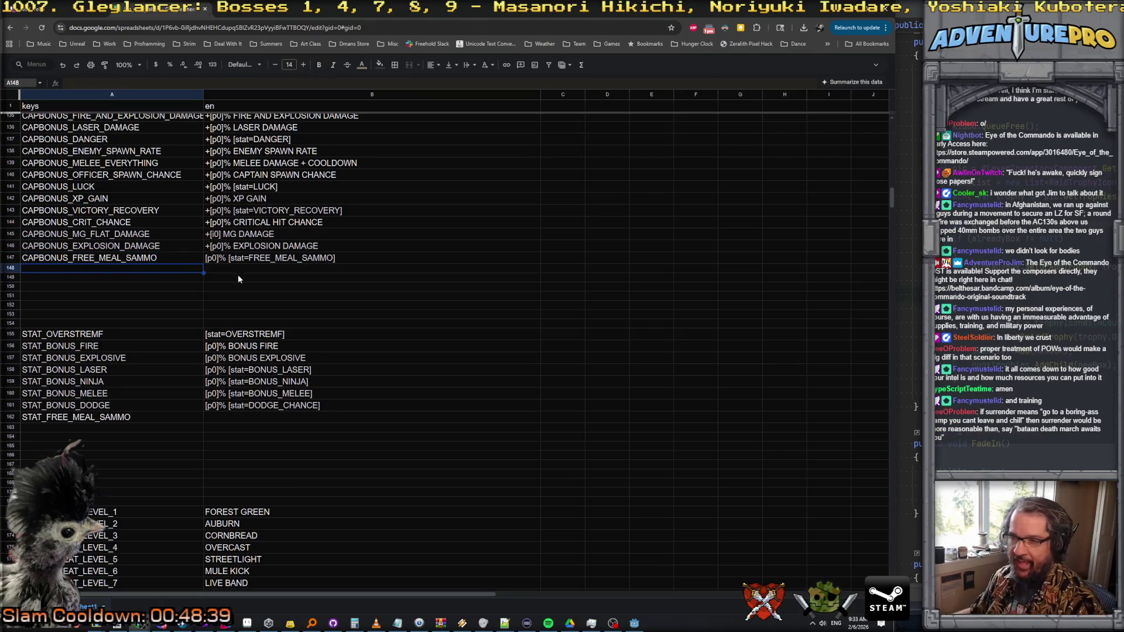
left_click(228, 260)
key("Return")
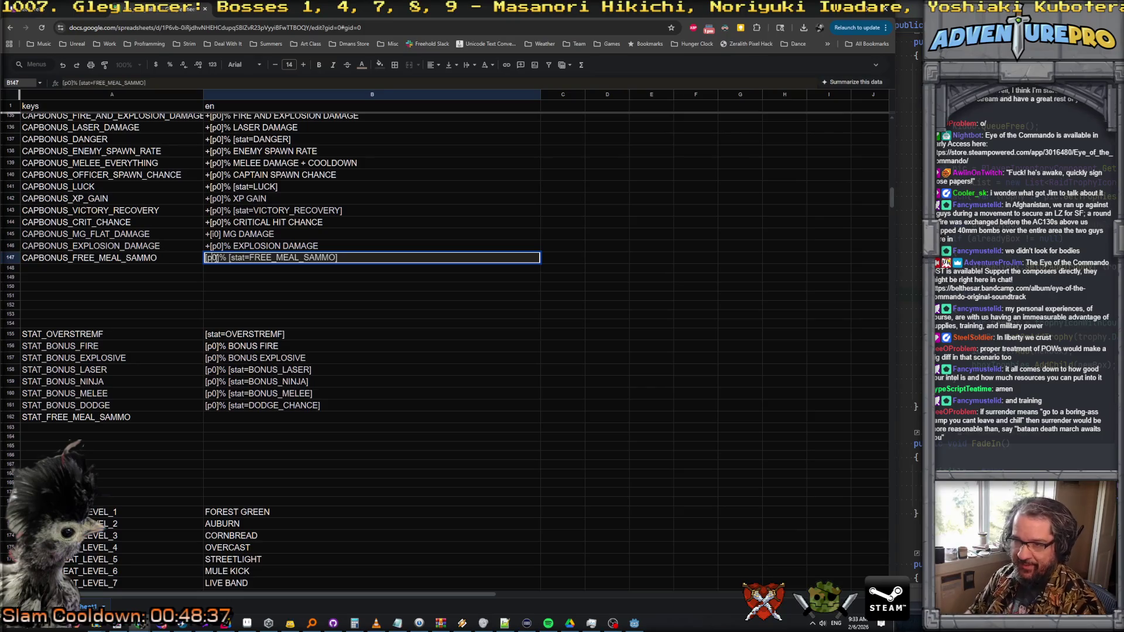
type("'")
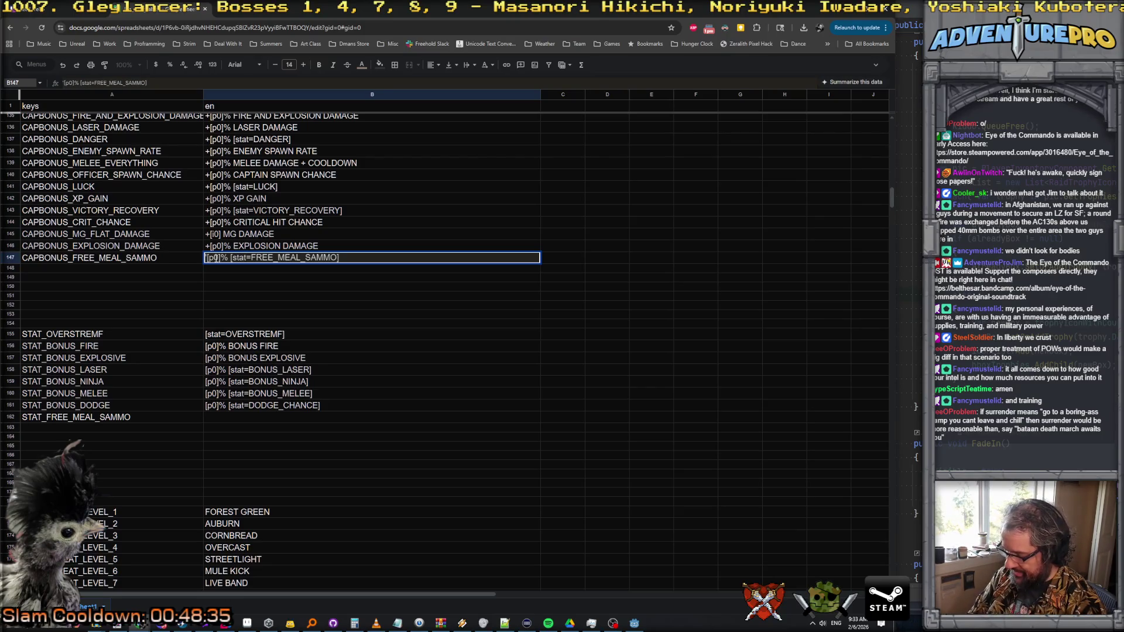
type("+")
key("Return")
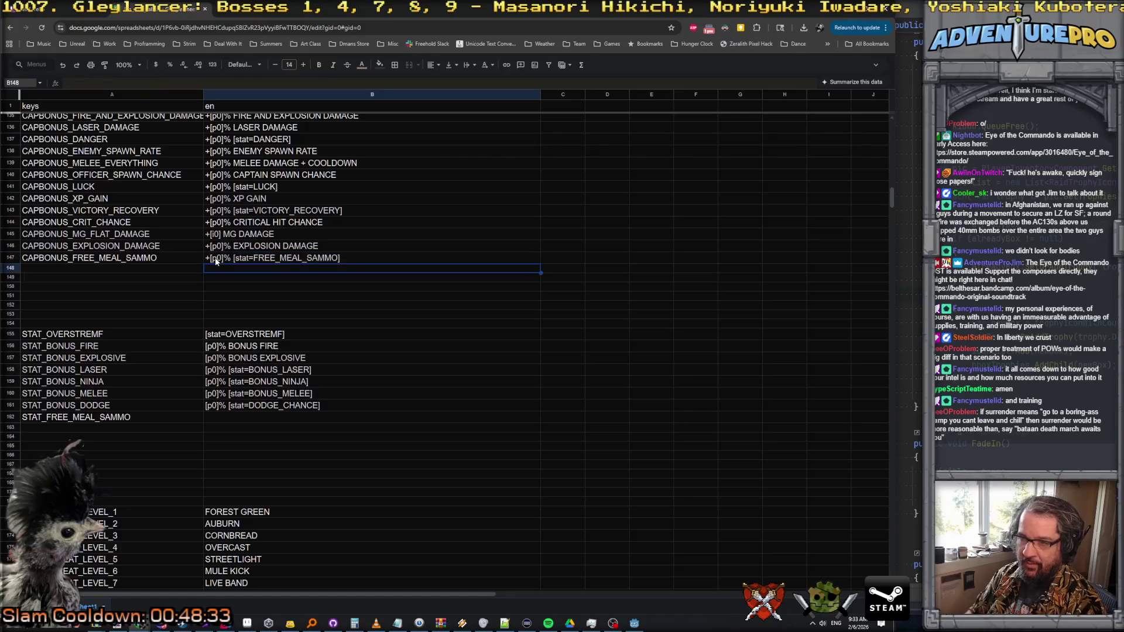
- Delete the STAT_FREE_MEAL_SAMMO row and return to the Rider code editor
left_click(10, 416)
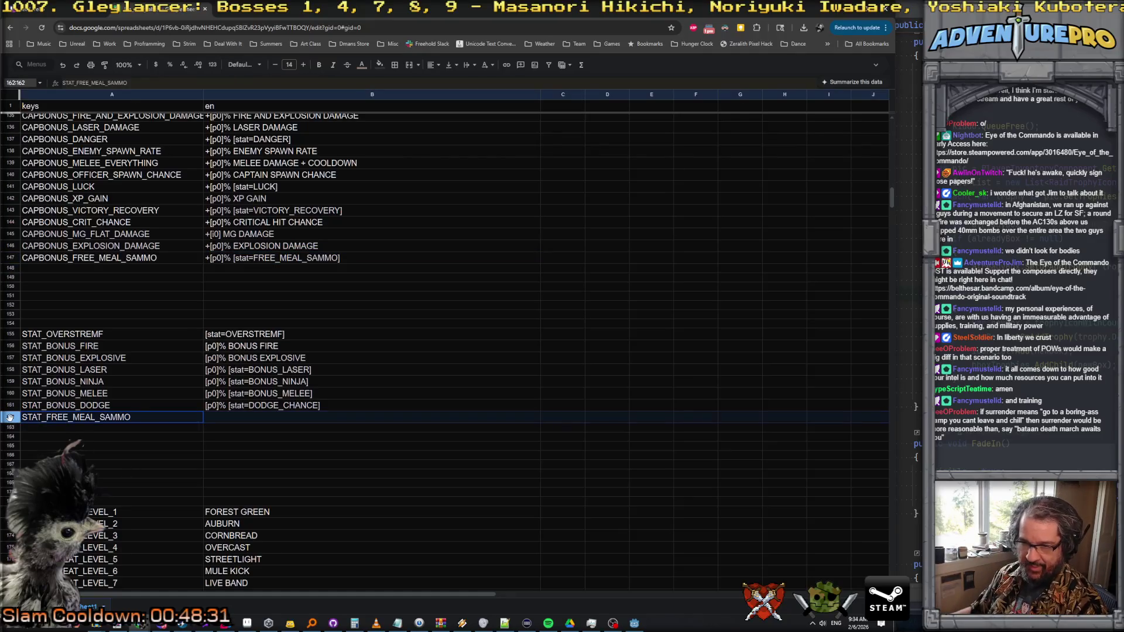
key("ctrl+alt+minus")
key("Up")
key("Up")
key("Up")
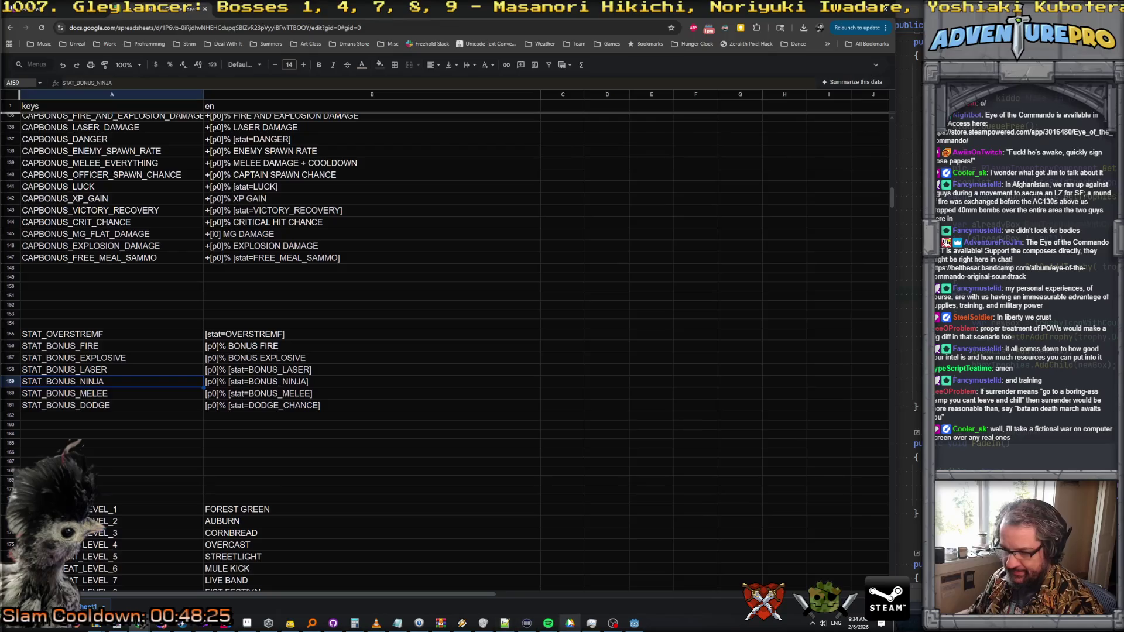
left_click(225, 624)
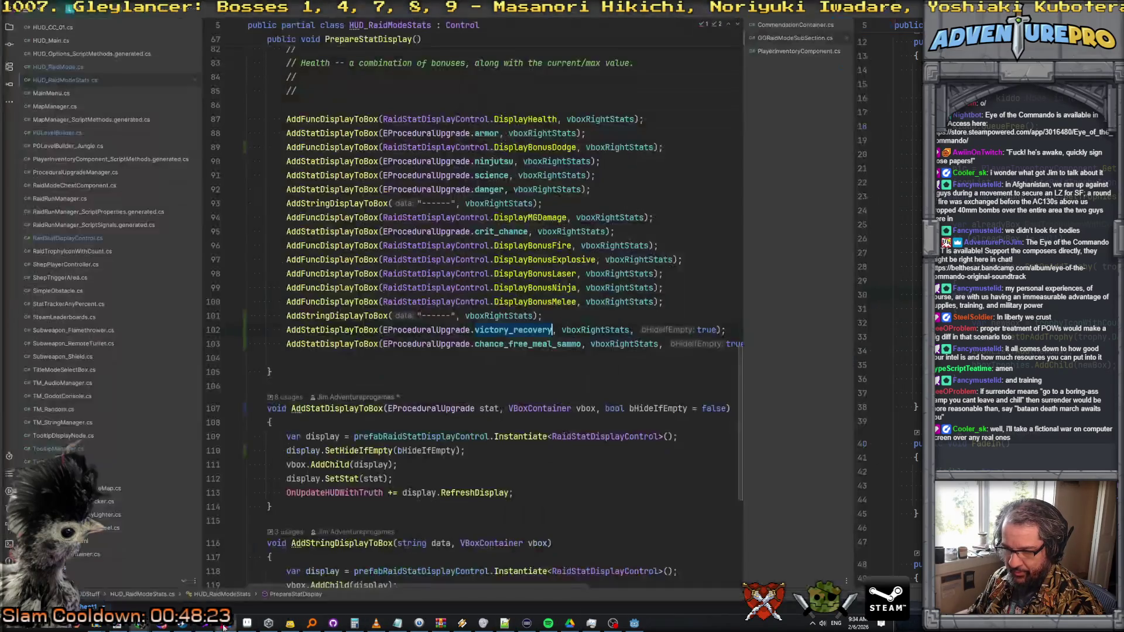
scroll(470, 345, "right", 4)
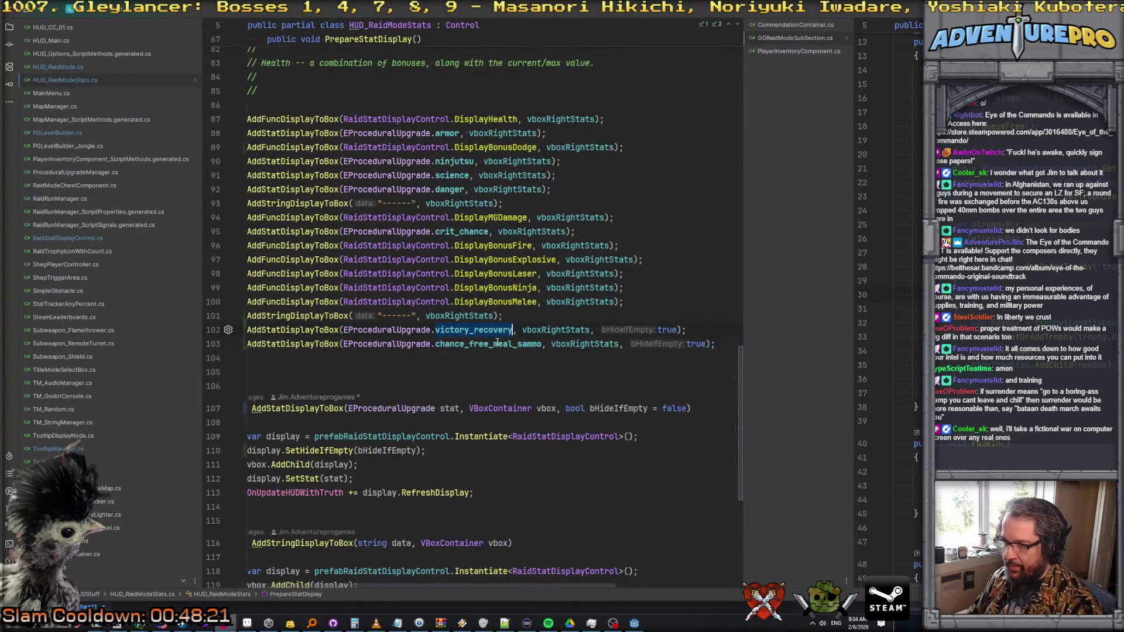
scroll(523, 346, "left", 4)
mouse_move(522, 345)
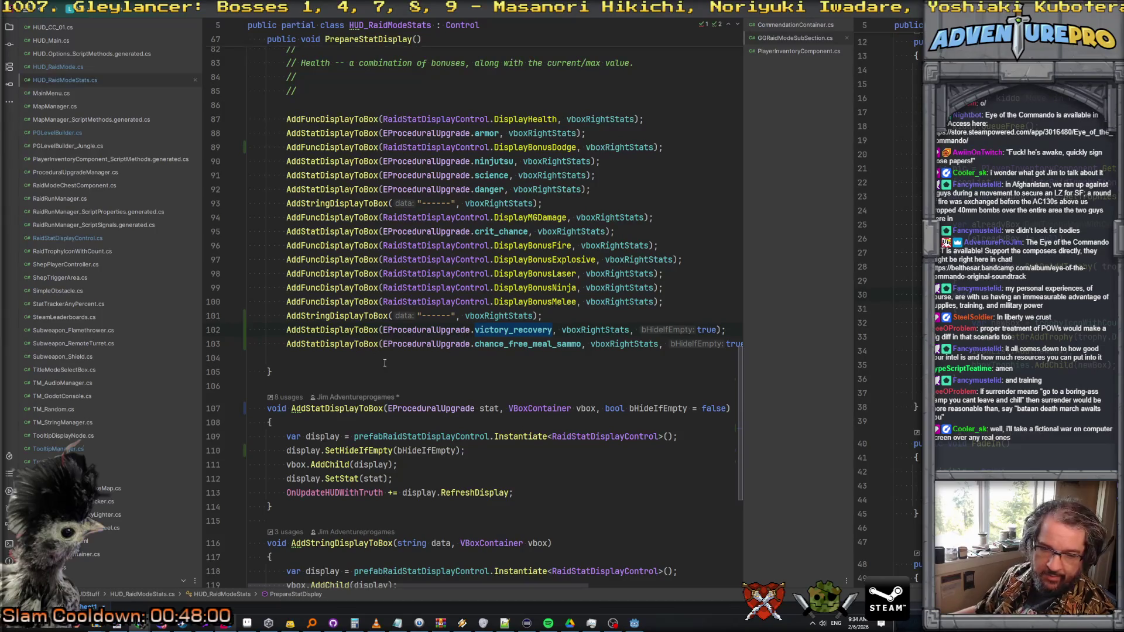
left_click(349, 356)
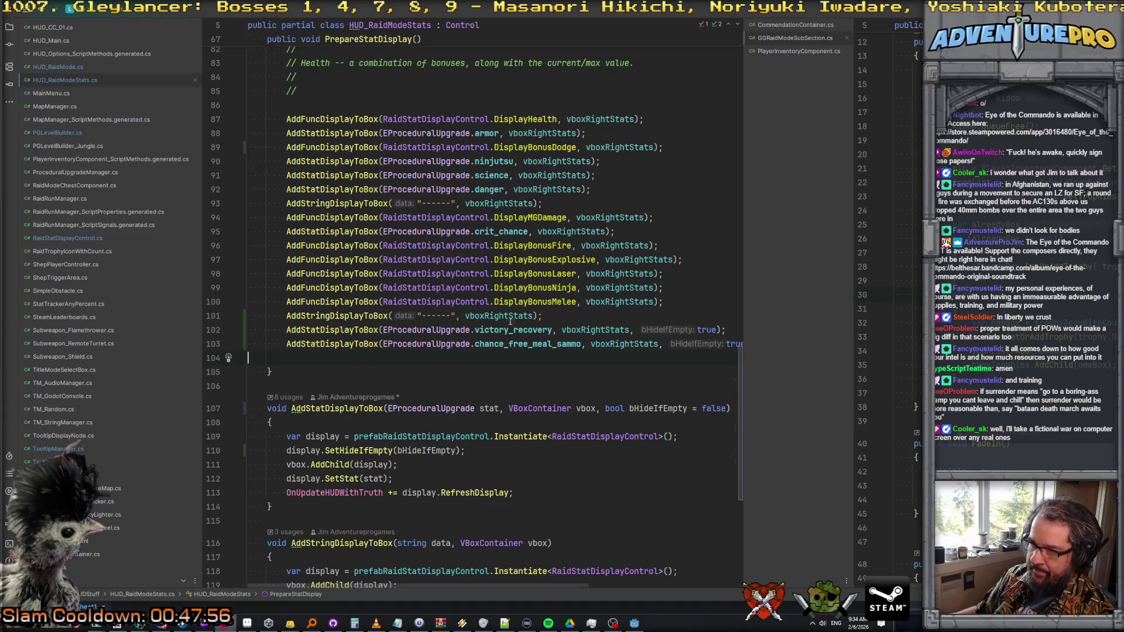
scroll(622, 344, "down", 2)
left_click(528, 262)
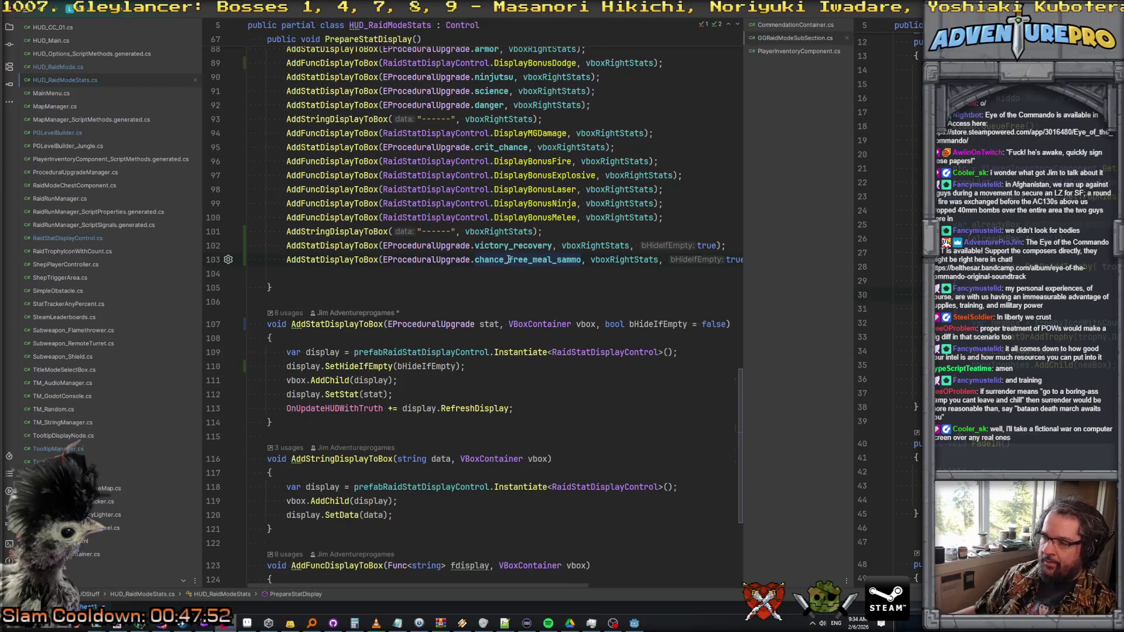
double_click(508, 260)
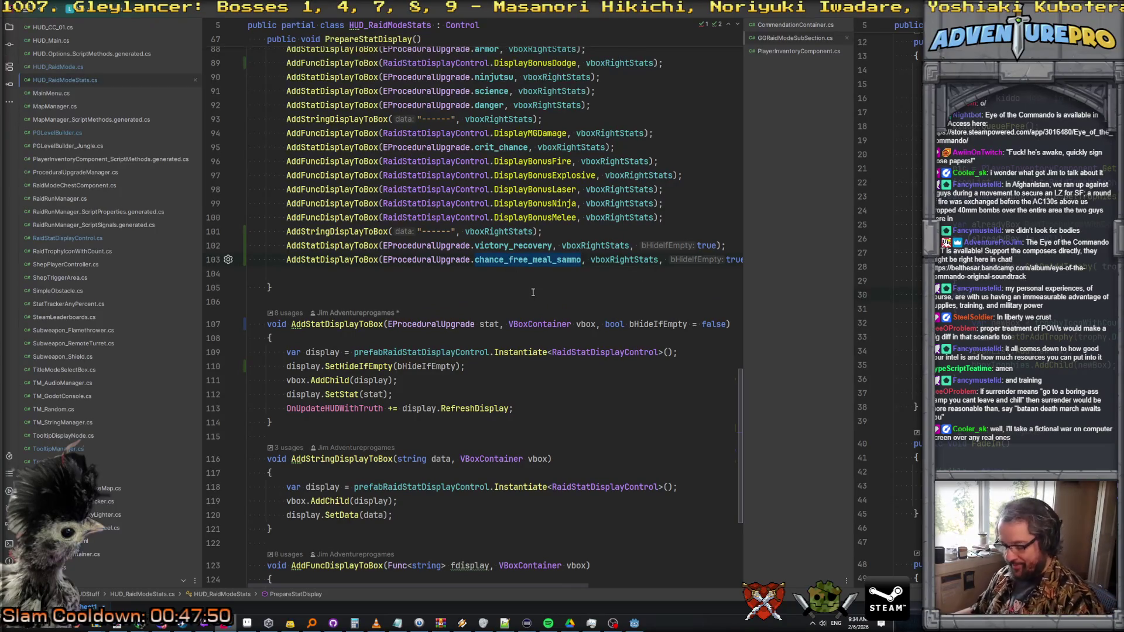
mouse_move(161, 624)
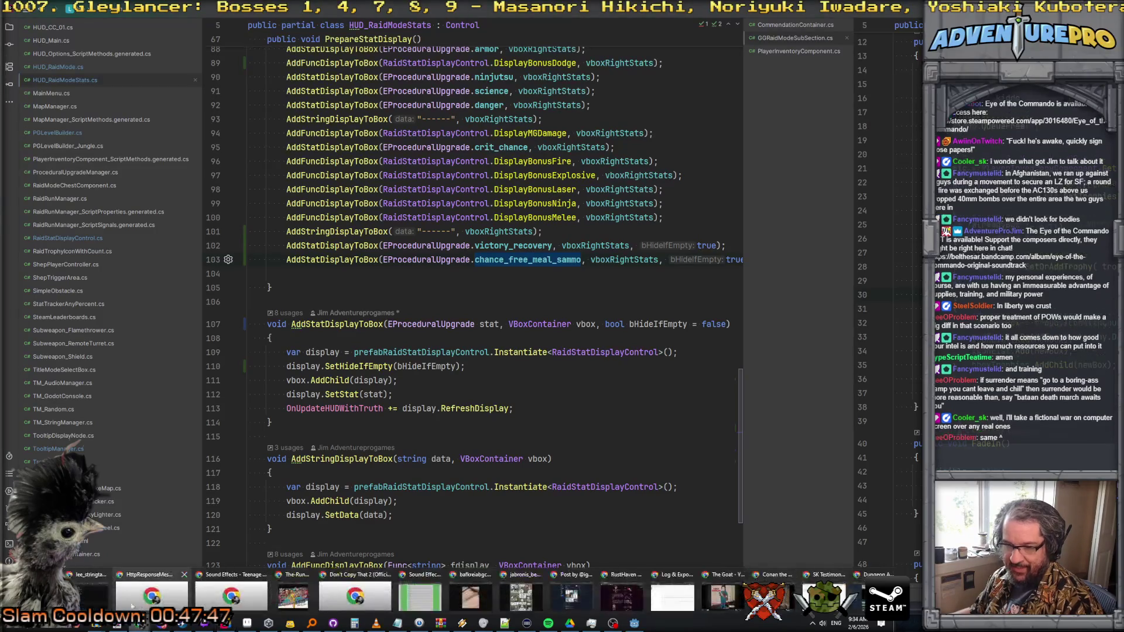
left_click(88, 588)
- Rename key A147 to CAPBONUS_CHANCE_FREE_MEAL_SAMMO and check its English text in B147
left_click(75, 257)
double_click(75, 258)
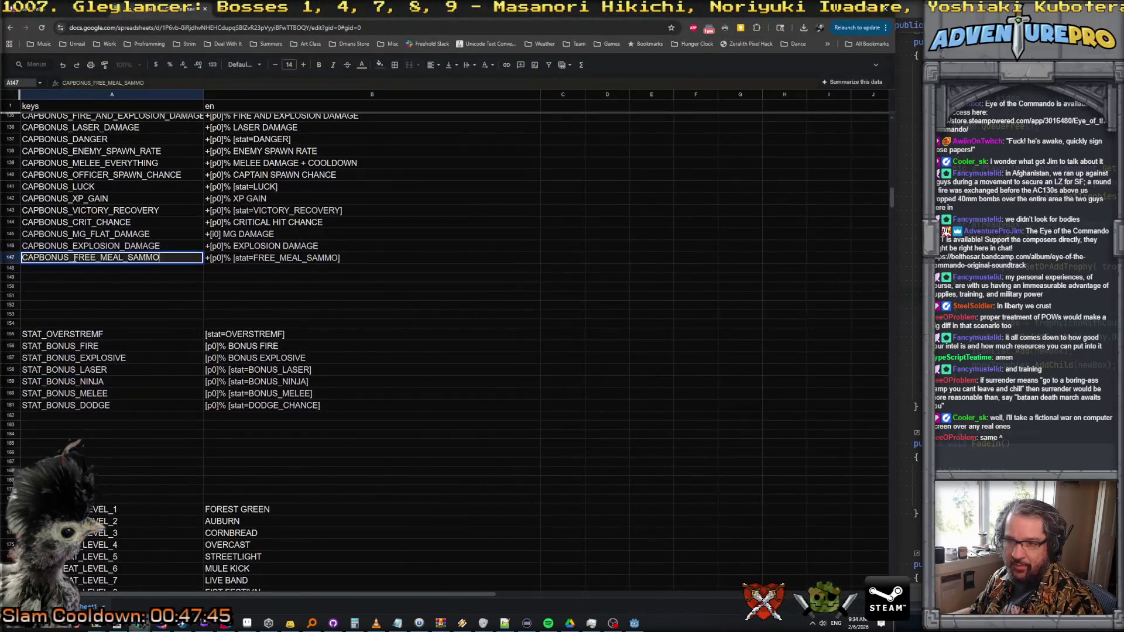
left_click(75, 257)
type("CHANCE_")
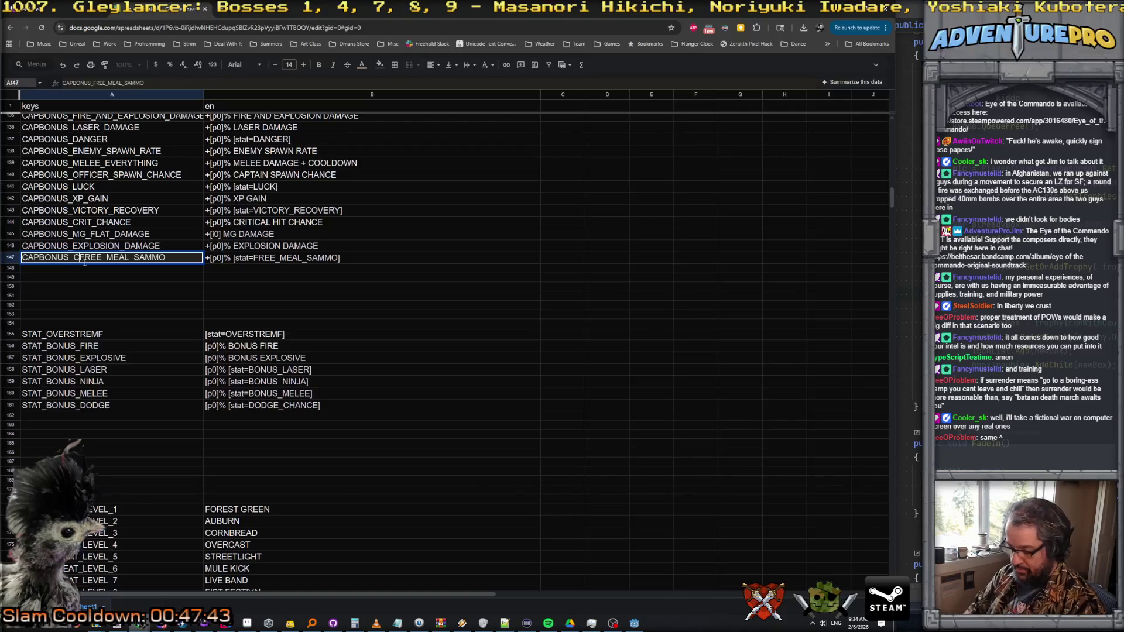
key("Return")
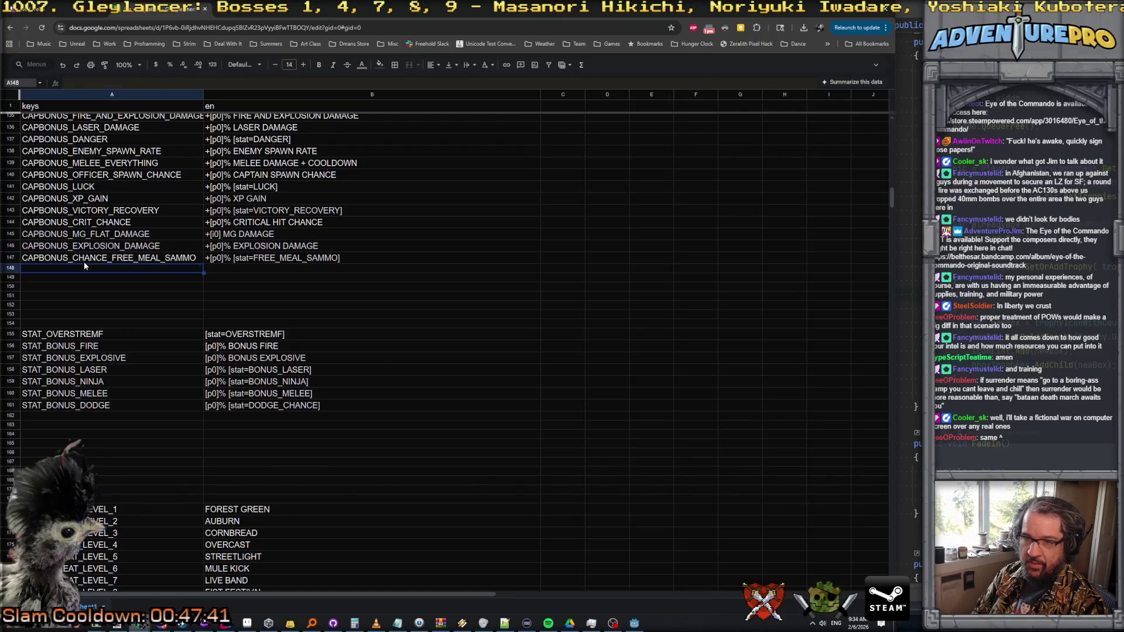
left_click(298, 261)
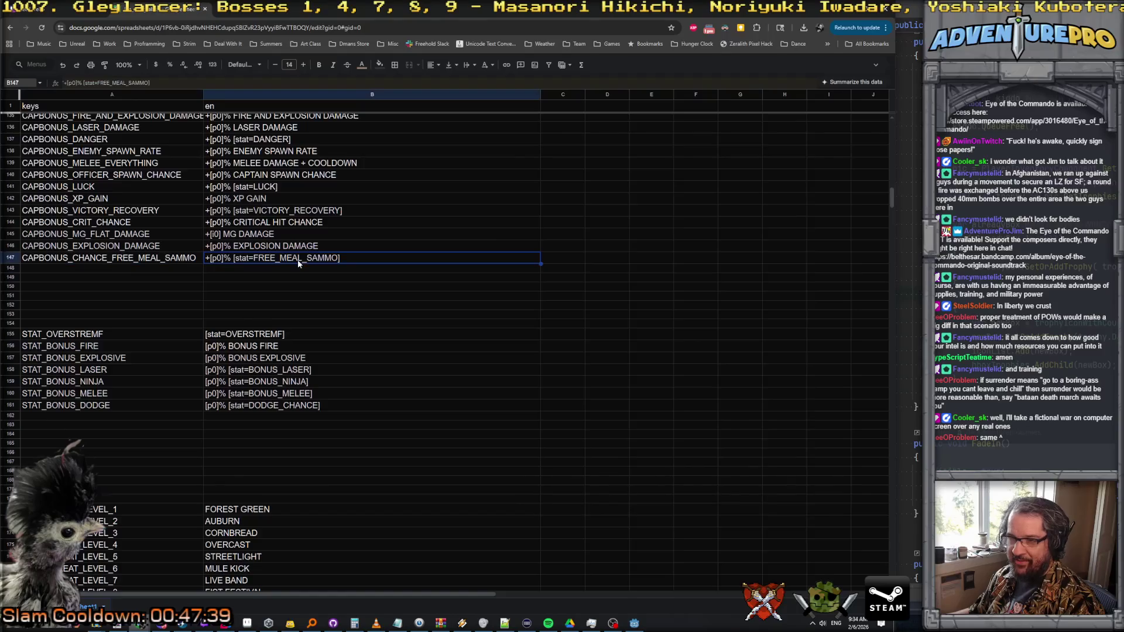
scroll(335, 469, "down", 20)
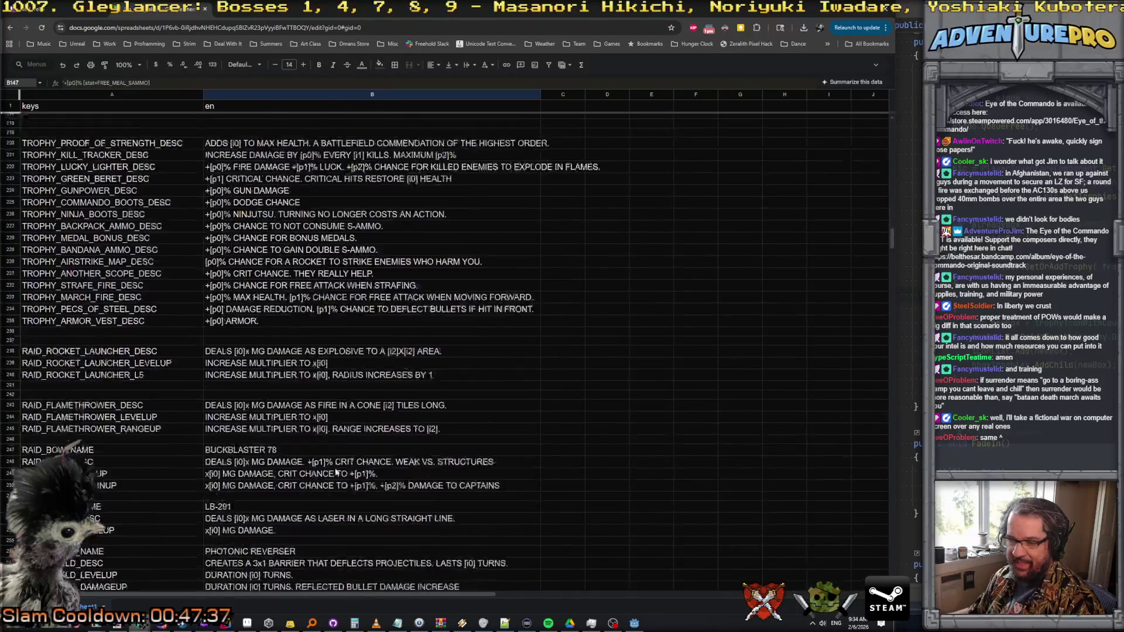
scroll(335, 472, "down", 5)
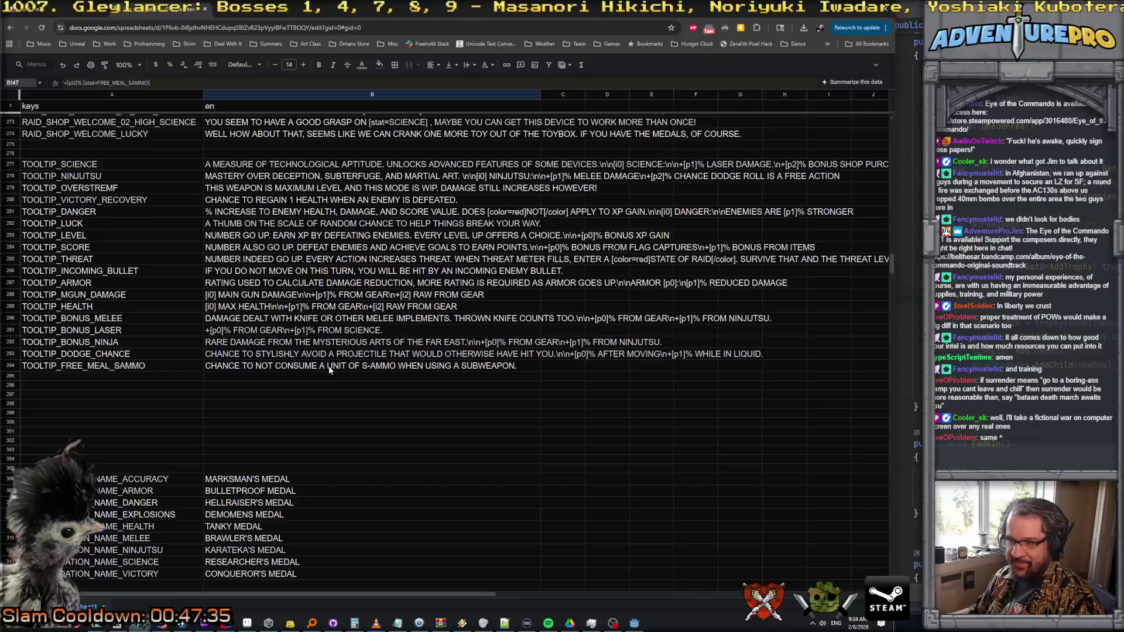
scroll(330, 369, "up", 3)
- Download the string table as lee_stringtables - Sheet1.csv and switch back to the Godot editor
mouse_move(226, 621)
key("ctrl+l")
key("Down")
key("Return")
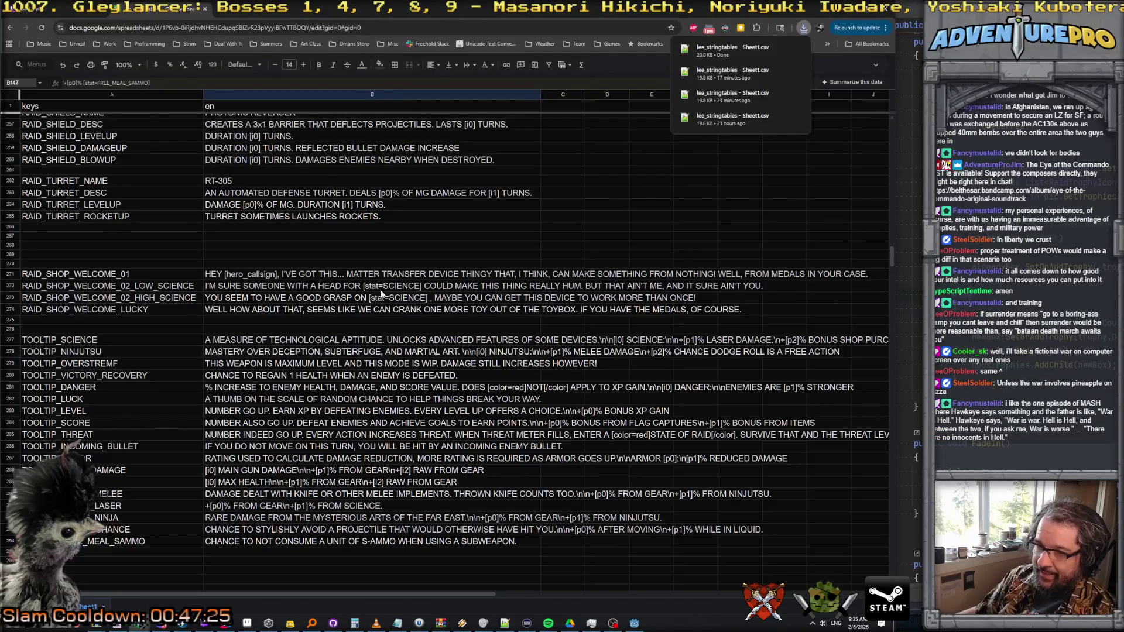
scroll(381, 290, "up", 20)
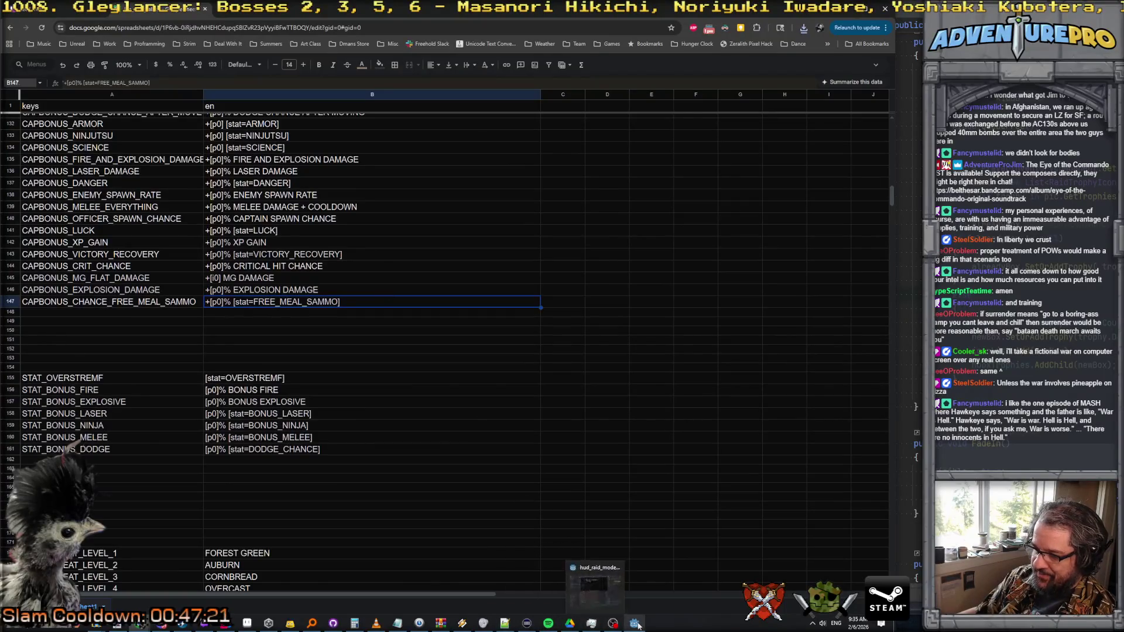
left_click(634, 599)
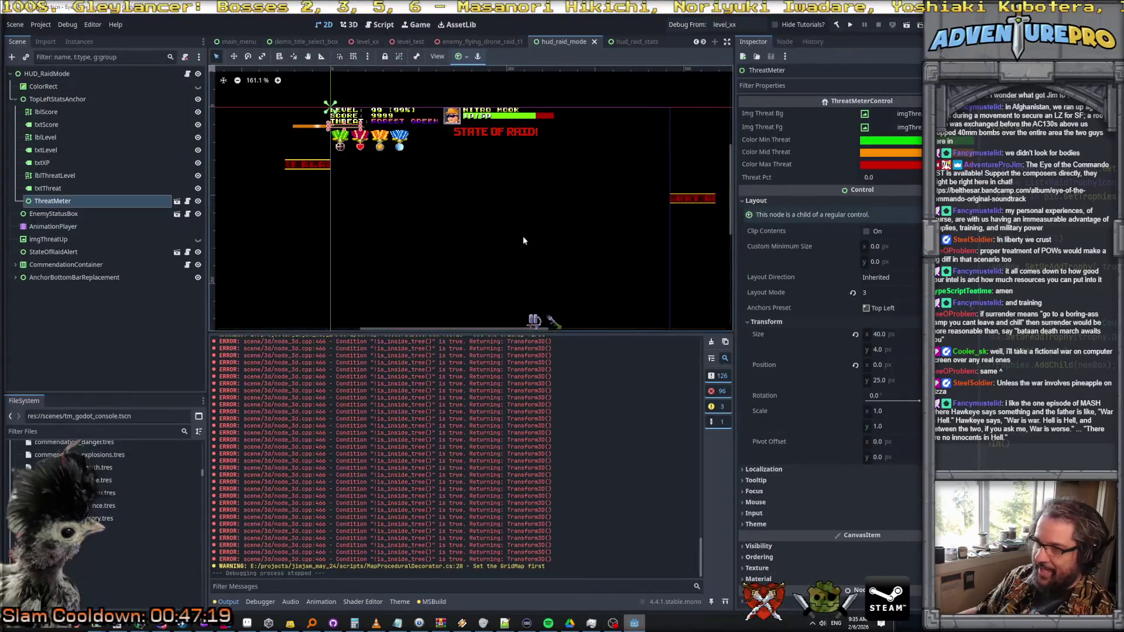
- Launch a debug run from Godot and shoot down the Evil Barricade and supply crate
left_click(694, 27)
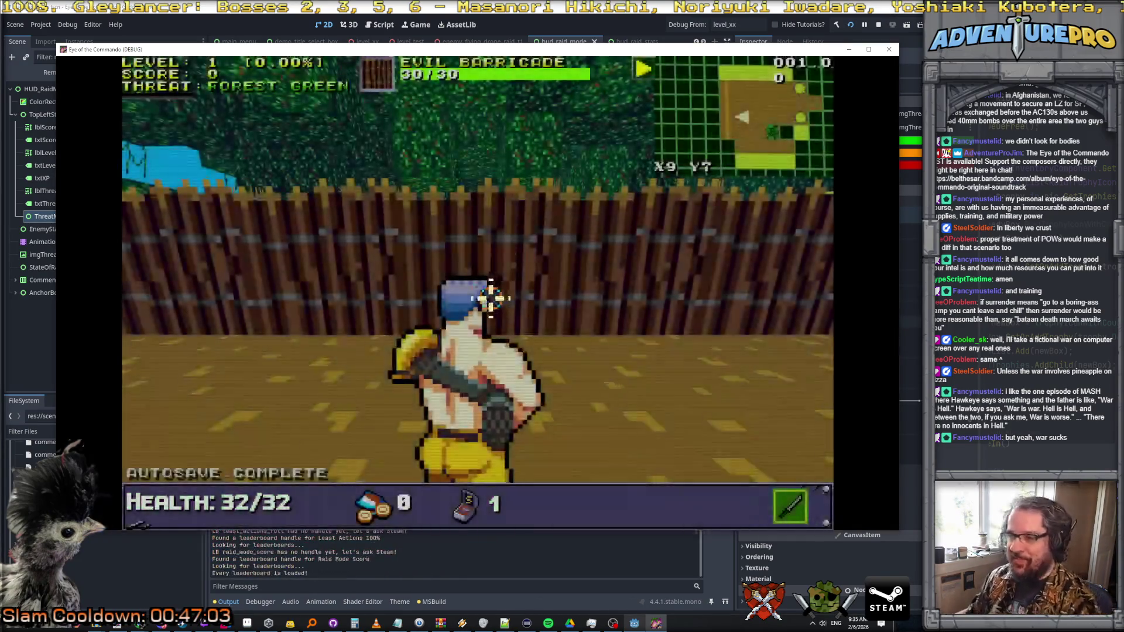
left_click(447, 238)
left_click(460, 240)
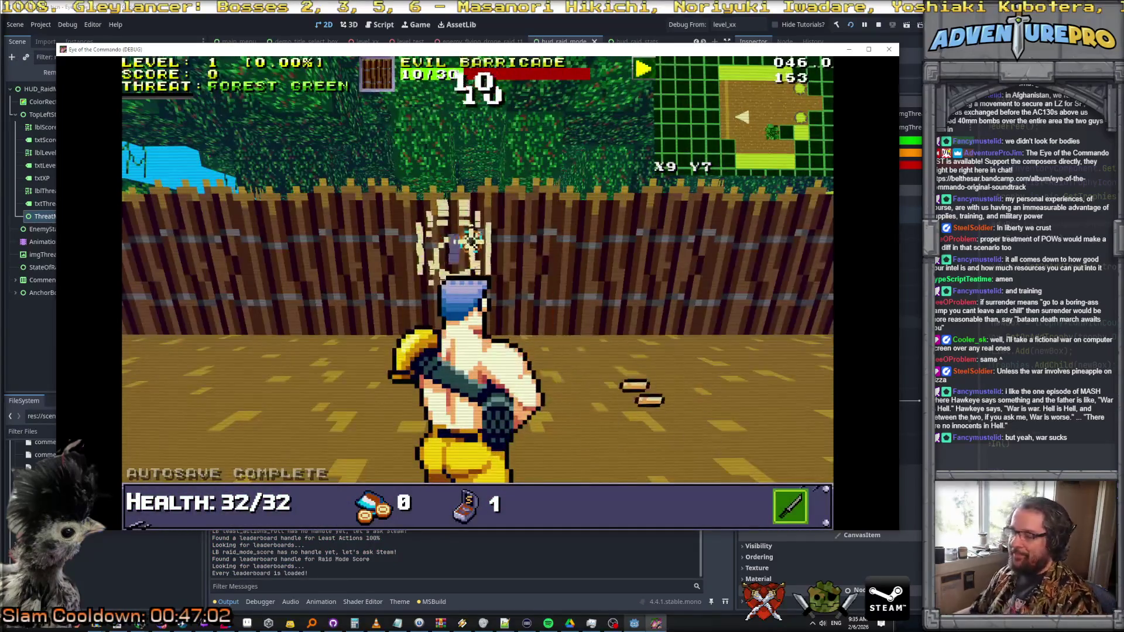
left_click(459, 240)
left_click(519, 269)
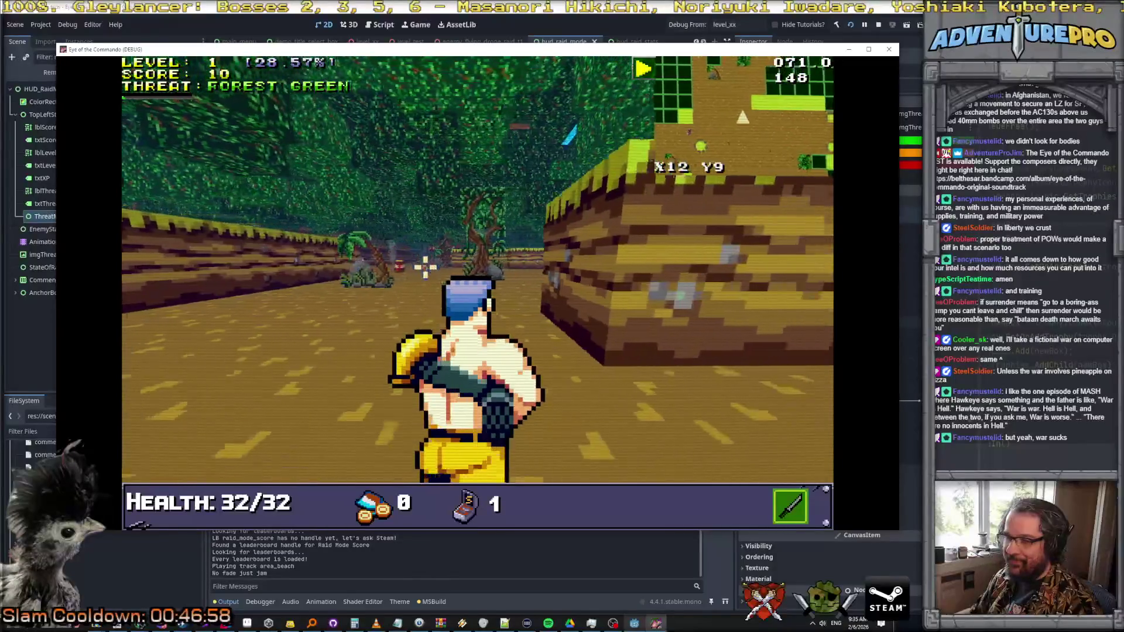
- Kill the Convenient Crude target and Nitro Mook, dismiss the Freedom Medal popup, and pause
left_click(376, 251)
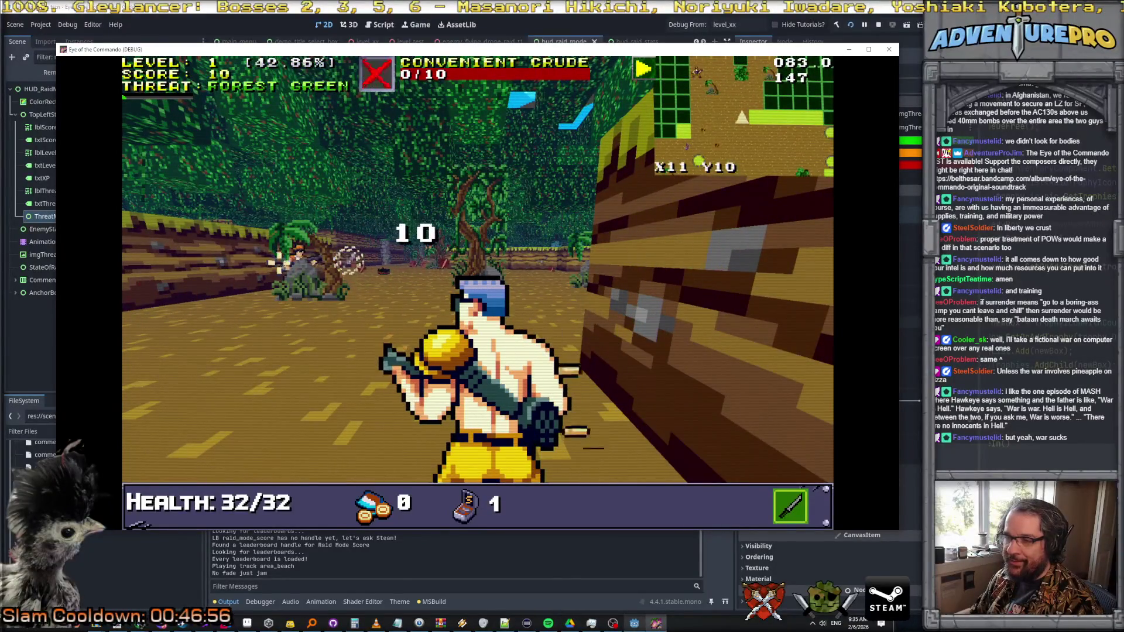
left_click(211, 257)
left_click(199, 263)
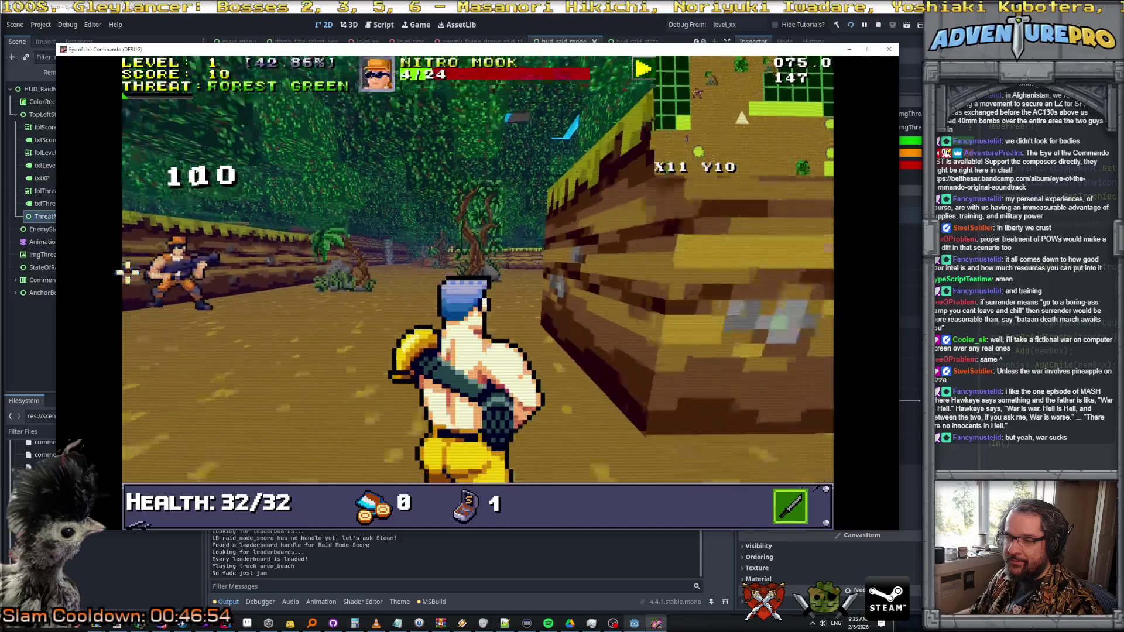
left_click(290, 255)
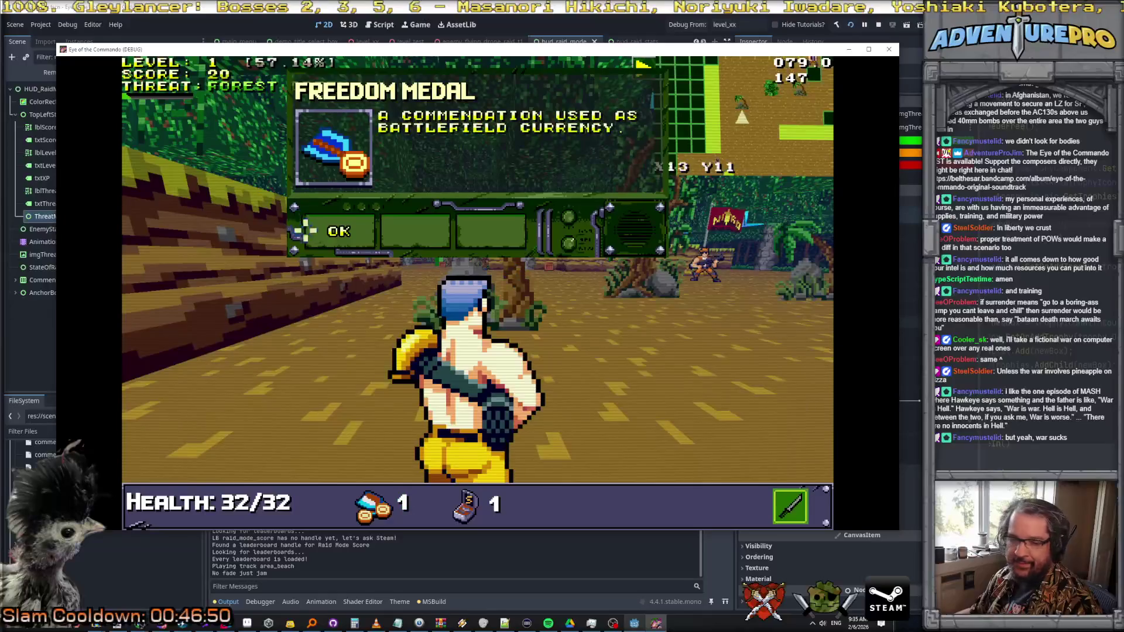
left_click(300, 230)
key("Escape")
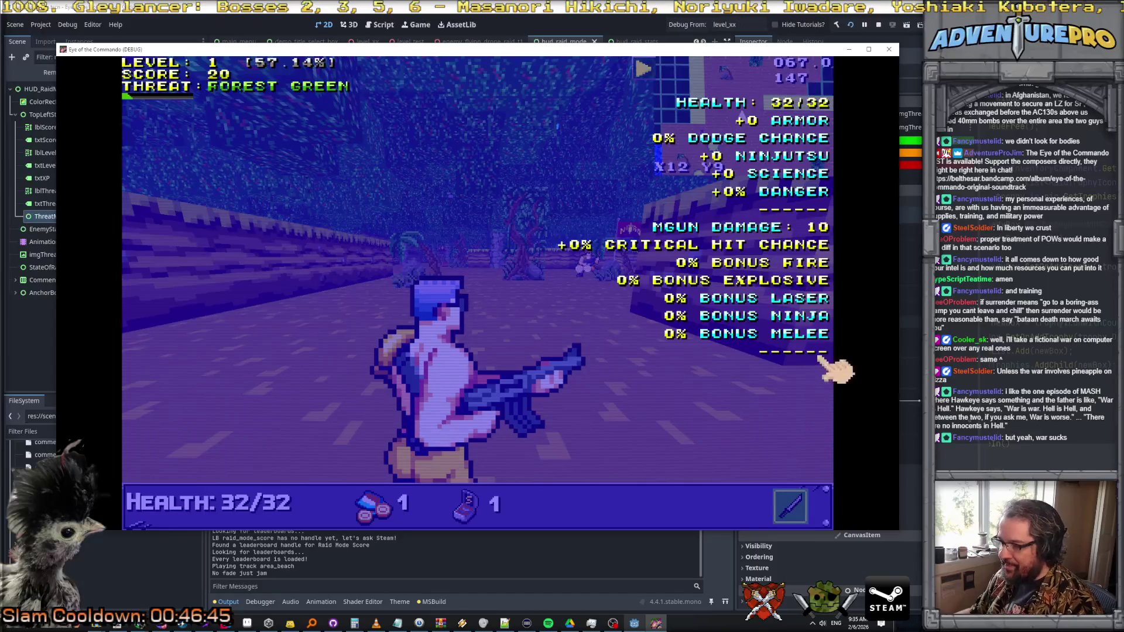
- In the debug console, try the unsuccessful GIVETROPHY QUARTER and GIVETROPHY BAG commands
key("Escape")
key("grave")
type("GIVET")
type("TROPO")
key("BackSpace")
type("HY QUARTER")
key("Return")
key("Up")
key("BackSpace")
key("BackSpace")
key("BackSpace")
type("BAG")
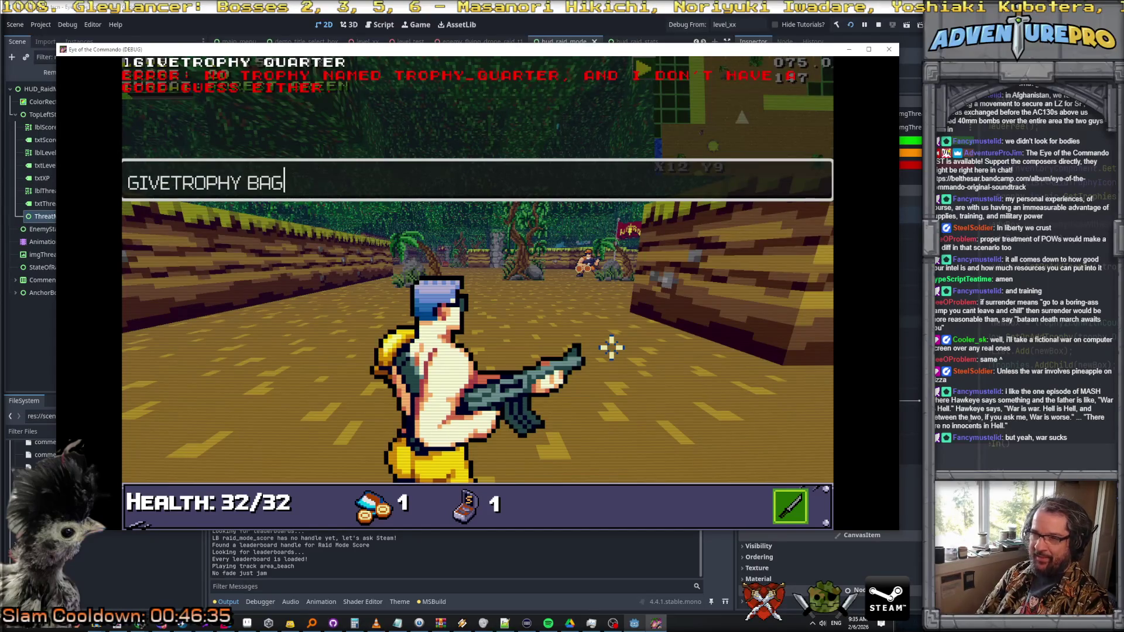
key("Return")
- Run GIVETROPHY BACKPACK, close the console and pause to see +10% FREE MEAL SAMMO
key("Up")
key("BackSpace")
key("BackSpace")
key("BackSpace")
type("BACKPACK")
key("Return")
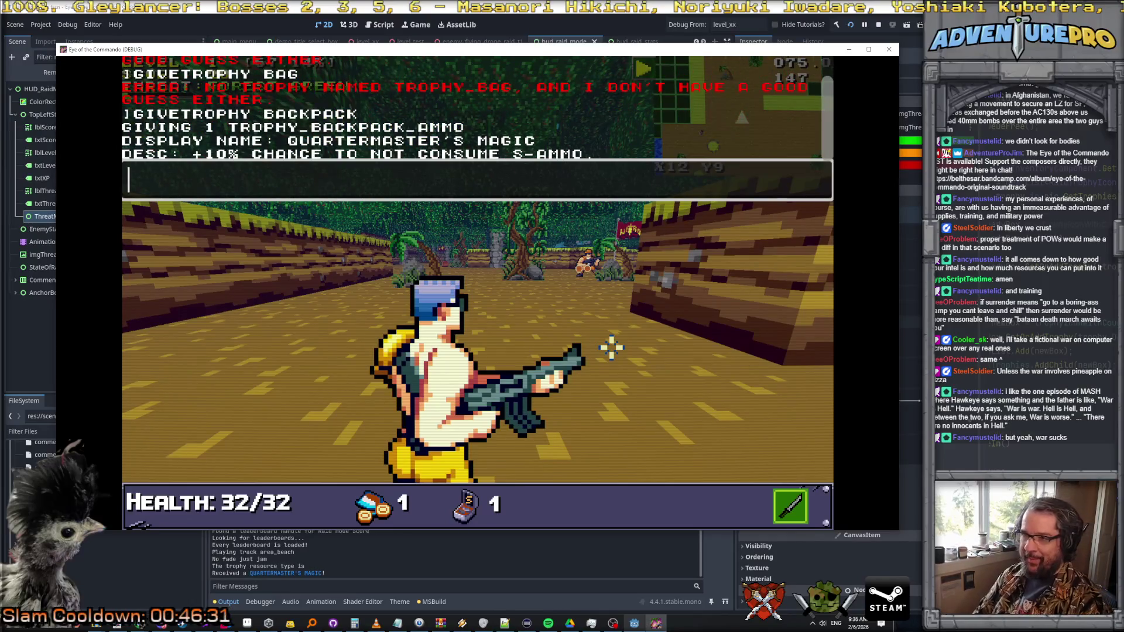
key("grave")
key("Escape")
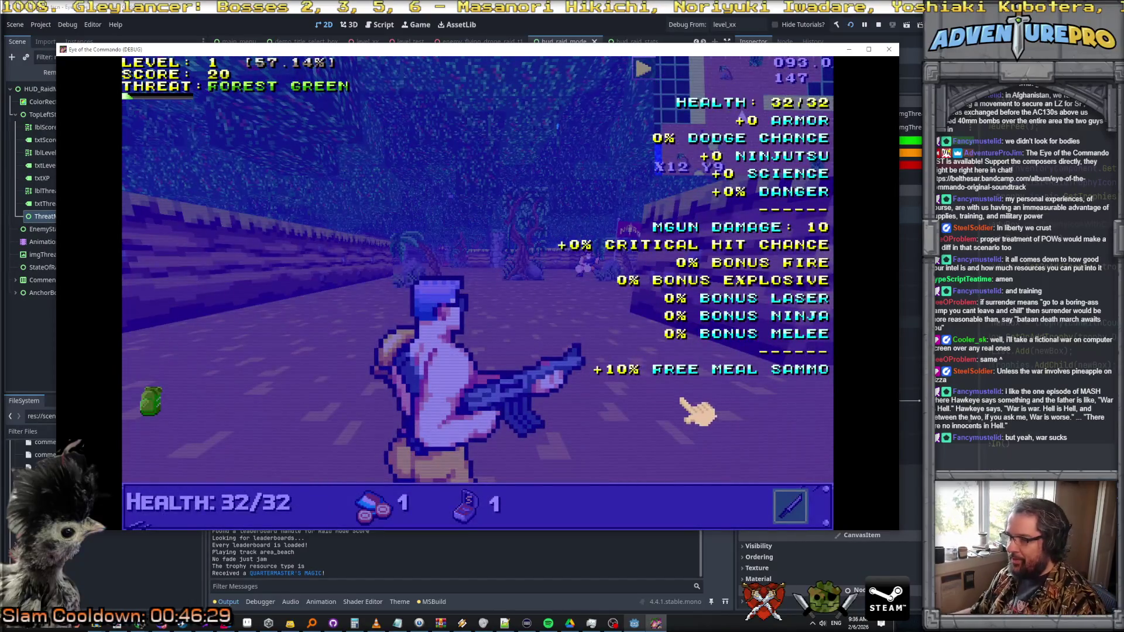
mouse_move(696, 370)
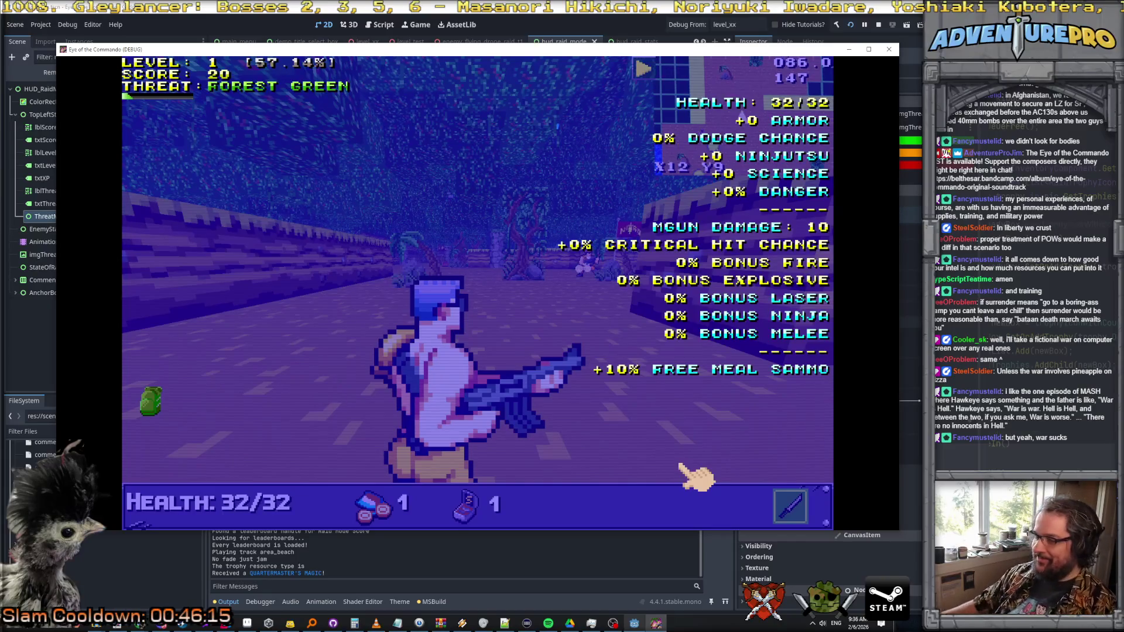
mouse_move(154, 403)
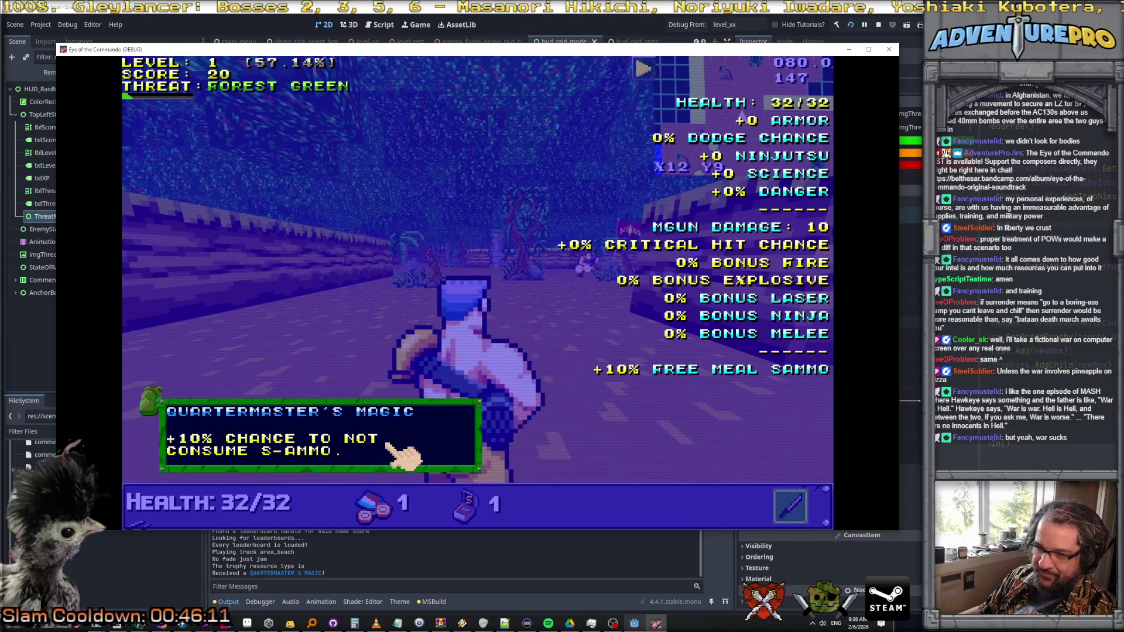
mouse_move(744, 369)
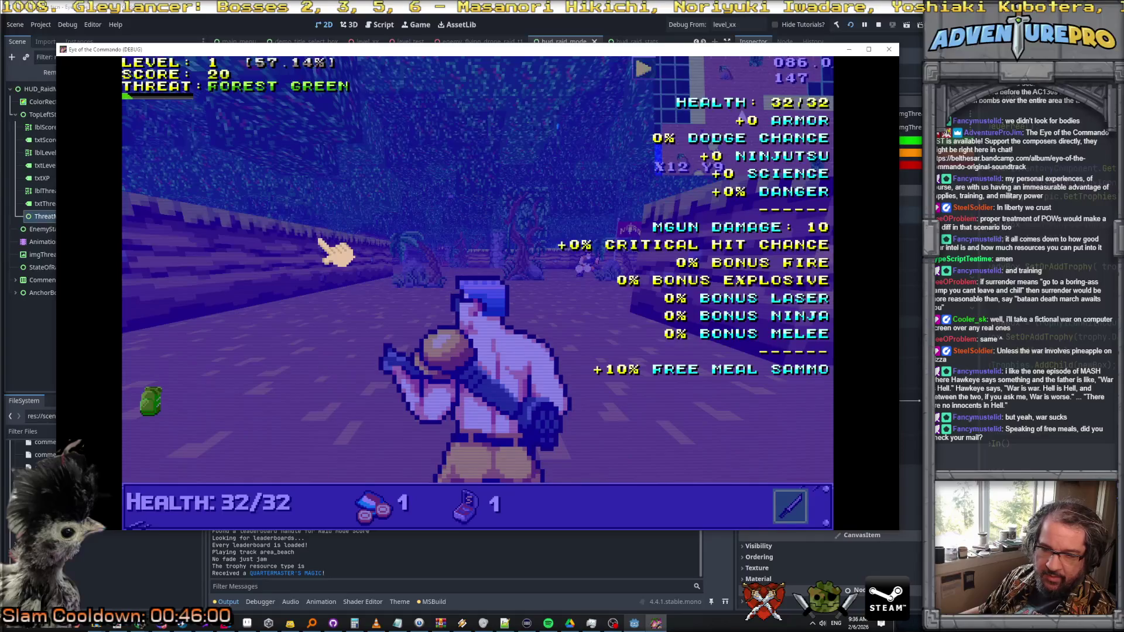
key("alt+Tab")
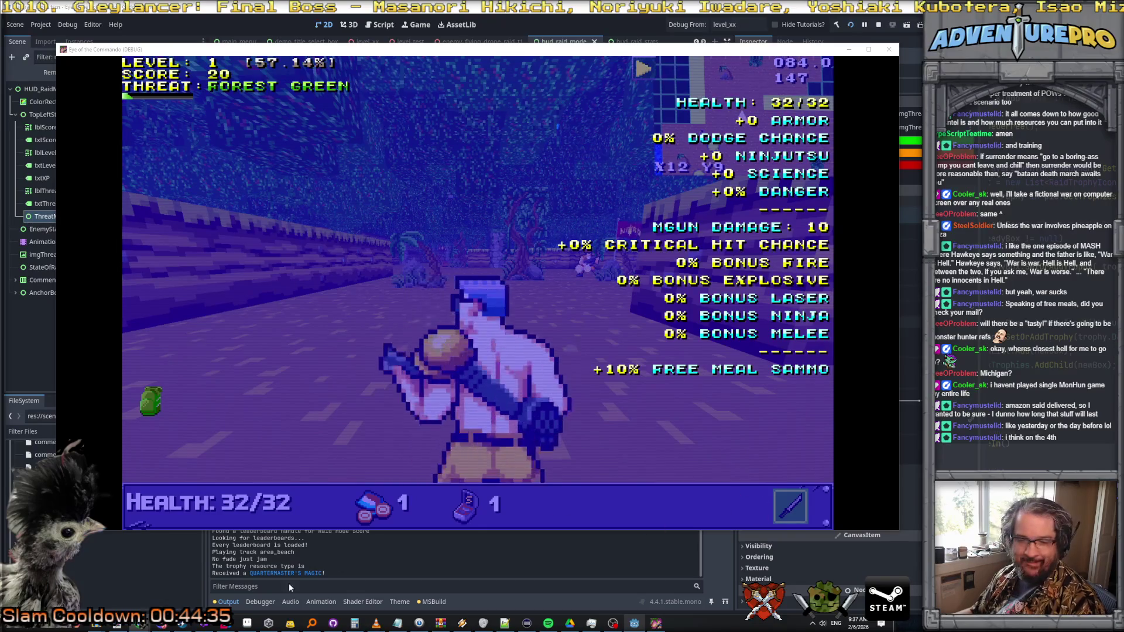
mouse_move(117, 623)
mouse_move(656, 623)
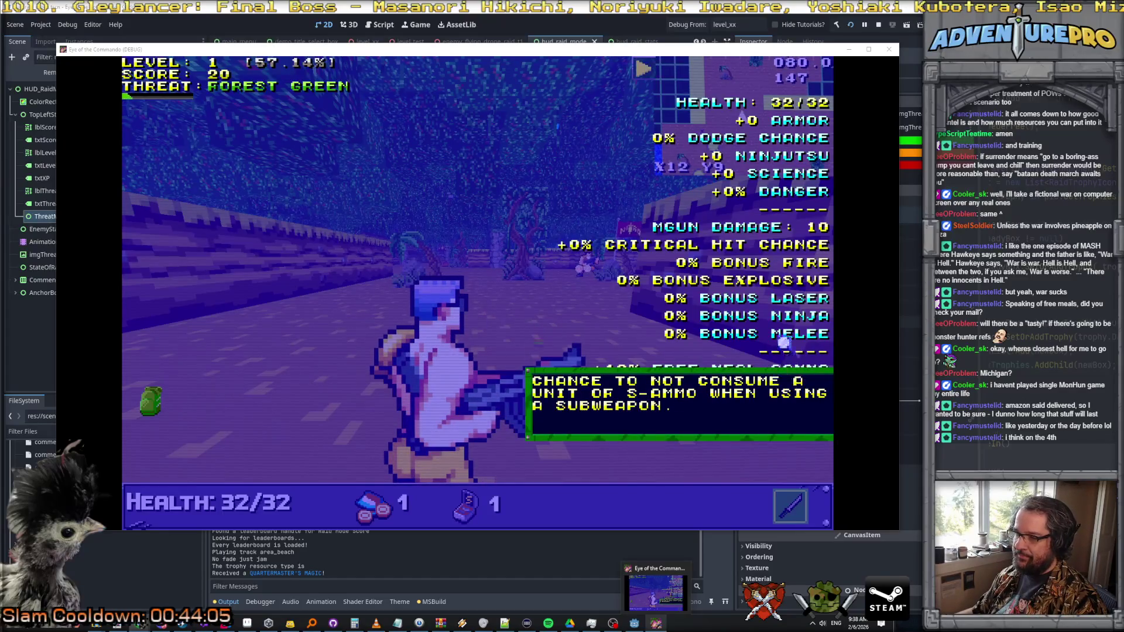
mouse_move(785, 335)
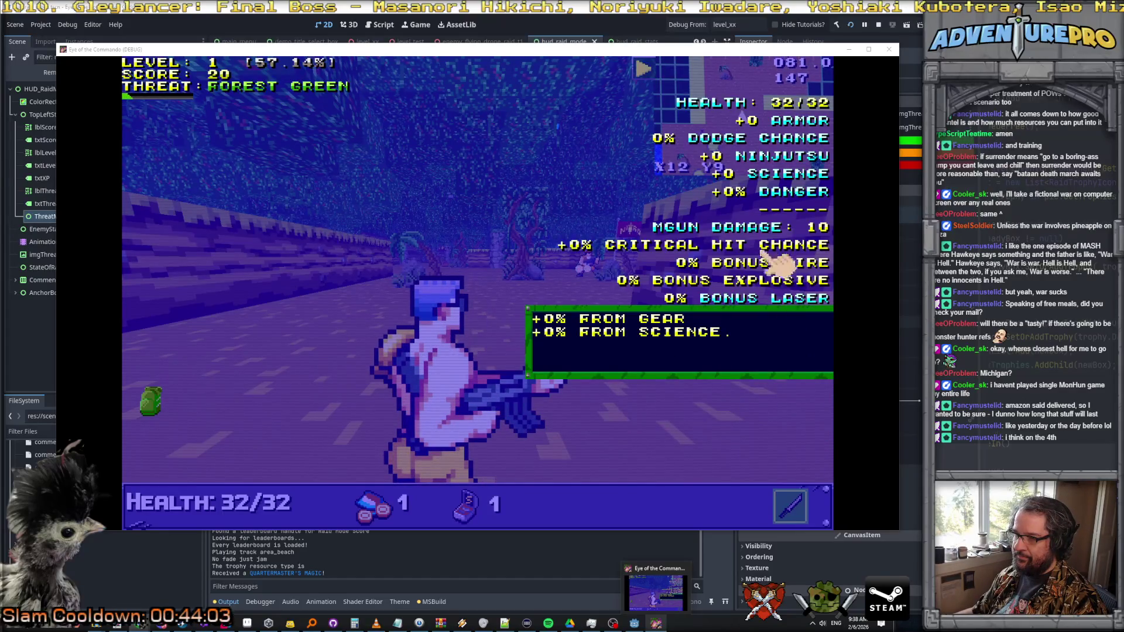
mouse_move(757, 234)
mouse_move(755, 346)
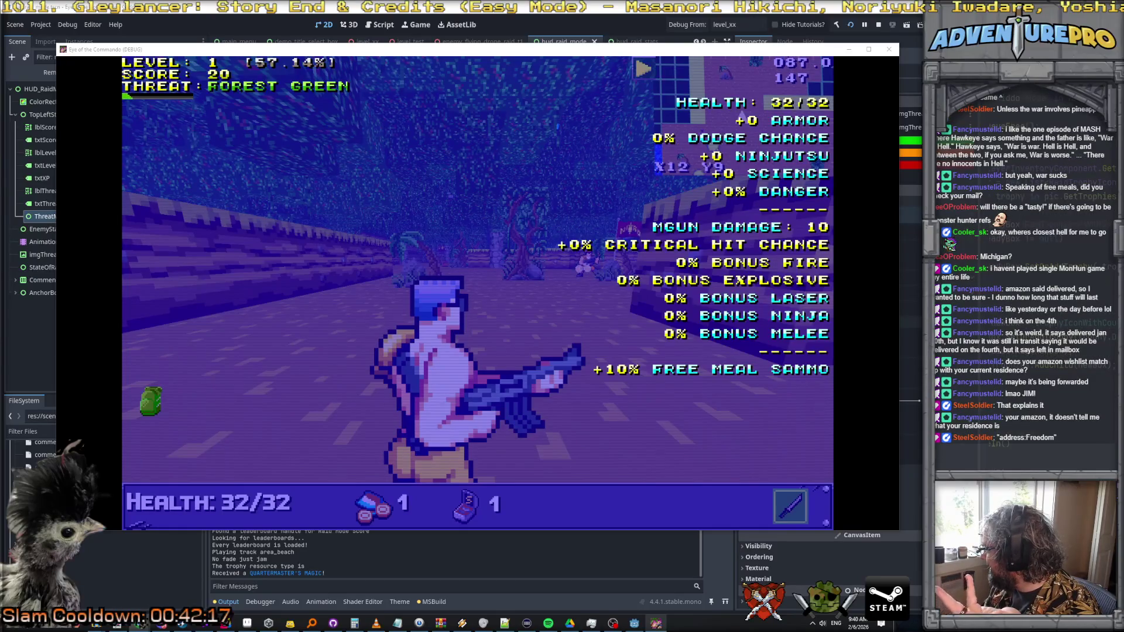
mouse_move(290, 623)
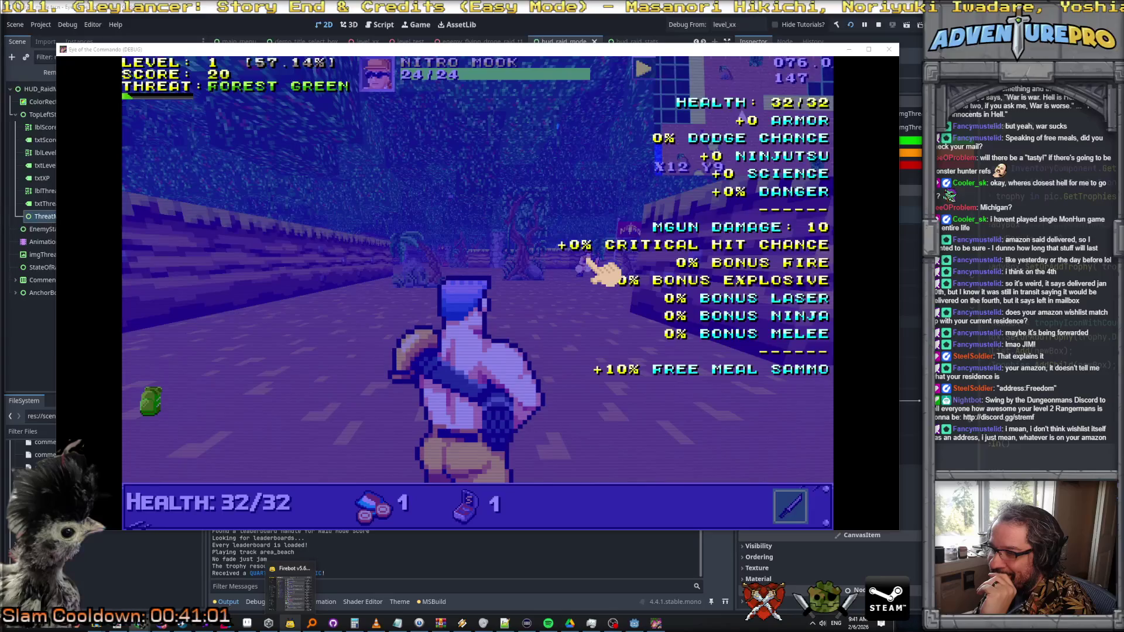
mouse_move(156, 395)
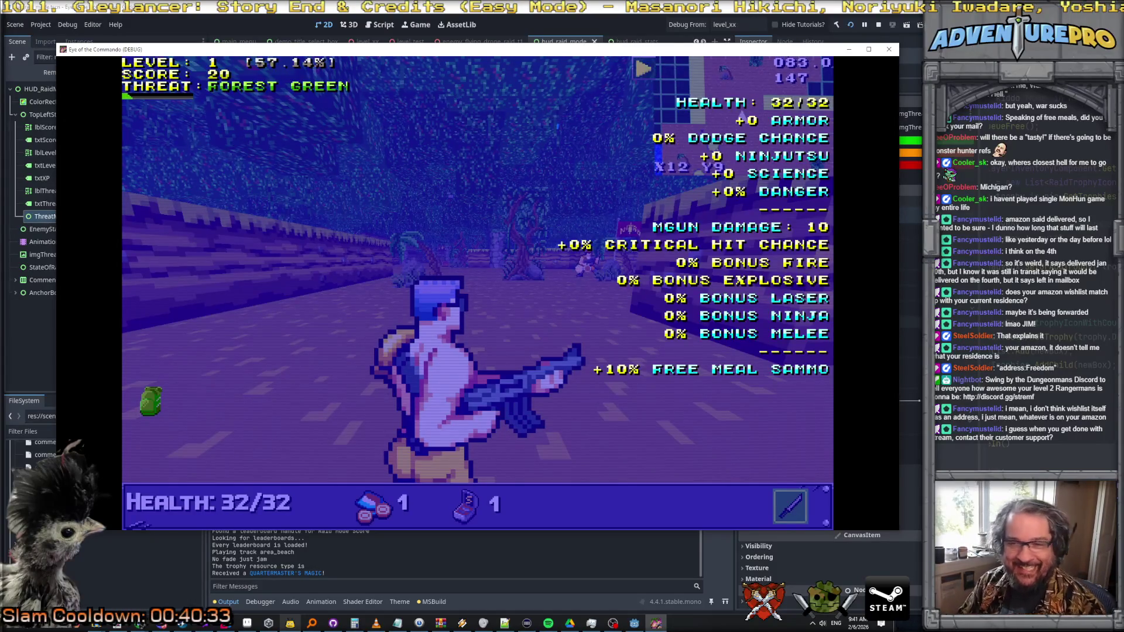
- Resume play, kill the first Nitro Mook, open the Supply Crate and shoot the soldier
left_click(402, 201)
left_click(553, 262)
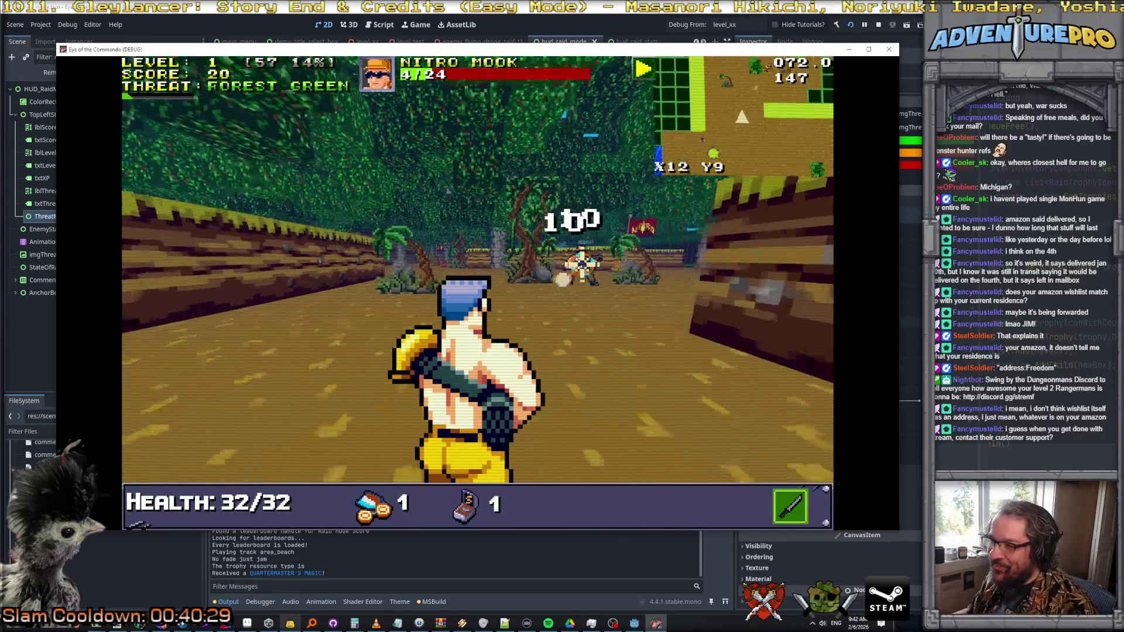
left_click(610, 261)
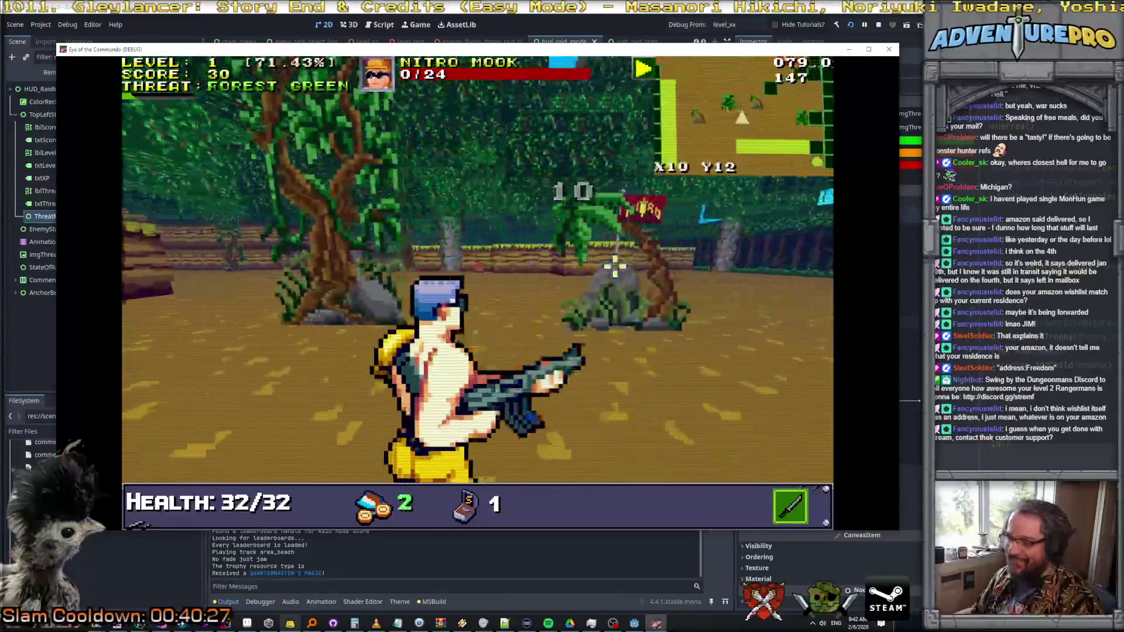
left_click(478, 270)
key("w")
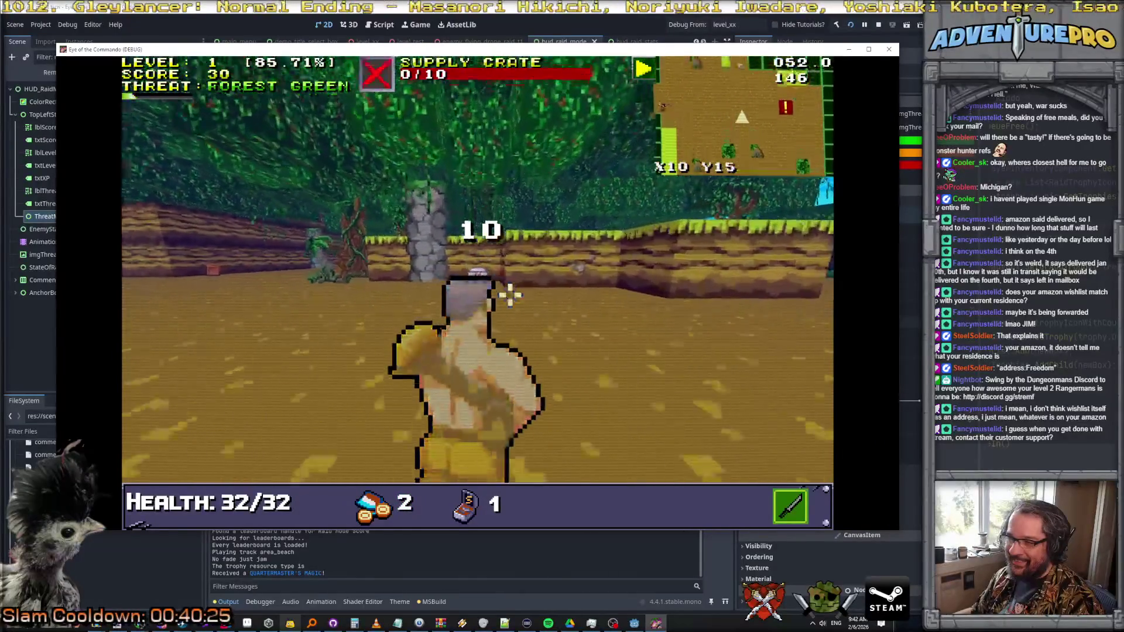
key("a")
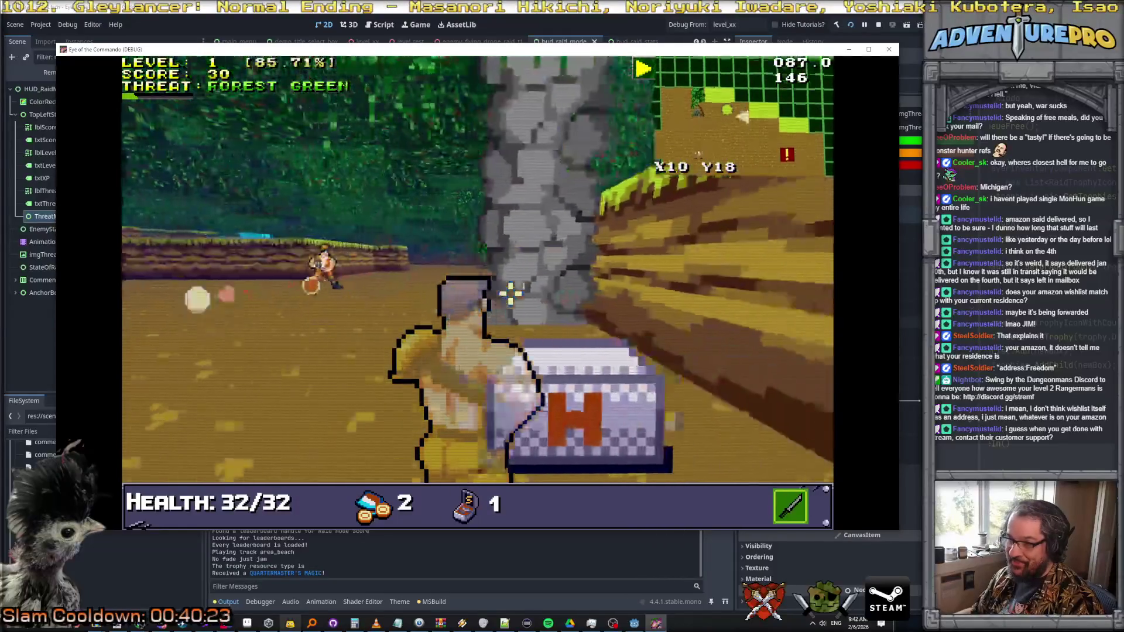
left_click(249, 256)
left_click(302, 260)
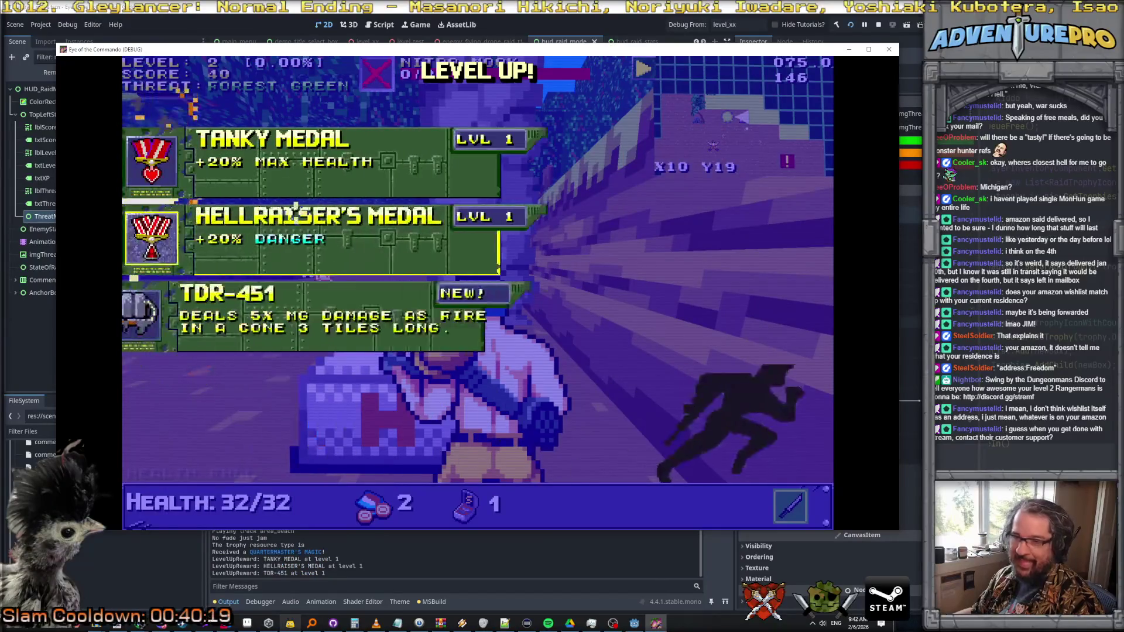
- Head toward the flag, kill the next enemy and shoot open another Supply Crate
mouse_move(286, 245)
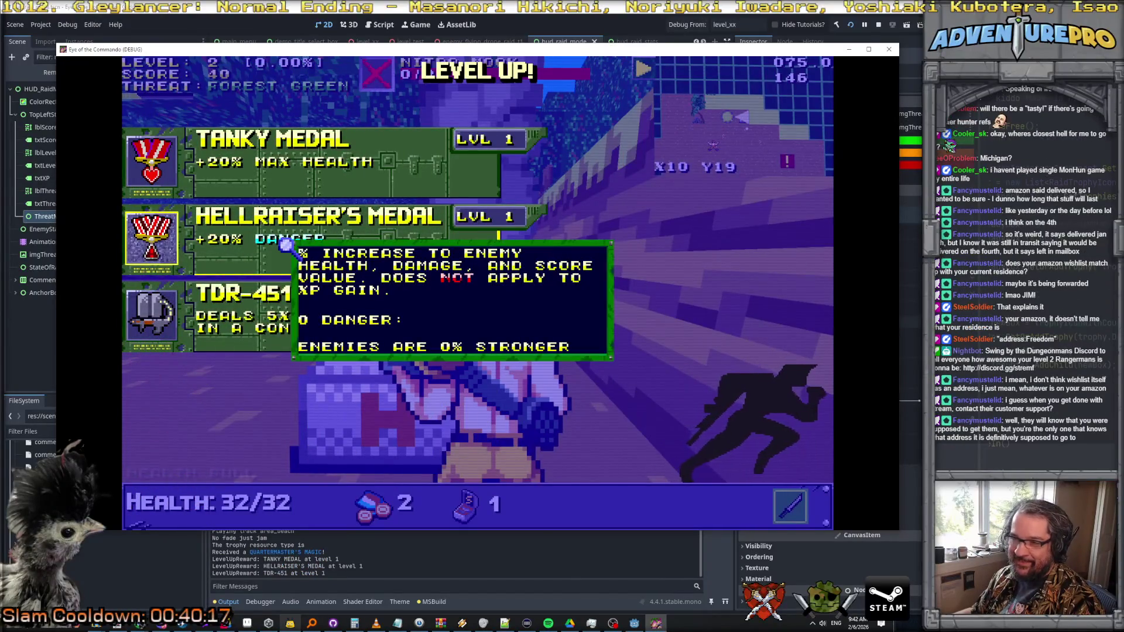
key("Up")
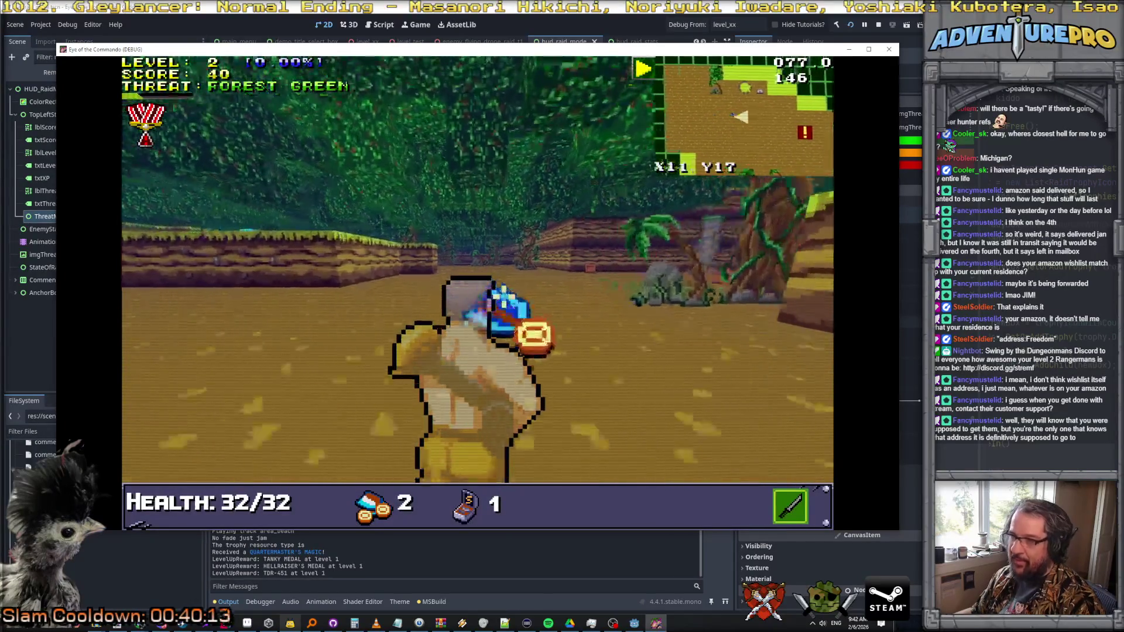
key("Right")
key("Right")
key("Up")
key("Down")
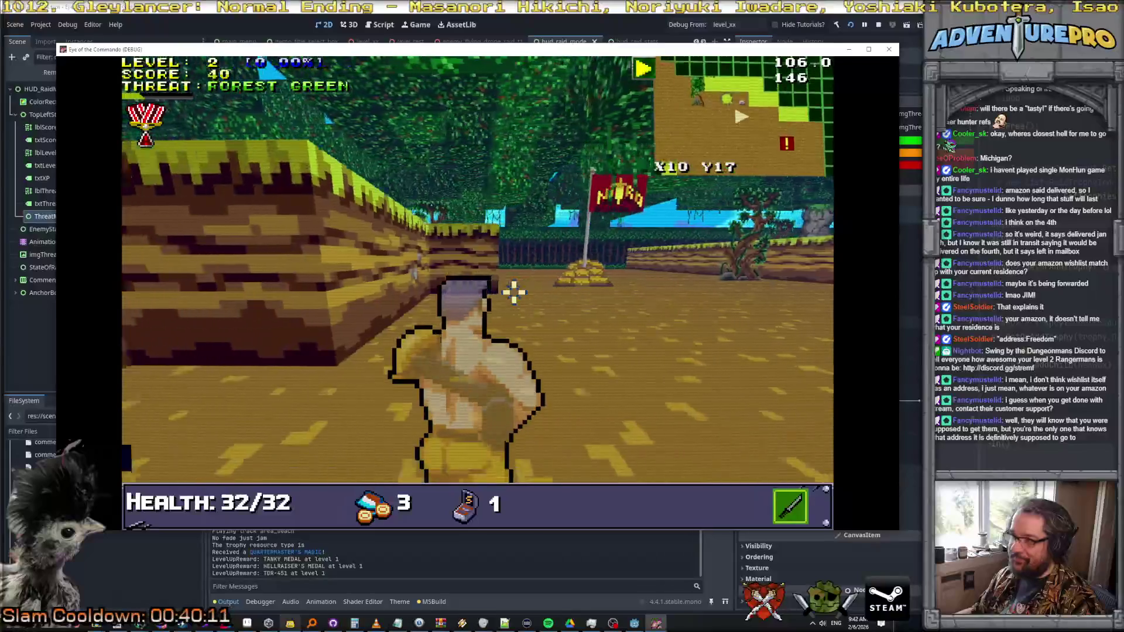
key("Right")
key("Up")
key("space")
key("space")
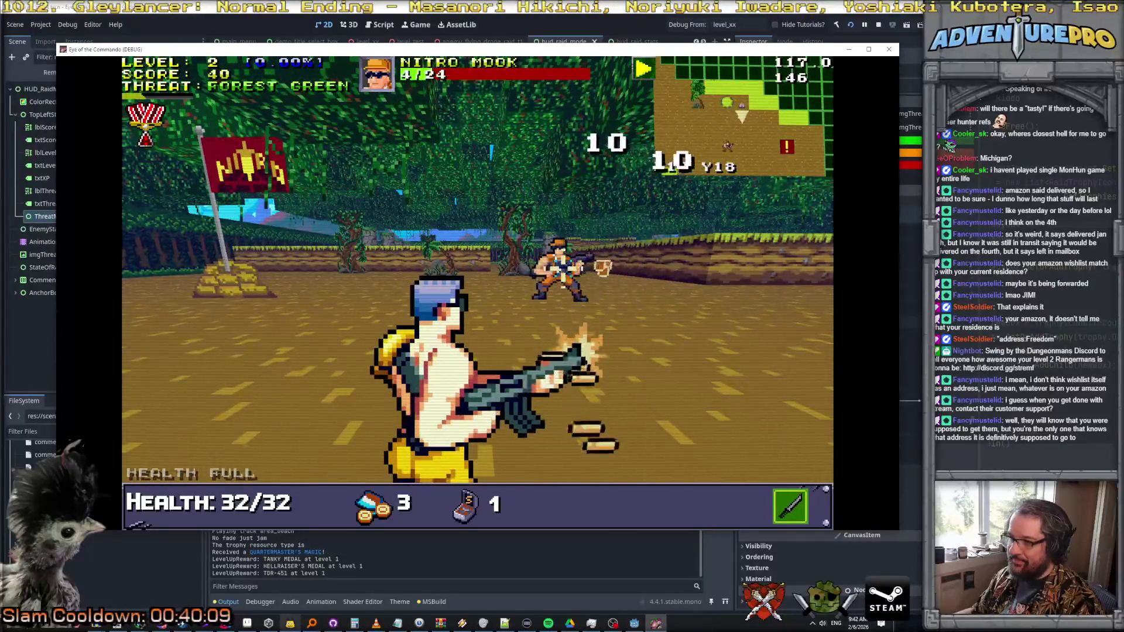
key("Right")
key("Right")
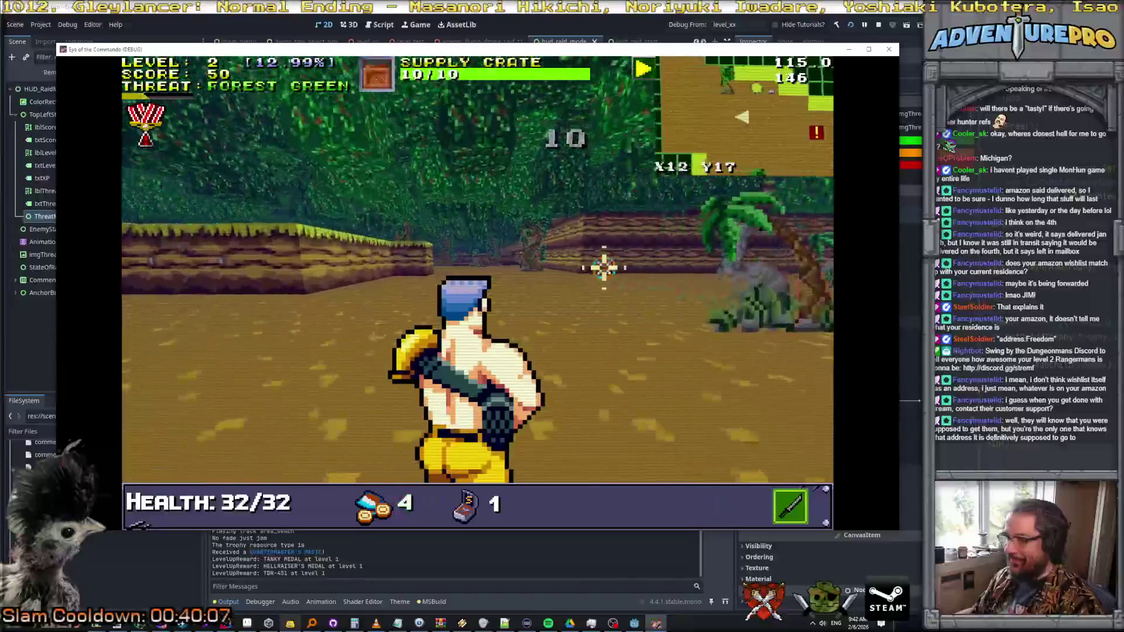
key("space")
- Kill the Nitro Mook to the east and collect the 5 AMMO pickup
key("Down")
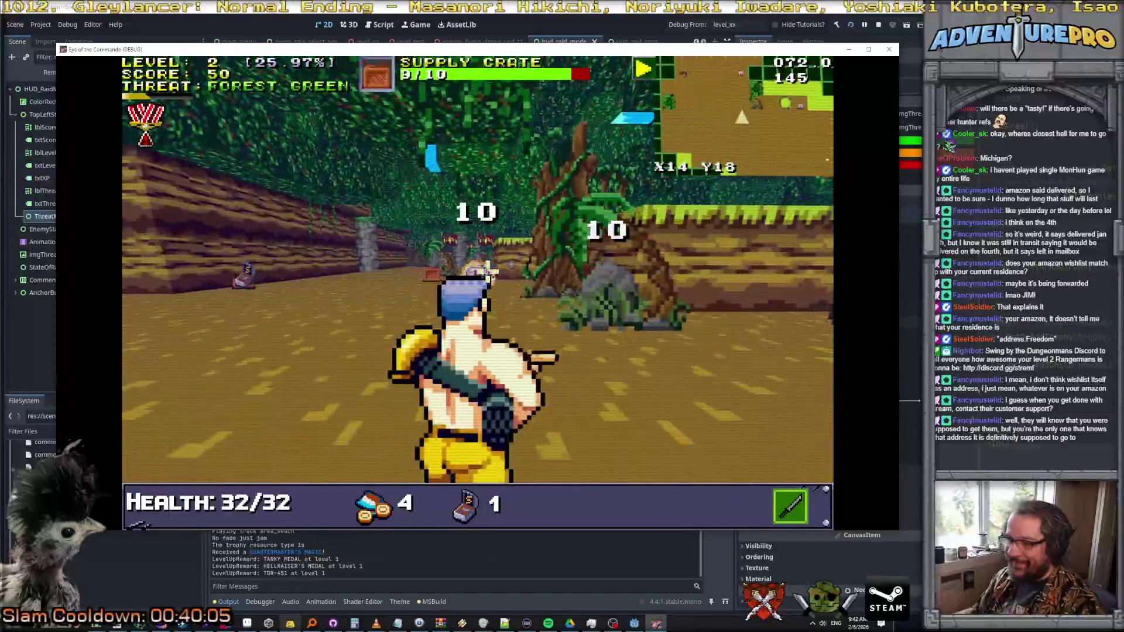
key("Right")
key("Up")
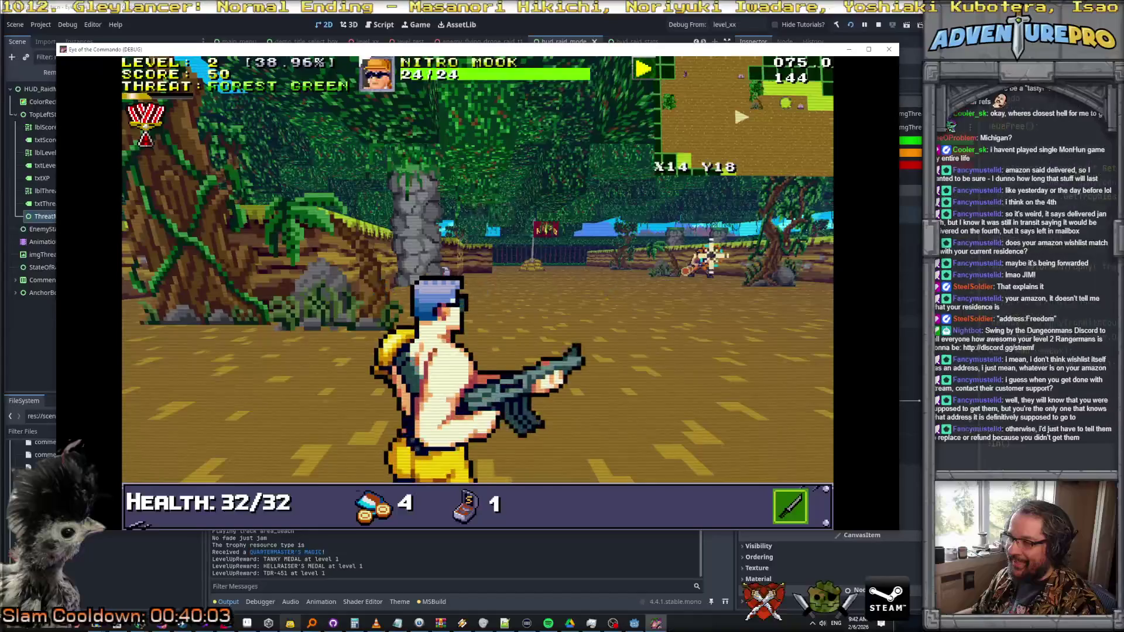
key("space")
key("space")
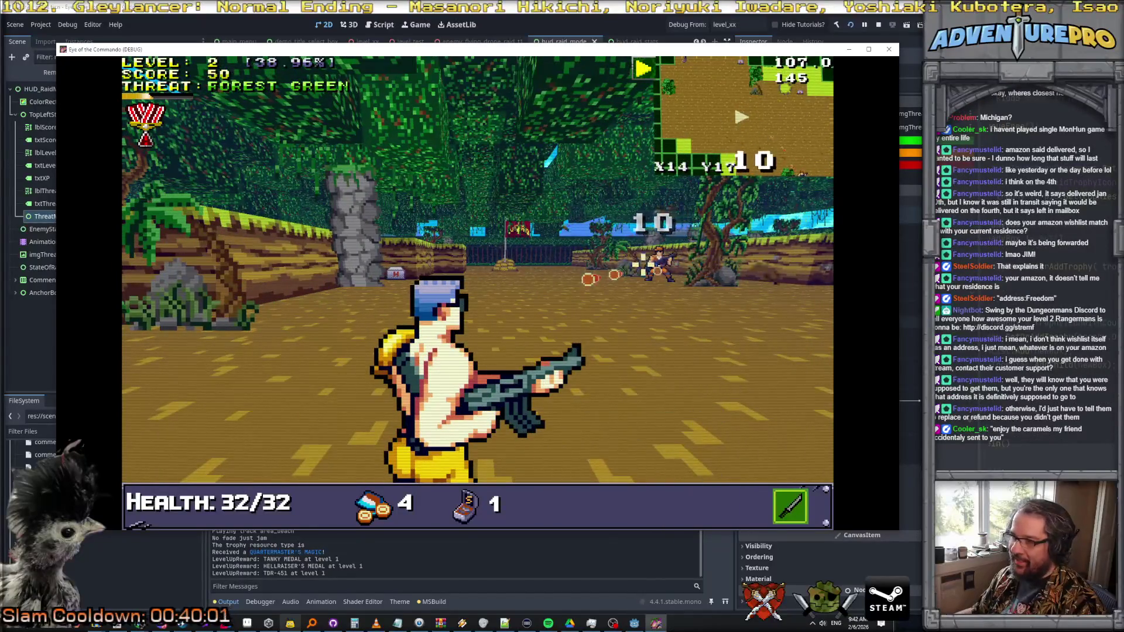
key("space")
key("space")
key("space")
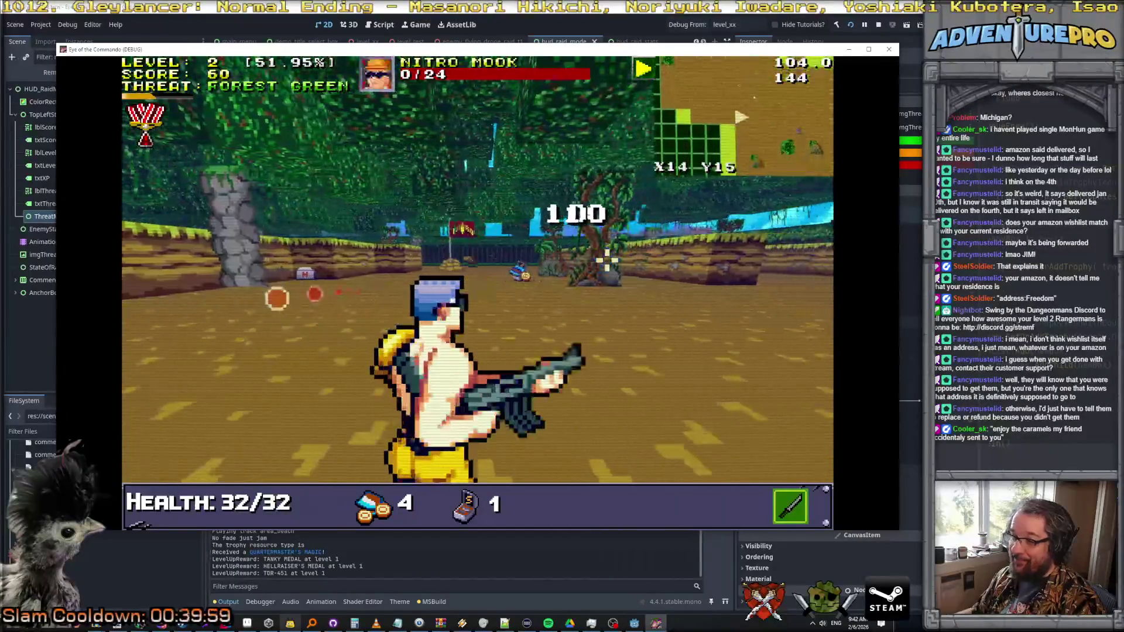
key("space")
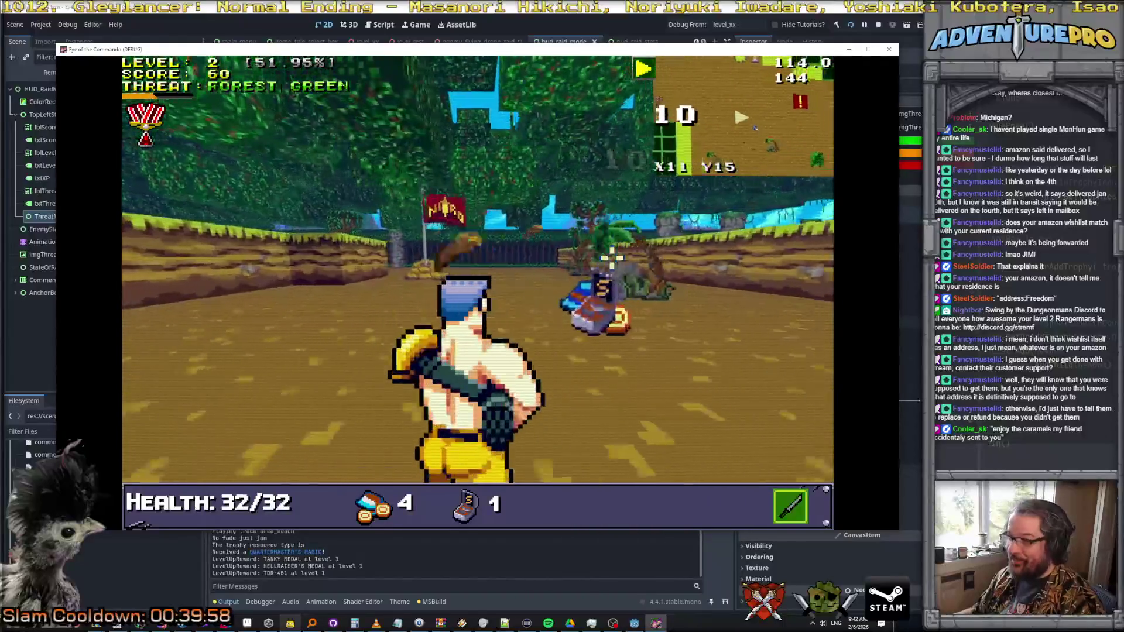
key("Left")
key("Up")
- Shoot the next Nitro Mooks, collect the 8 BULLET pickup, and pause the game
key("Right")
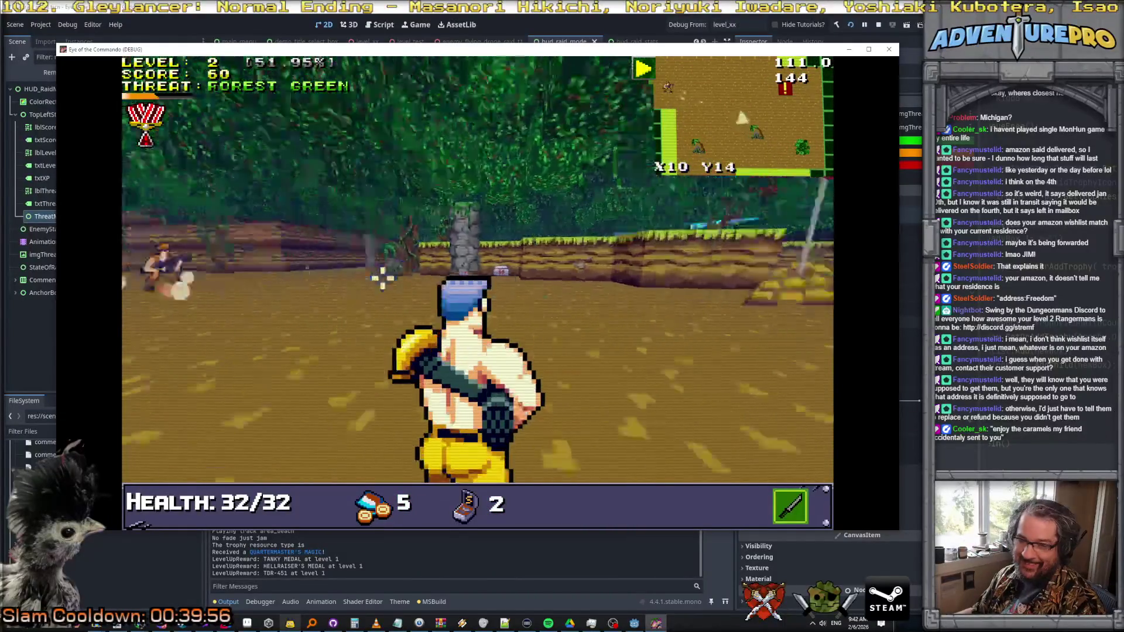
key("space")
key("space")
key("space")
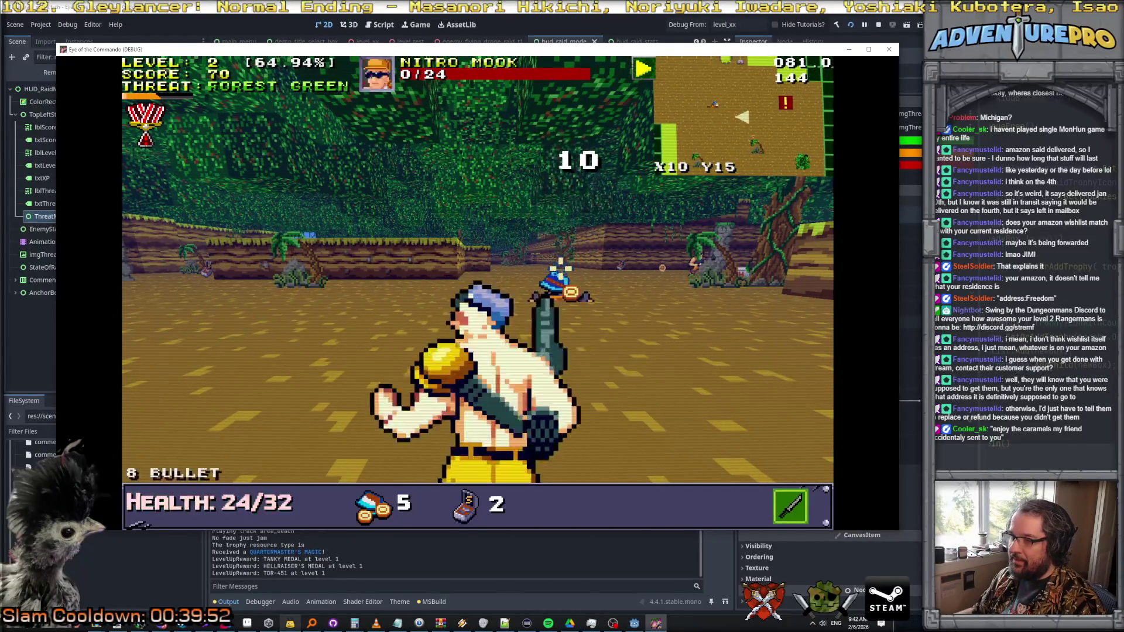
key("Left")
key("Down")
key("Down")
key("space")
key("space")
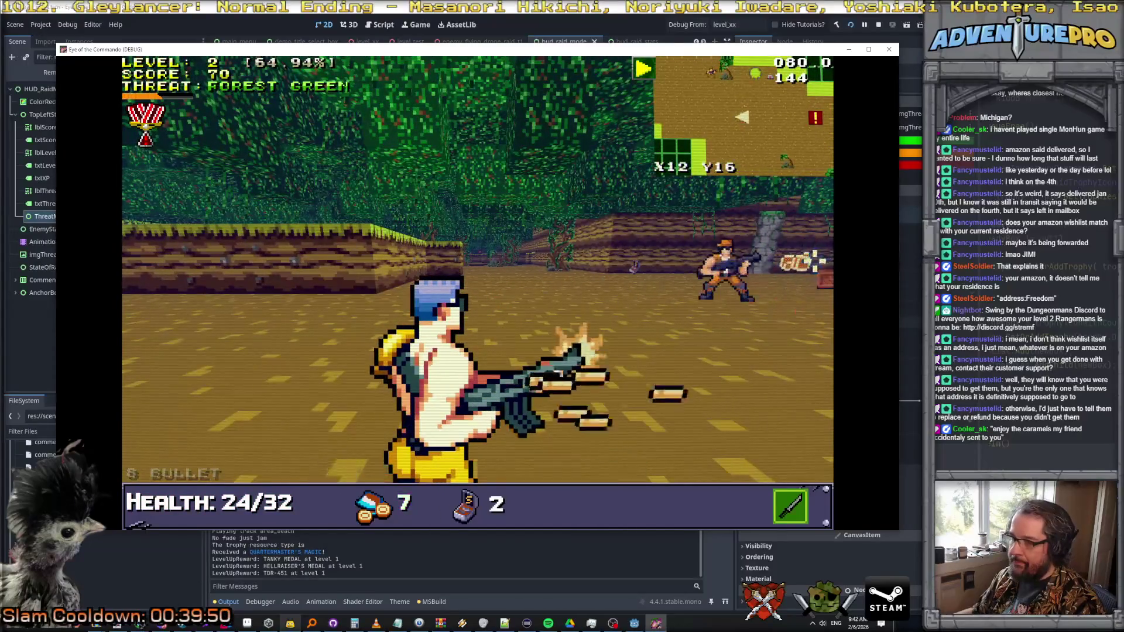
key("Escape")
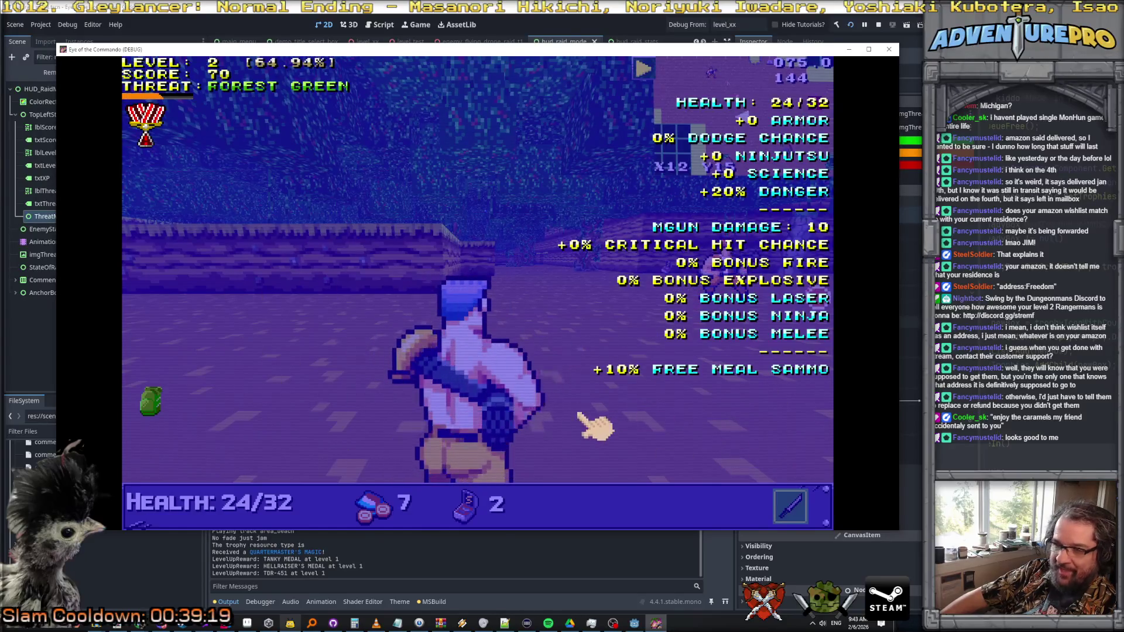
- Read the Quartermaster's Magic, medal and MGUN DAMAGE tooltips on the level 2 stats panel
mouse_move(156, 408)
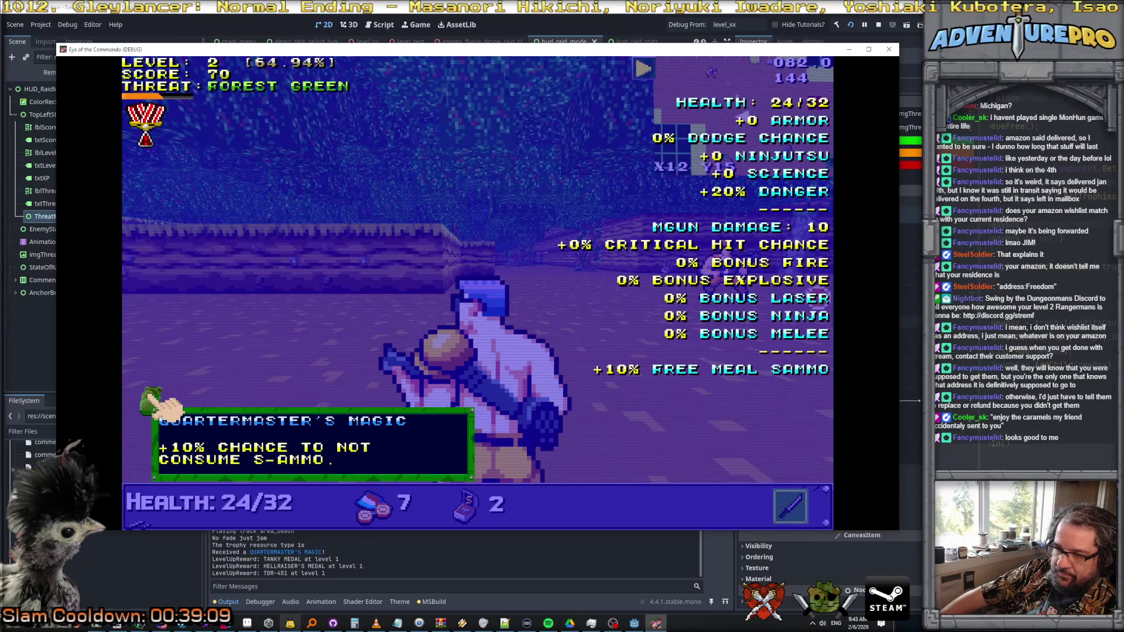
mouse_move(155, 138)
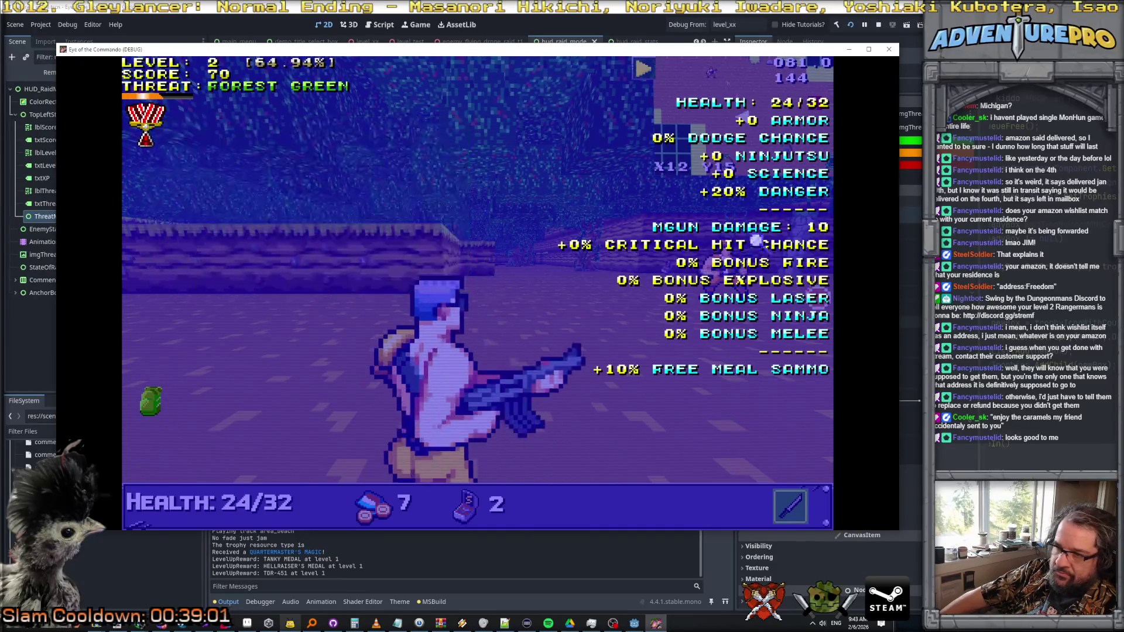
mouse_move(749, 234)
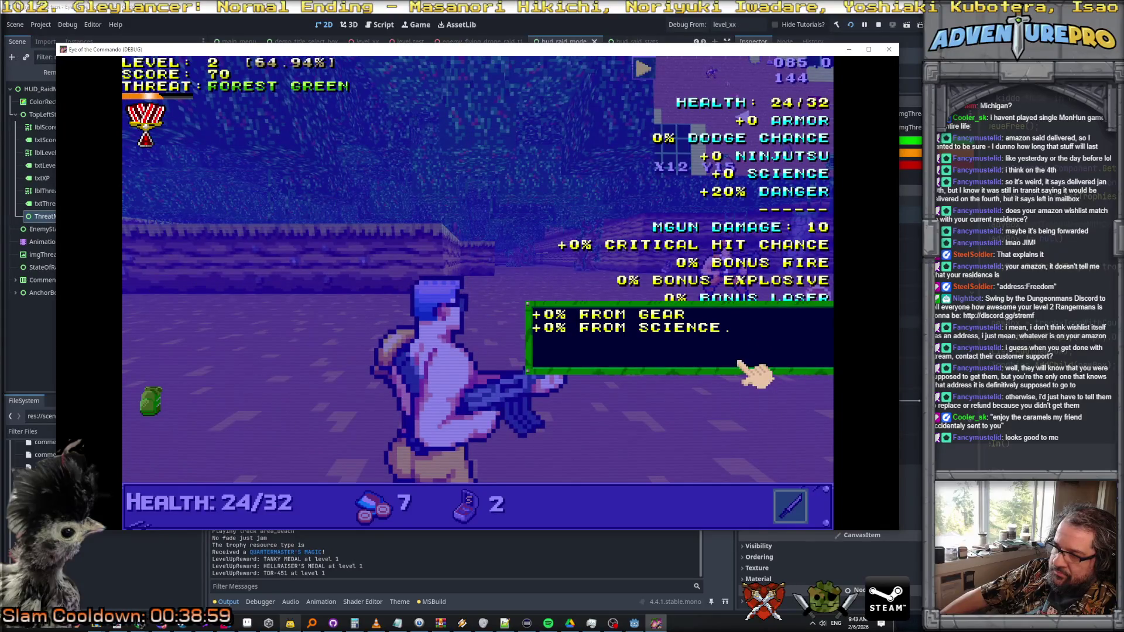
mouse_move(728, 227)
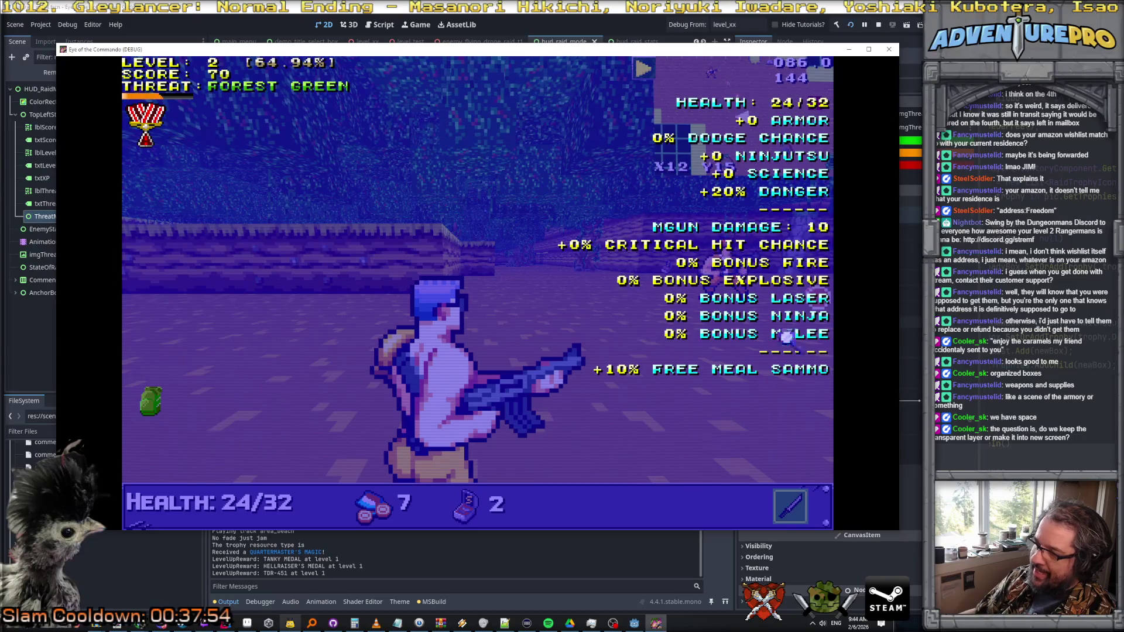
- Check the +10% FREE MEAL SAMMO line in the stats panel, then close it to resume
mouse_move(811, 120)
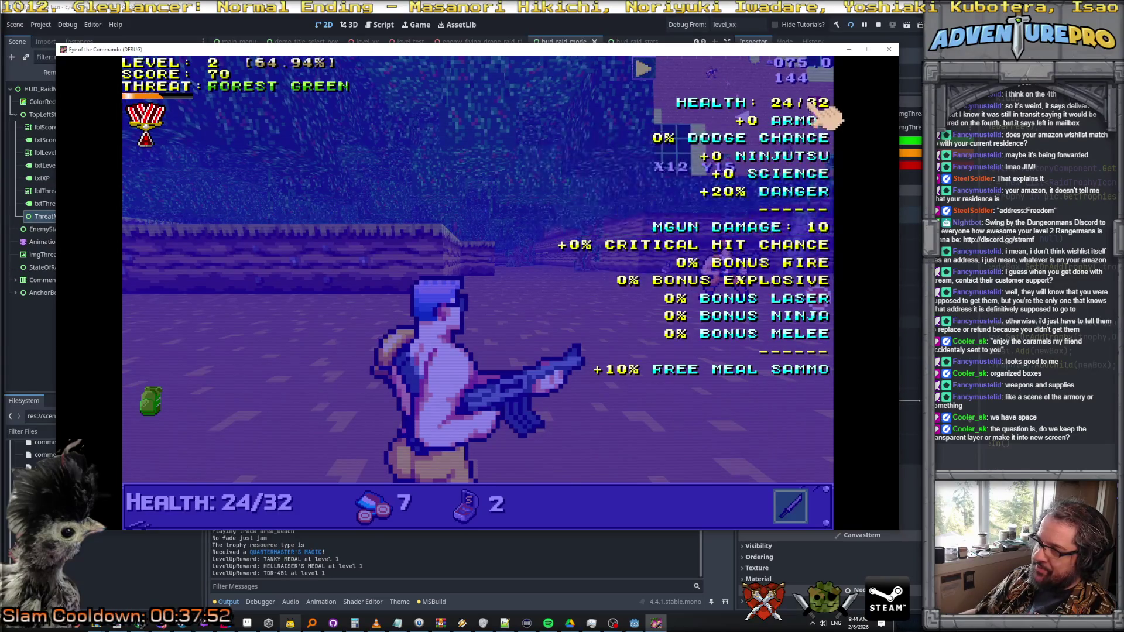
mouse_move(735, 111)
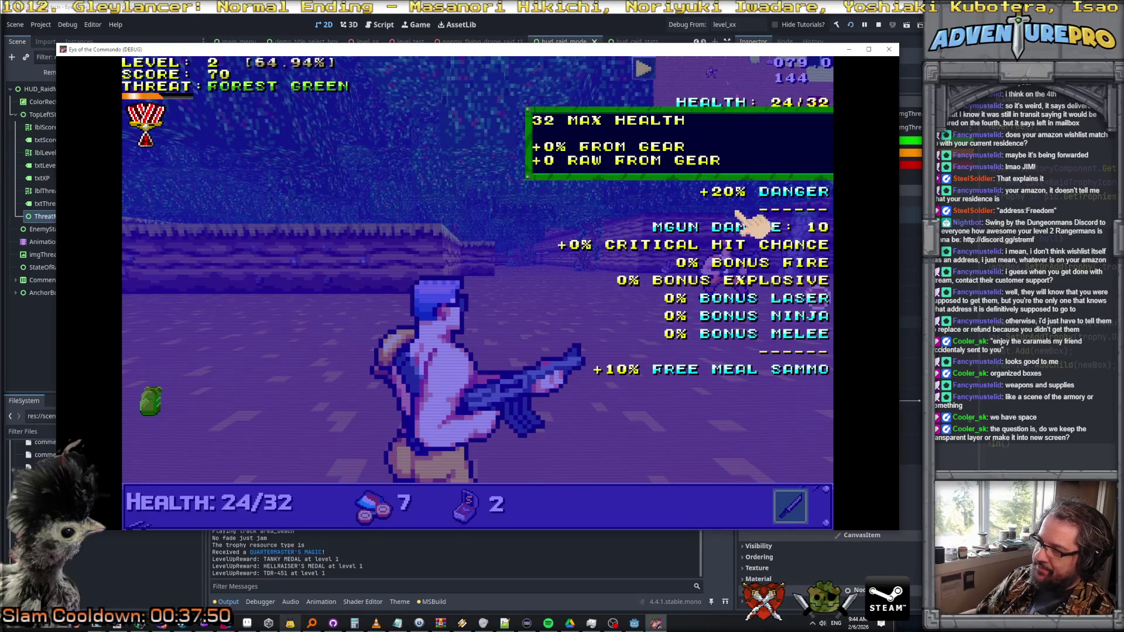
mouse_move(790, 197)
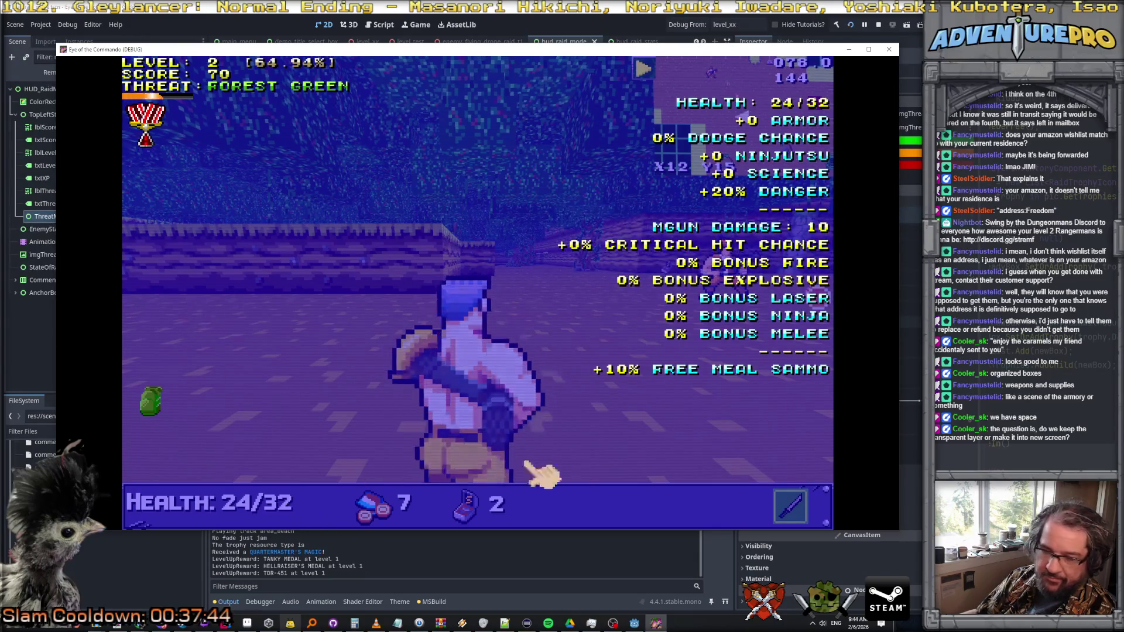
mouse_move(759, 372)
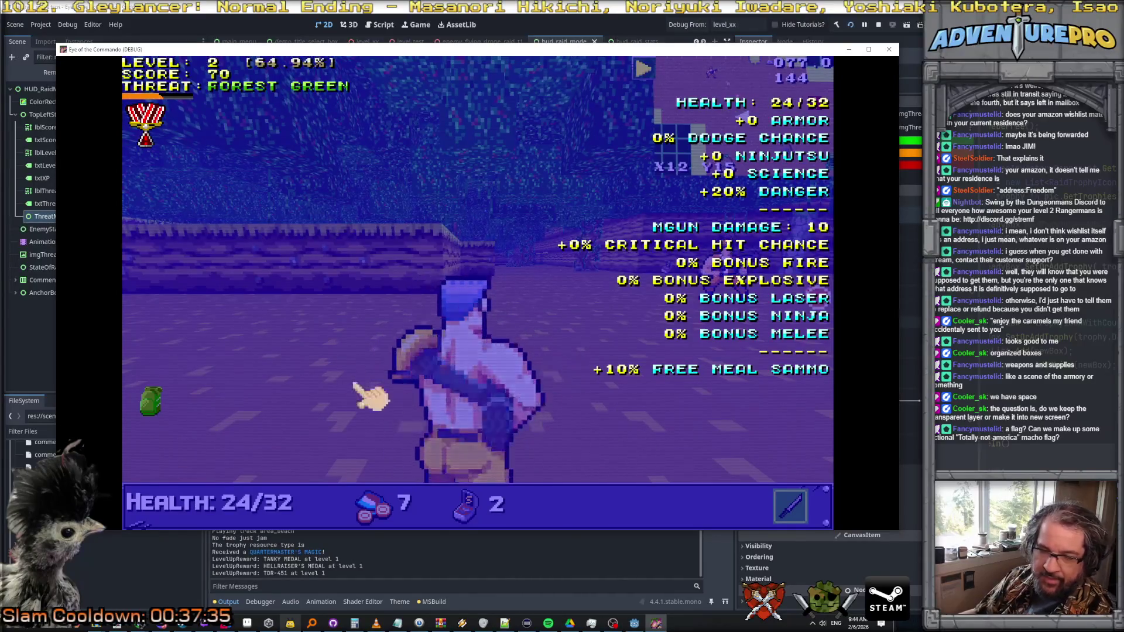
left_click(445, 223)
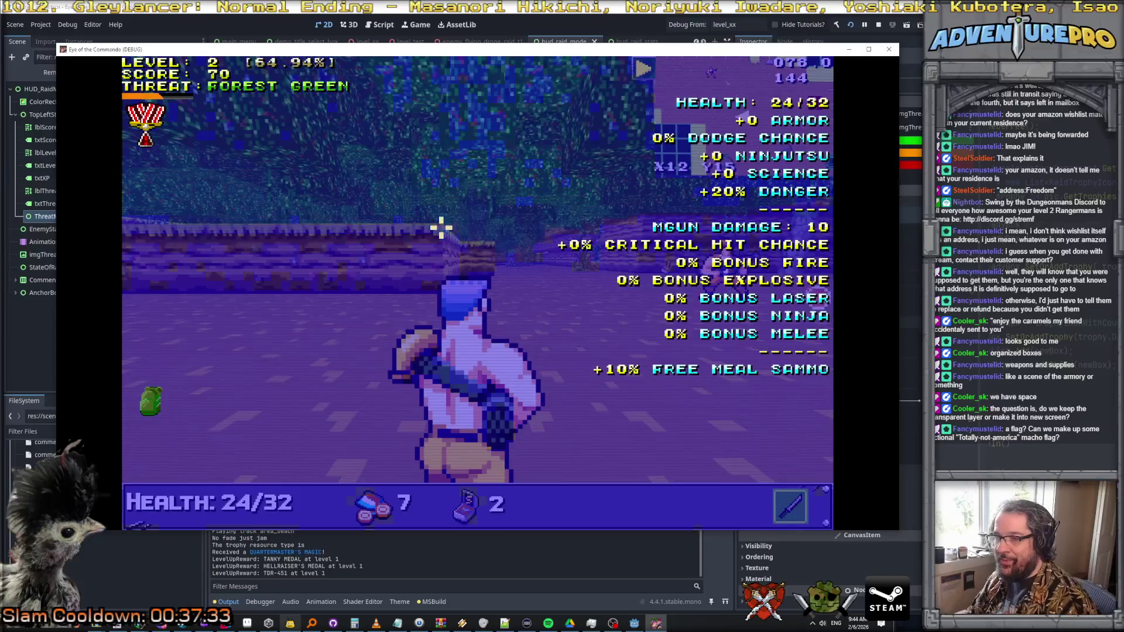
left_click(515, 269)
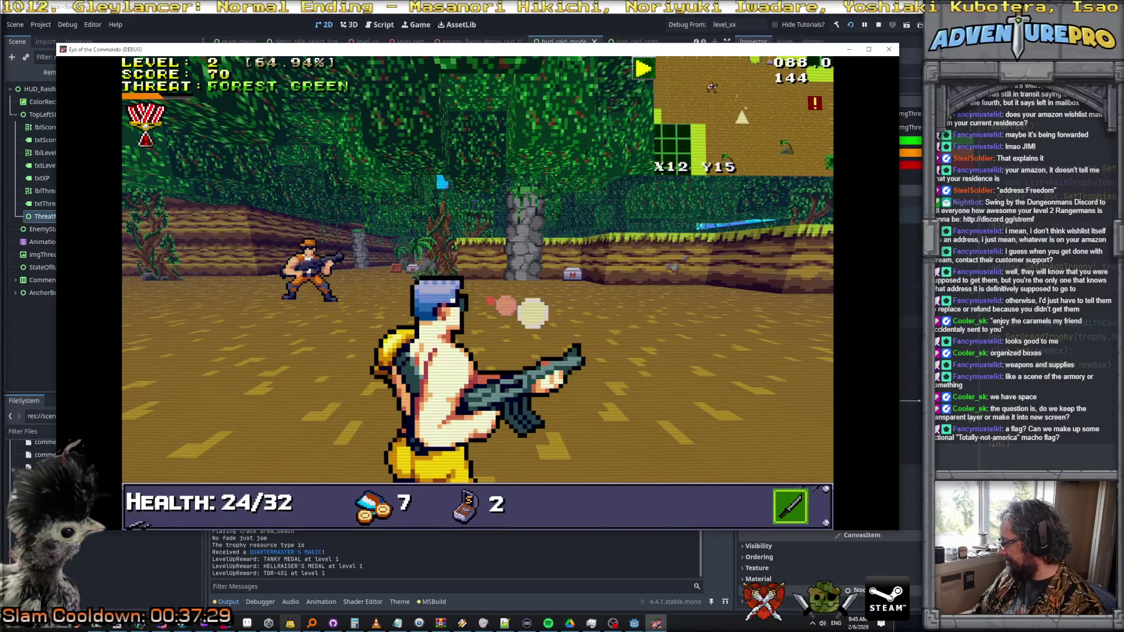
key("alt+Tab")
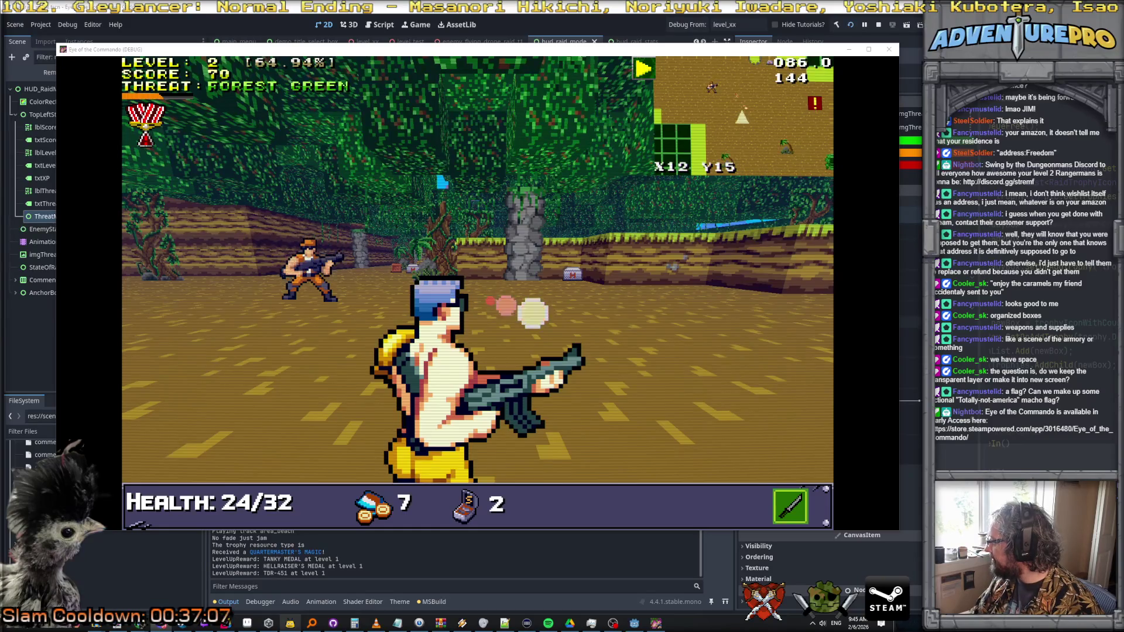
mouse_move(1112, 316)
left_mouse_down()
mouse_move(662, 205)
mouse_move(628, 180)
mouse_move(400, 97)
left_mouse_up()
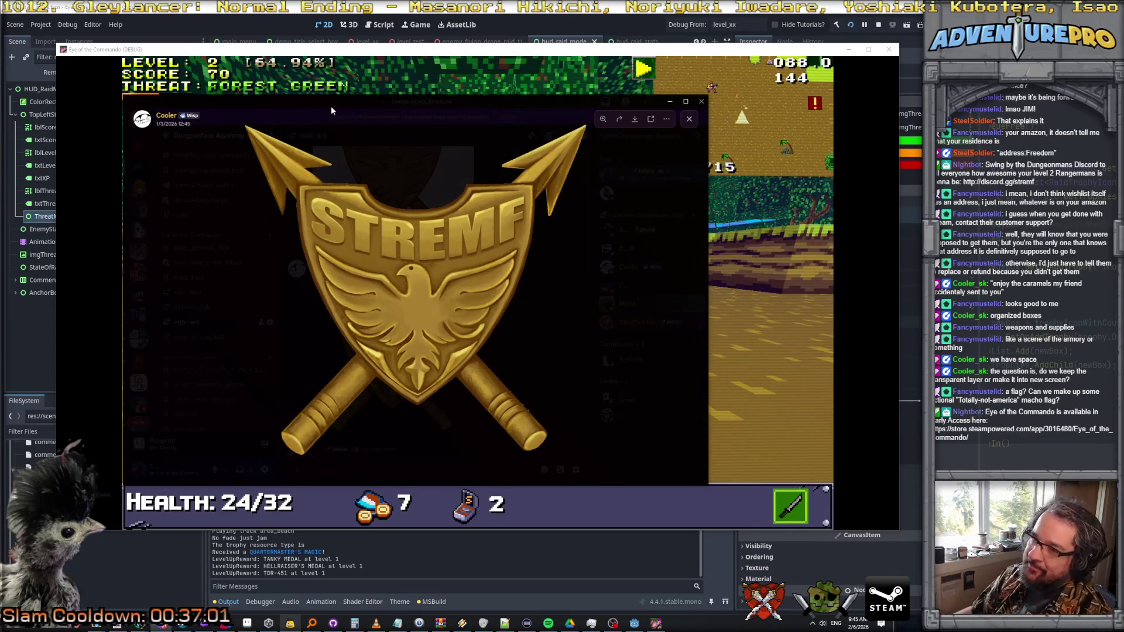
key("alt+Tab")
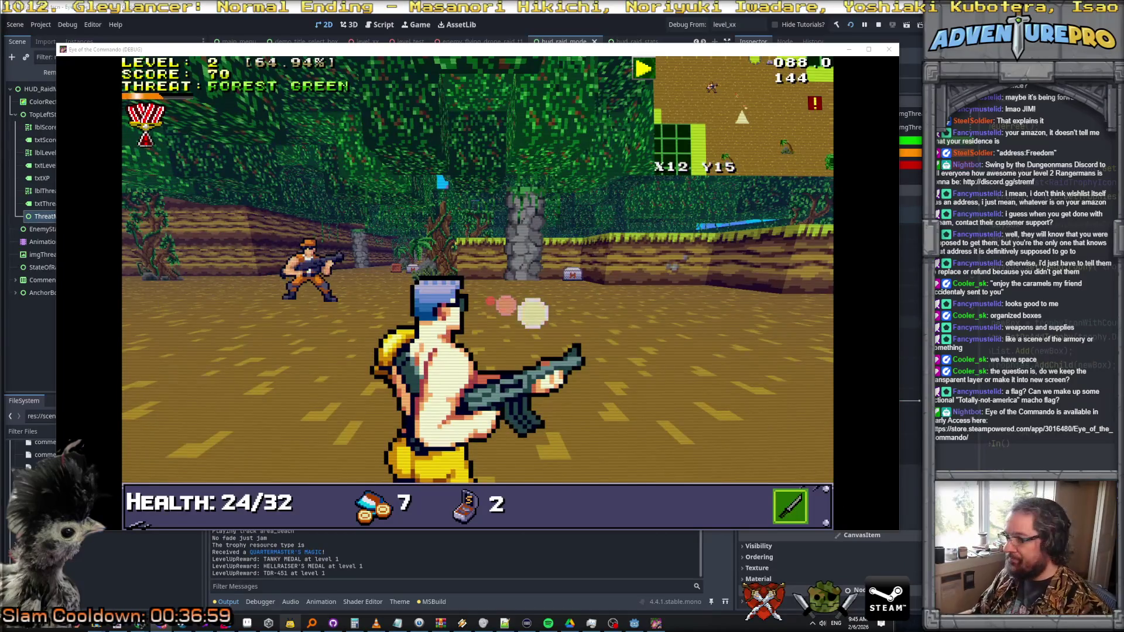
left_click(402, 250)
- Kill the Nitro Mook and walk west to capture the flag for a Capture Bonus
key("Up")
key("Left")
key("Down")
key("a")
key("a")
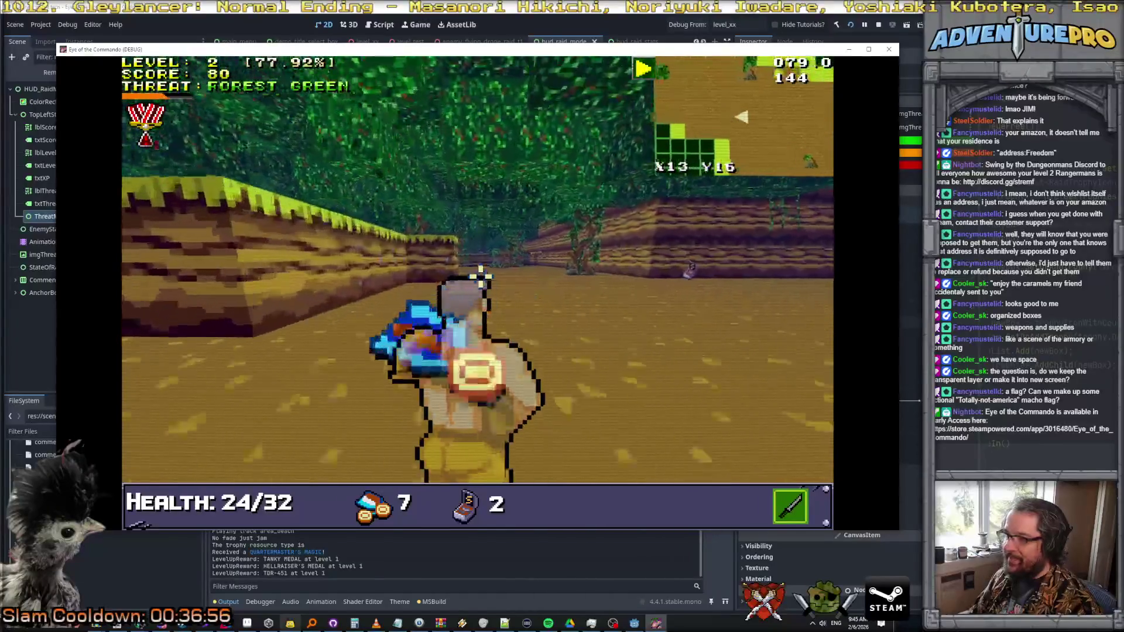
key("Up")
key("Up")
key("Left")
key("Left")
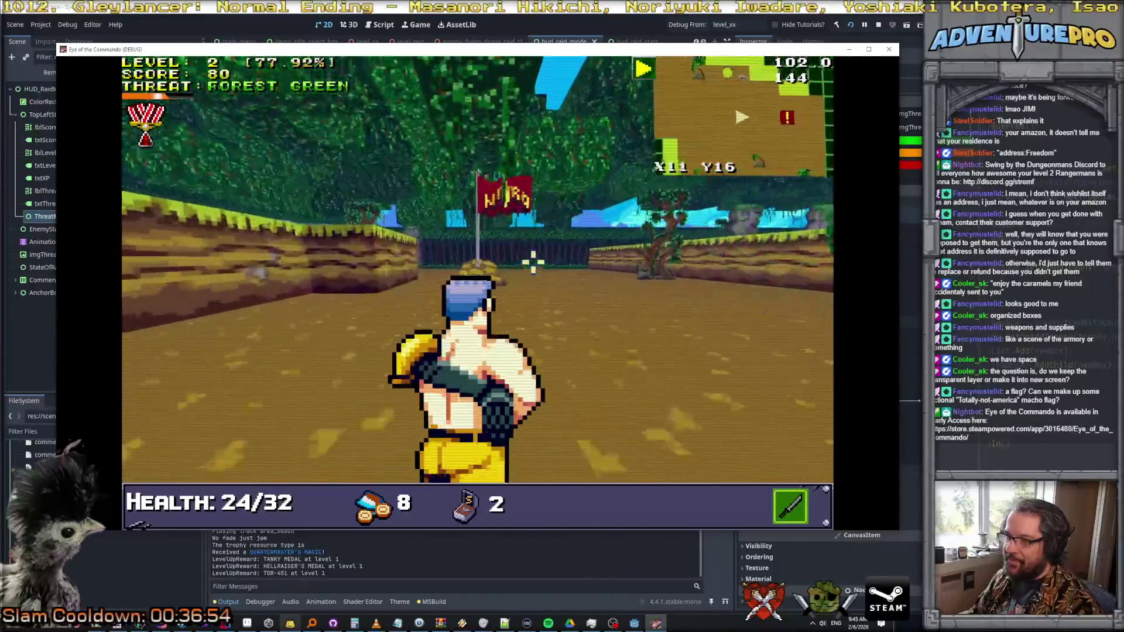
key("Up")
key("Up")
key("Up")
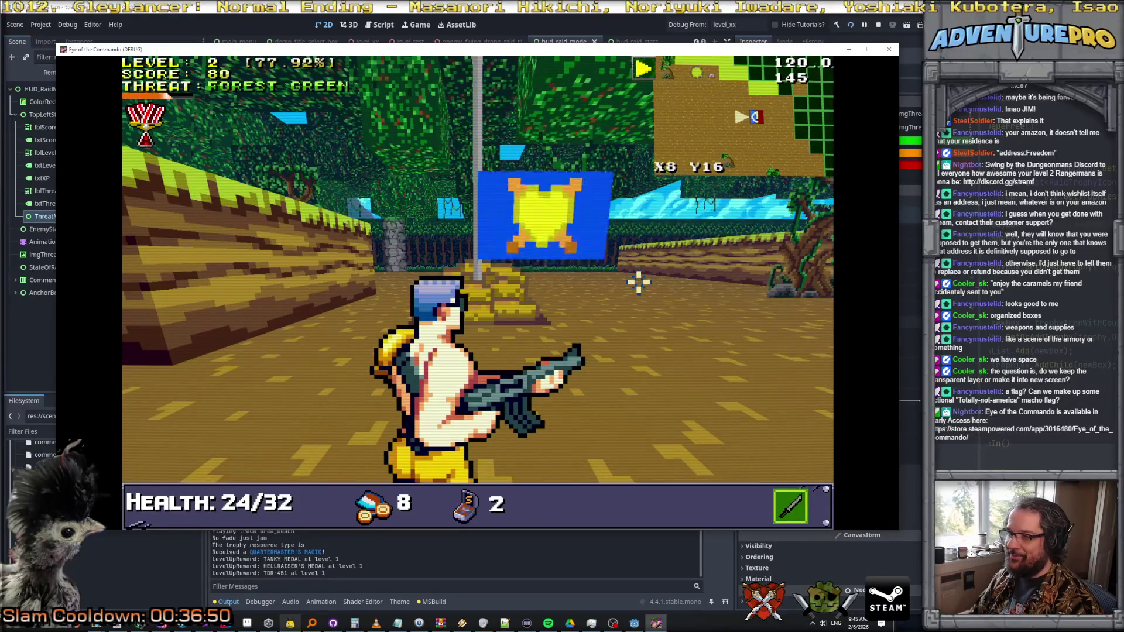
key("Right")
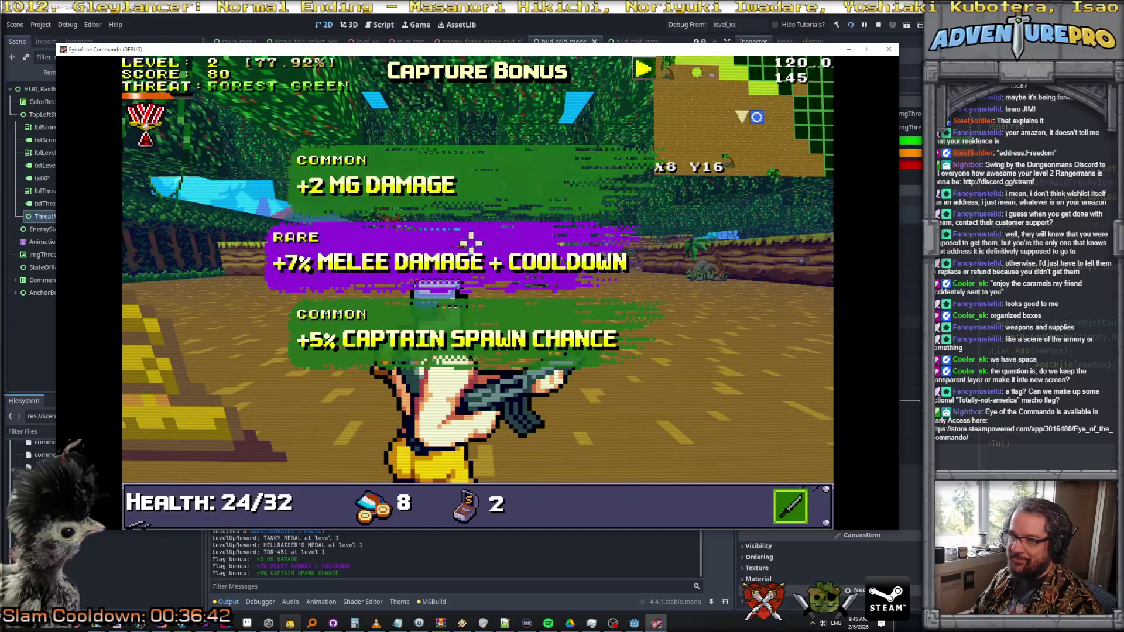
- Advance on the enemies and shoot the Nitro Mook until the level 3 screen appears
key("Right")
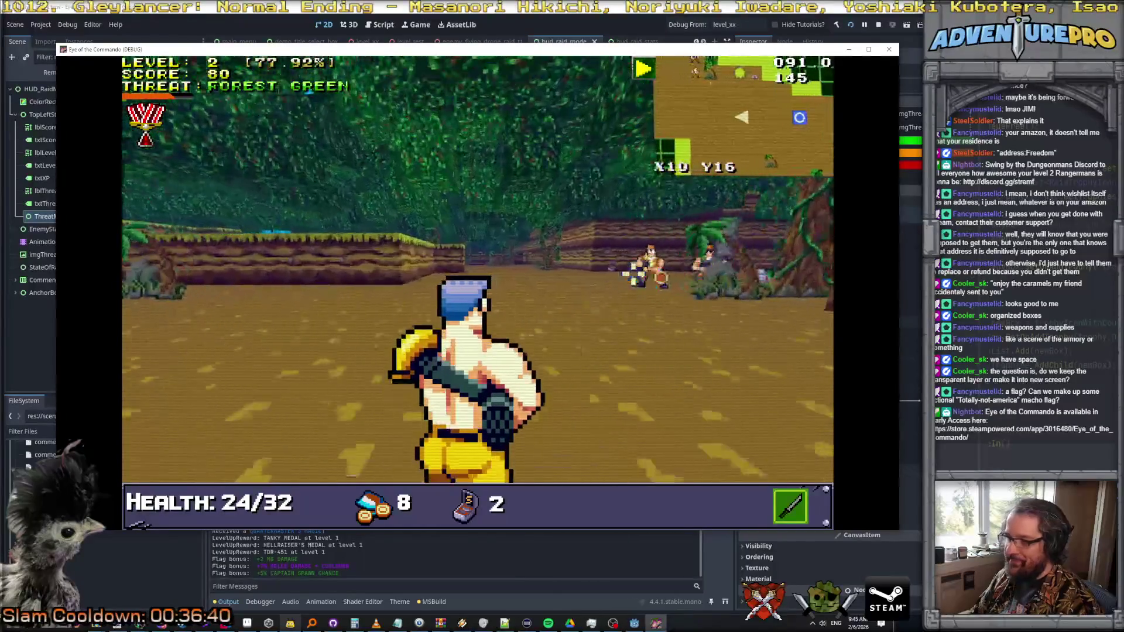
key("Up")
key("Up")
key("Up")
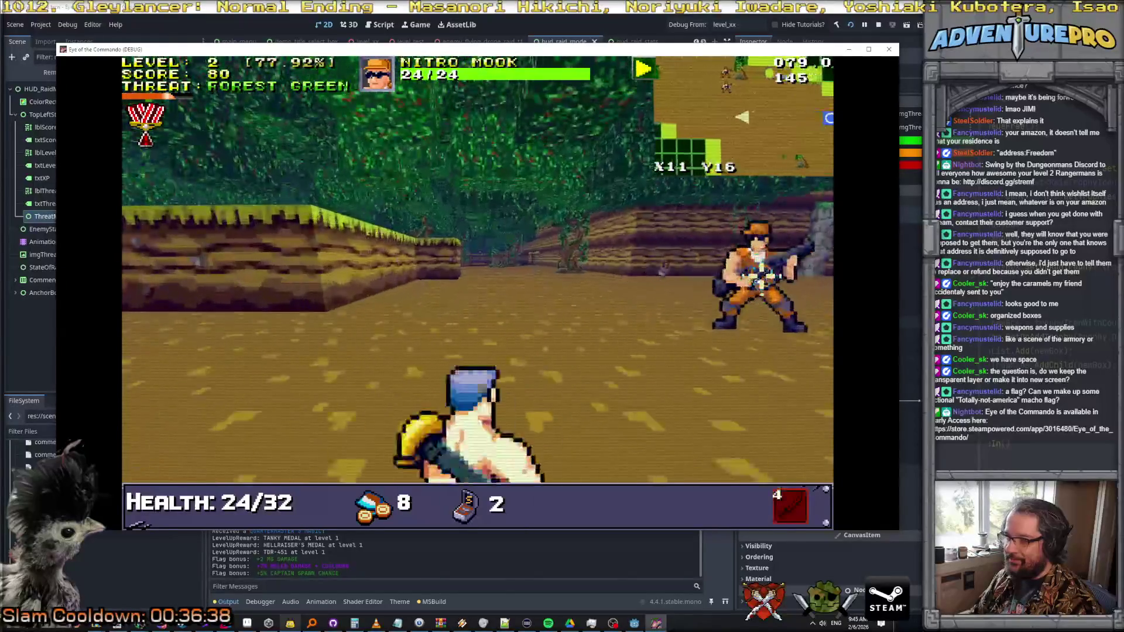
key("space")
key("Right")
key("space")
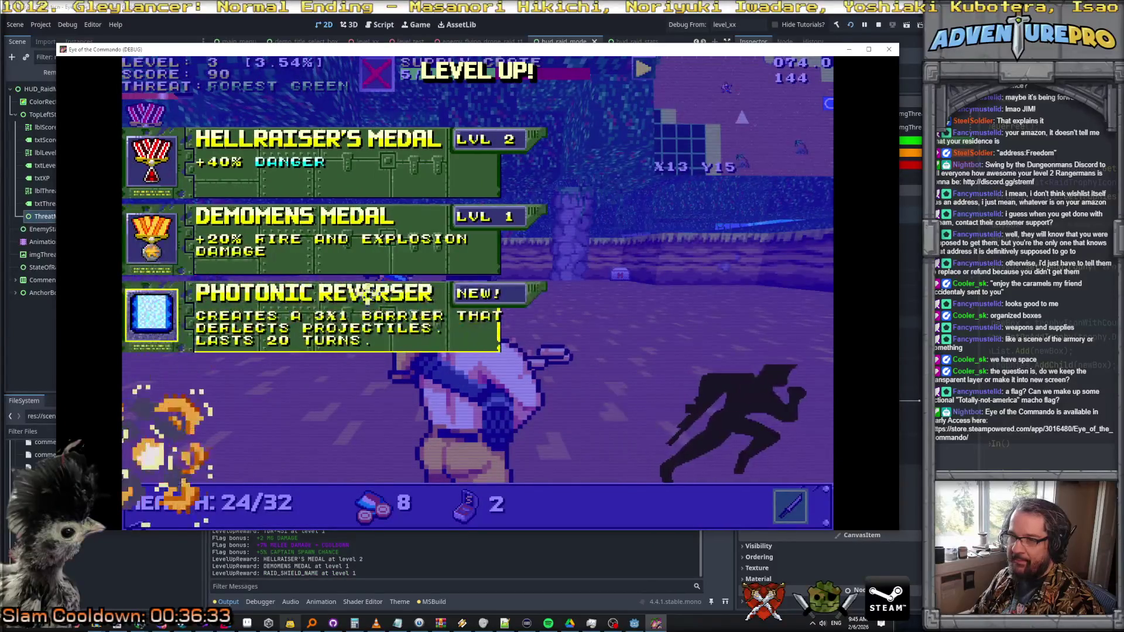
- Melee the Nitro Mook, collect pickups and healing, and shoot down another Nitro Mook
key("space")
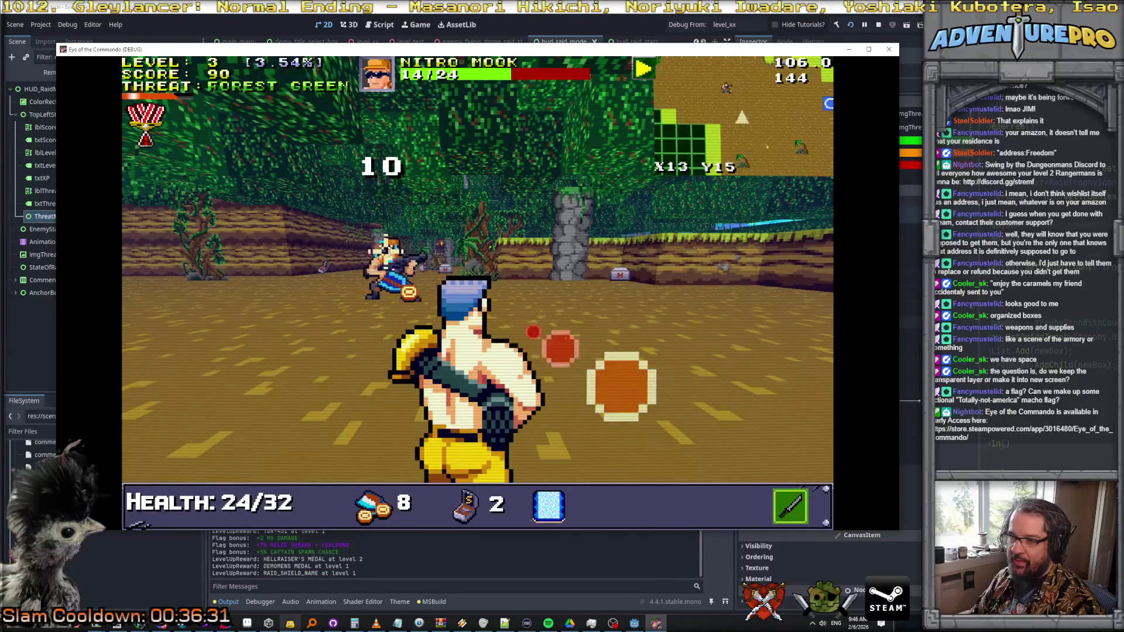
key("space")
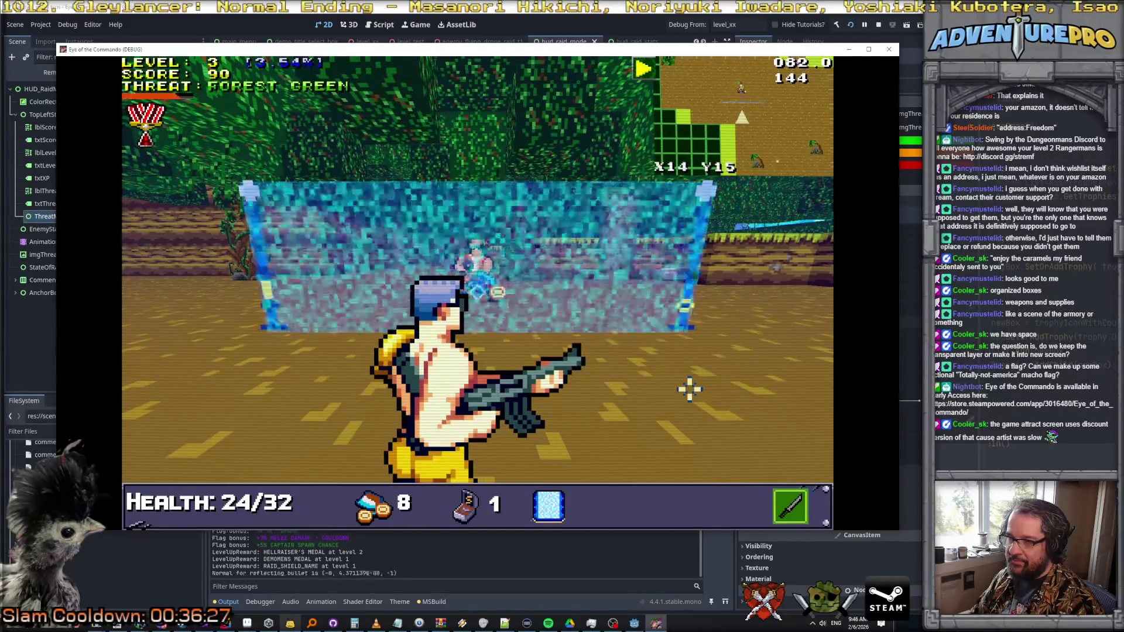
key("w")
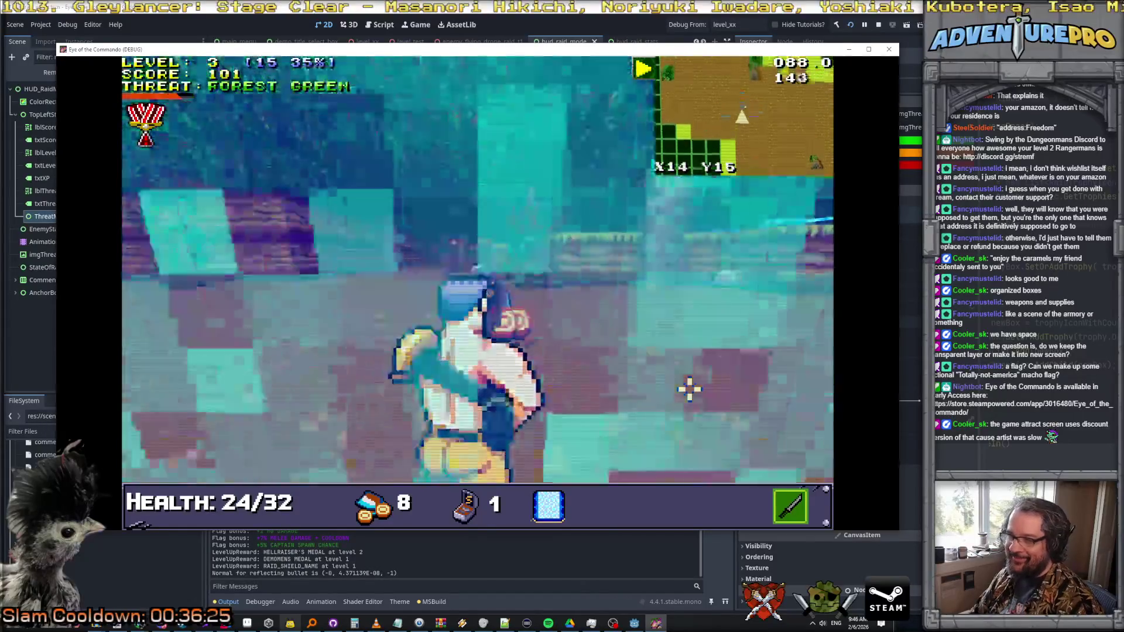
key("w")
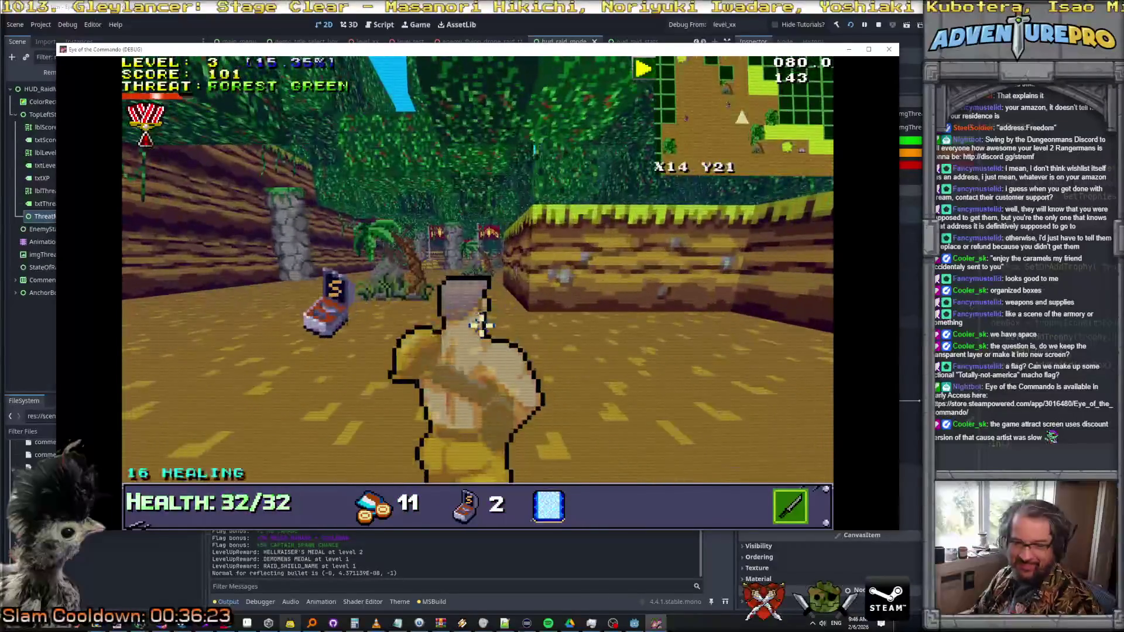
key("a")
key("w")
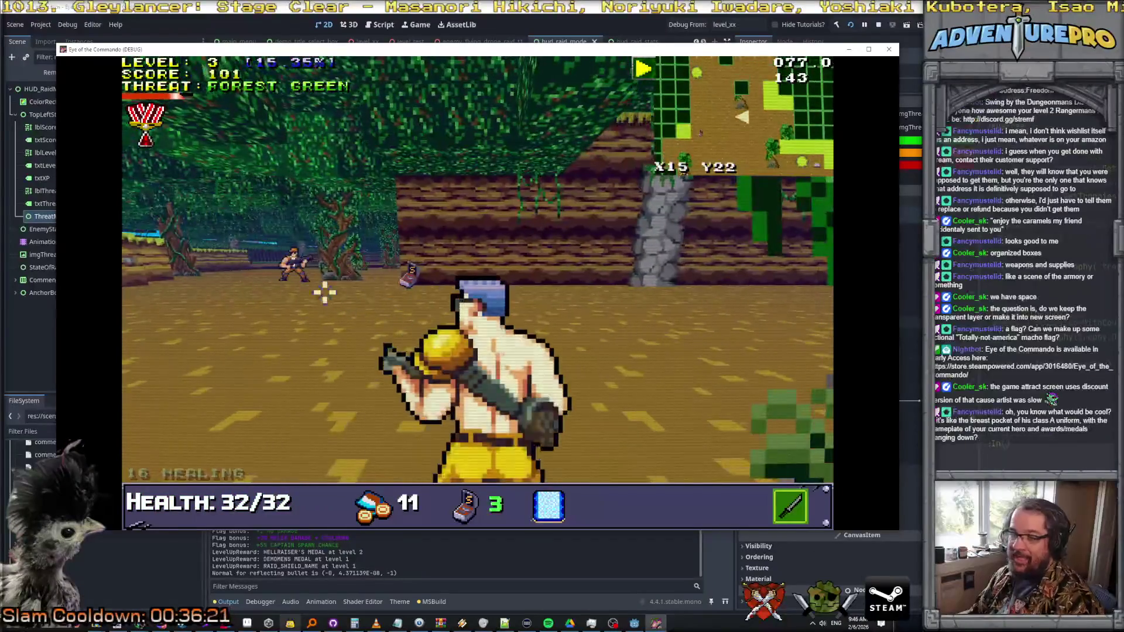
left_click(293, 259)
key("s")
key("s")
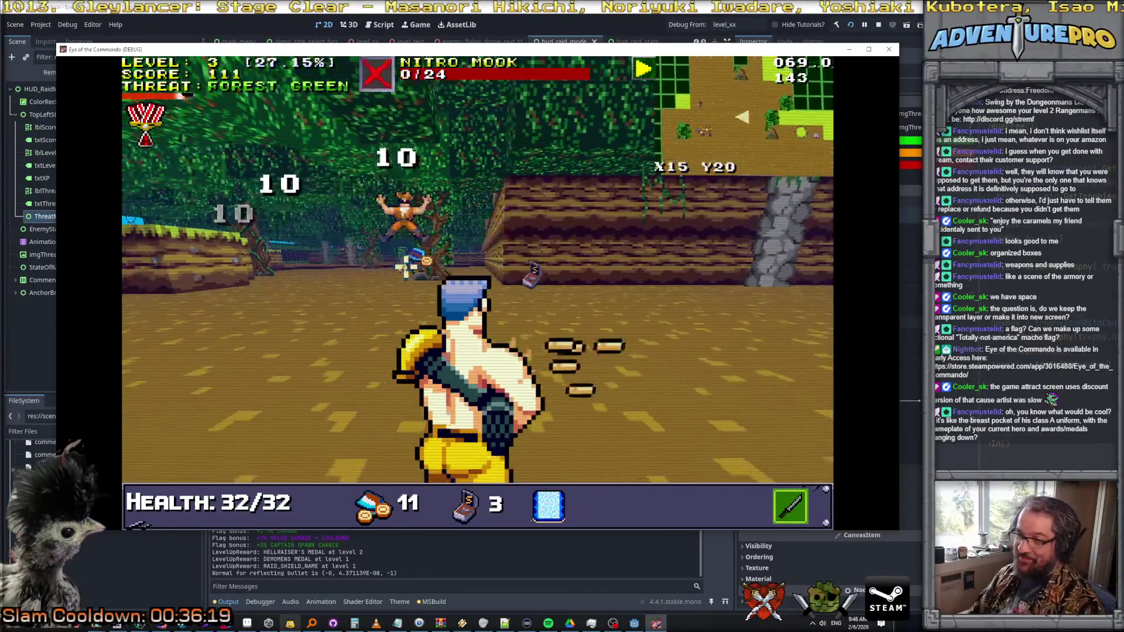
- Advance down the corridor, grab the nearby pickup and finish off the Nitro Mook
key("w")
key("w")
key("w")
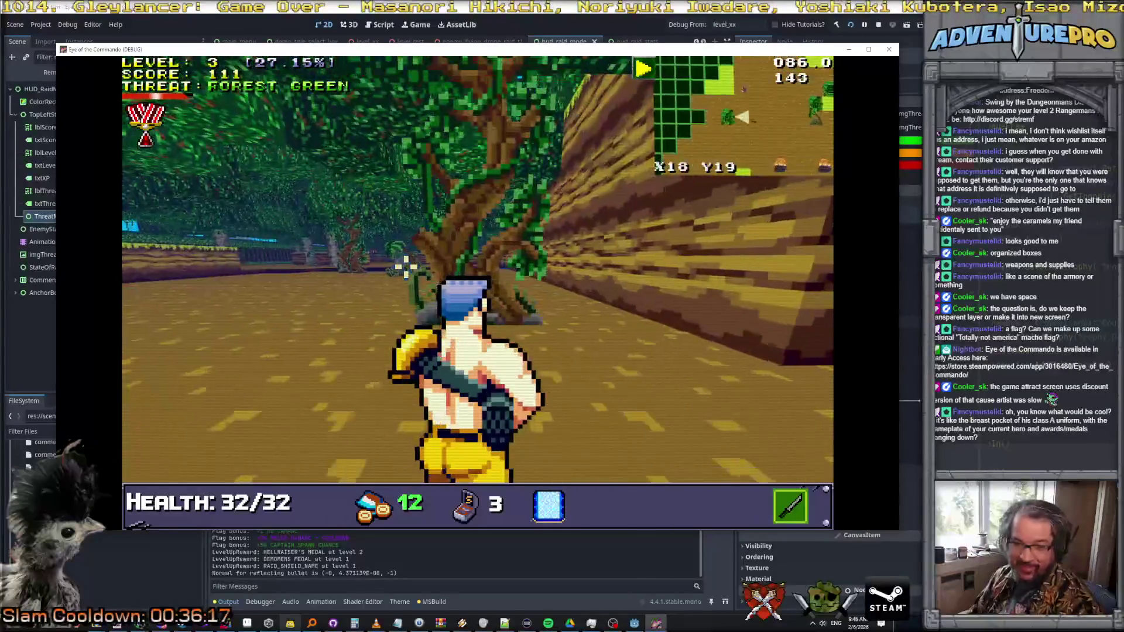
key("d")
key("w")
key("s")
key("s")
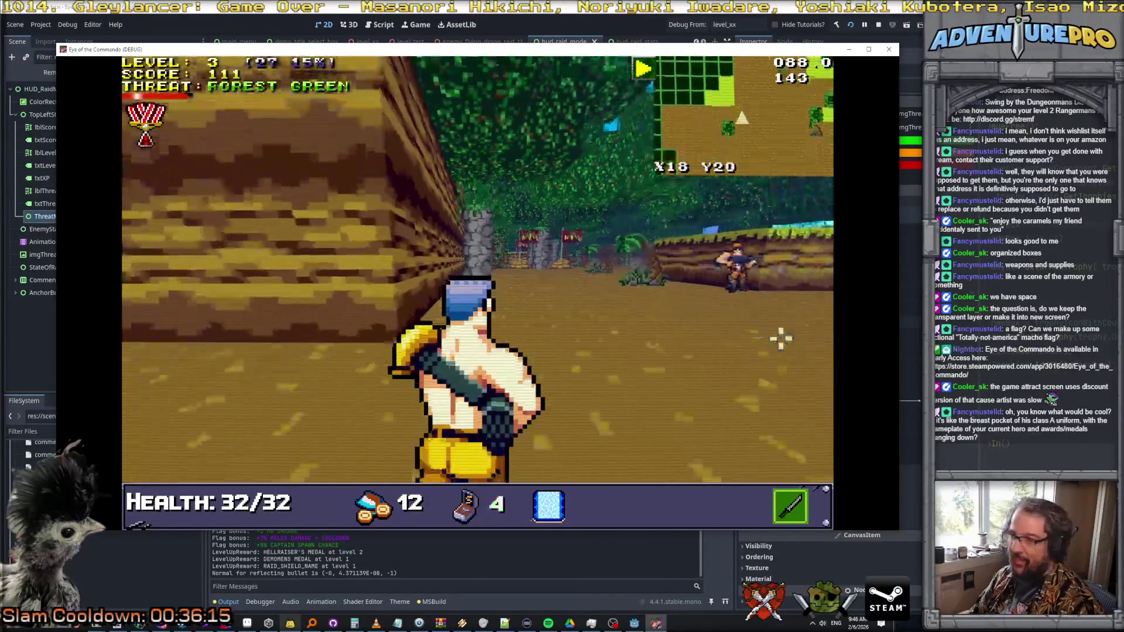
key("s")
key("s")
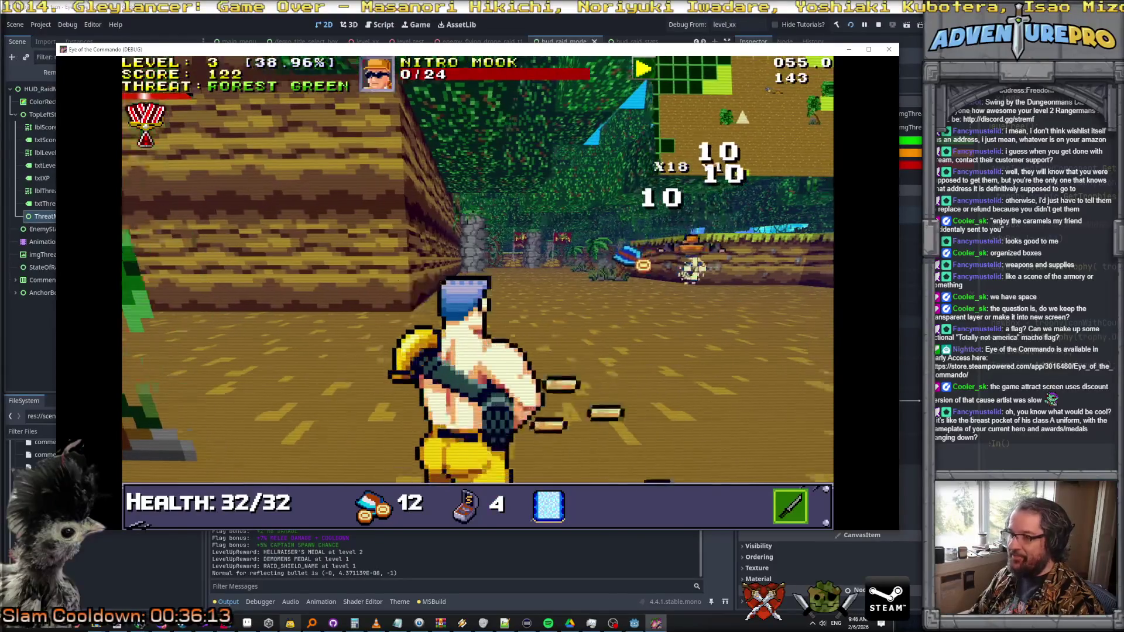
key("d")
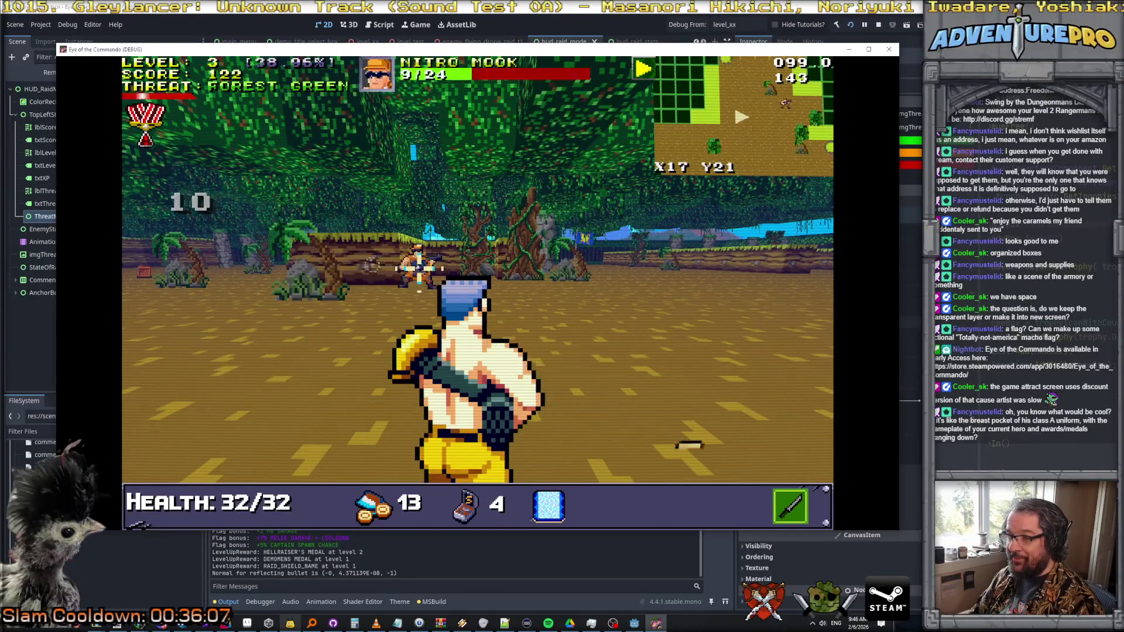
- Collect an ammo pickup, push on through the forest, and open the stats panel with Tab
key("w")
key("w")
key("d")
key("w")
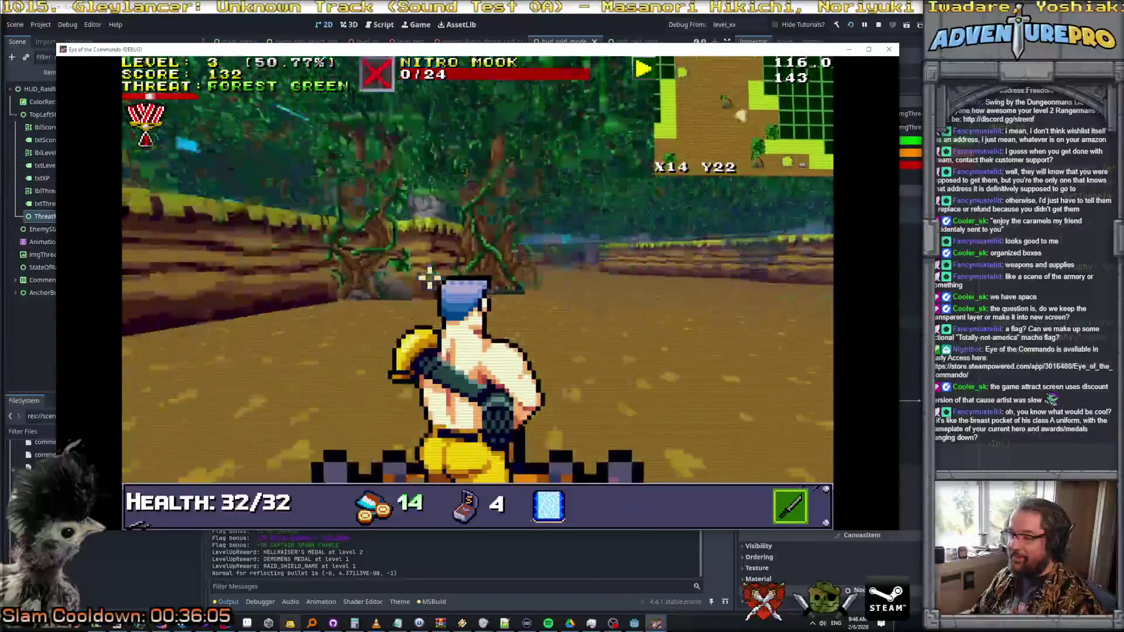
key("w")
key("w")
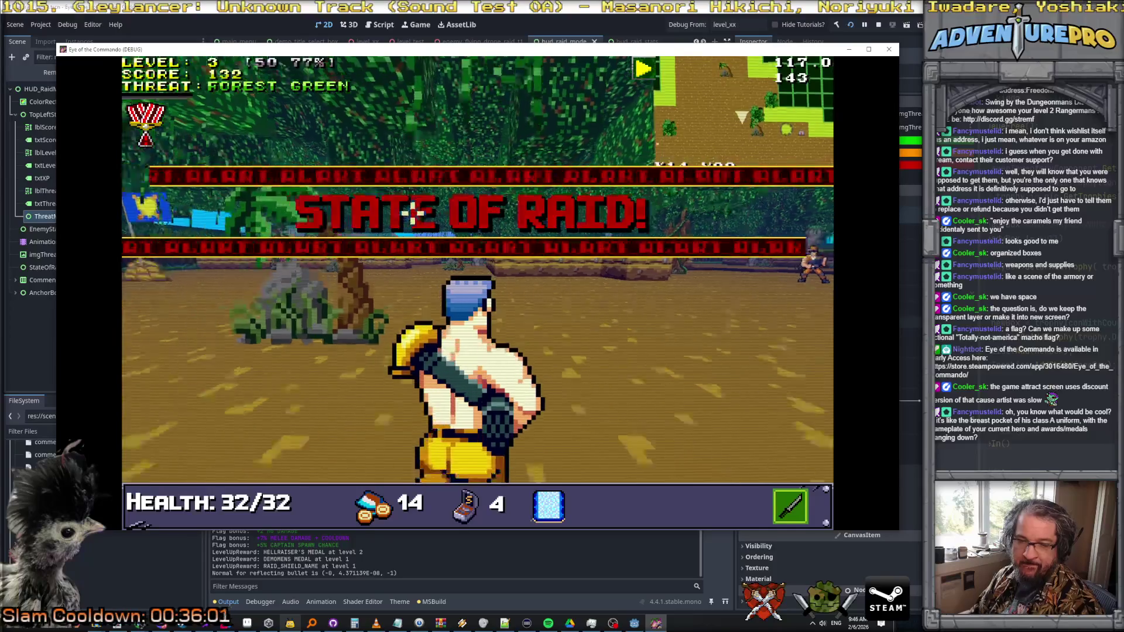
key("d")
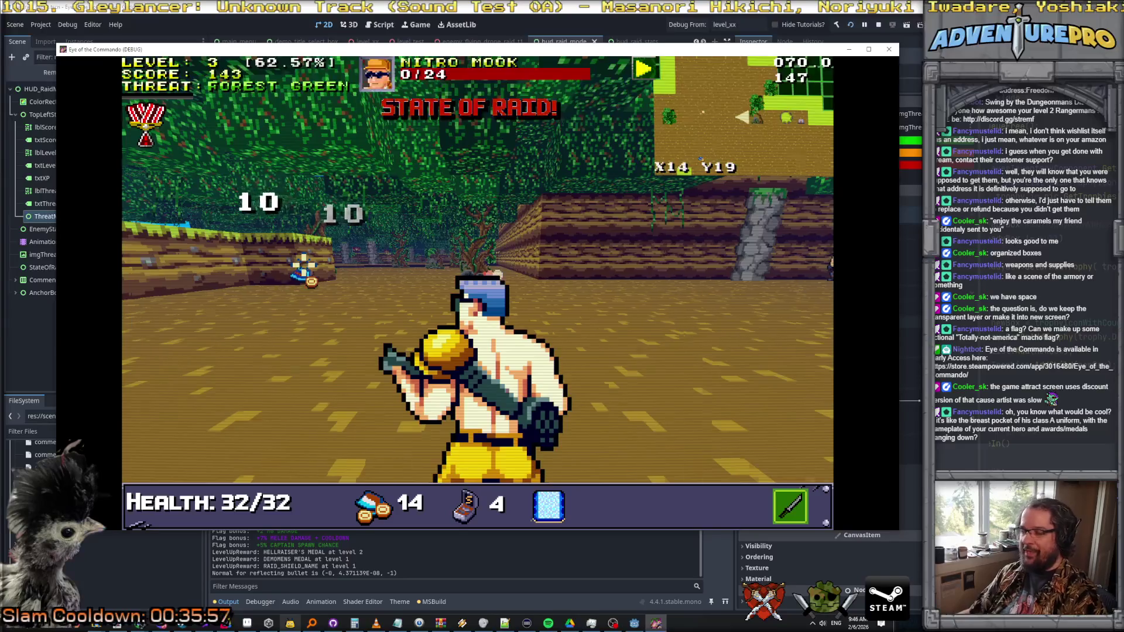
key("w")
key("w")
key("w")
key("w")
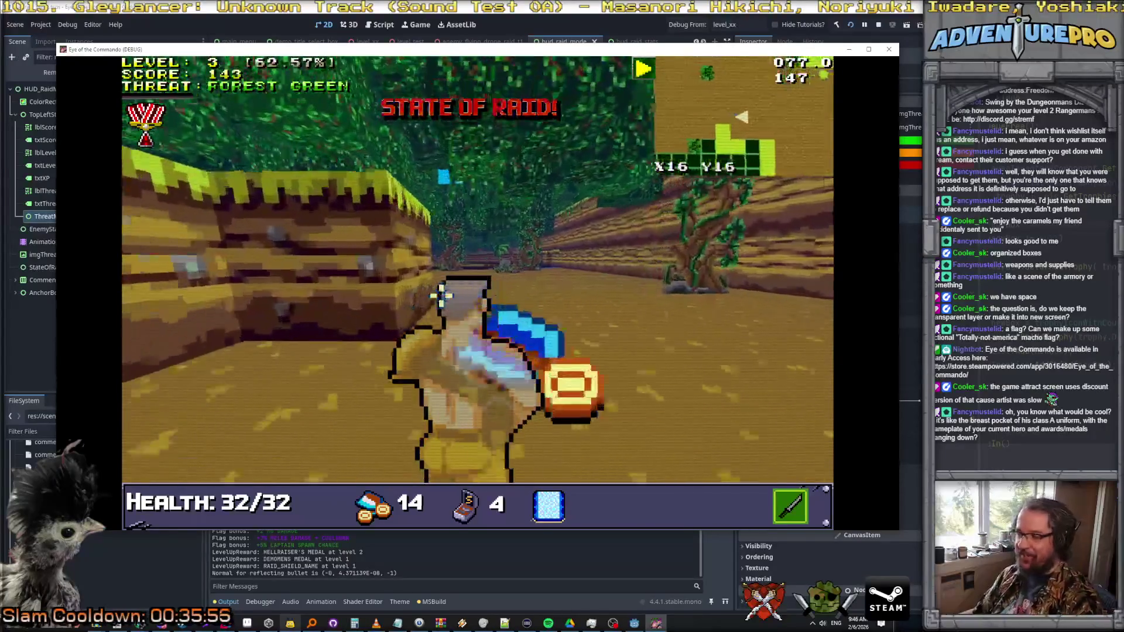
key("Tab")
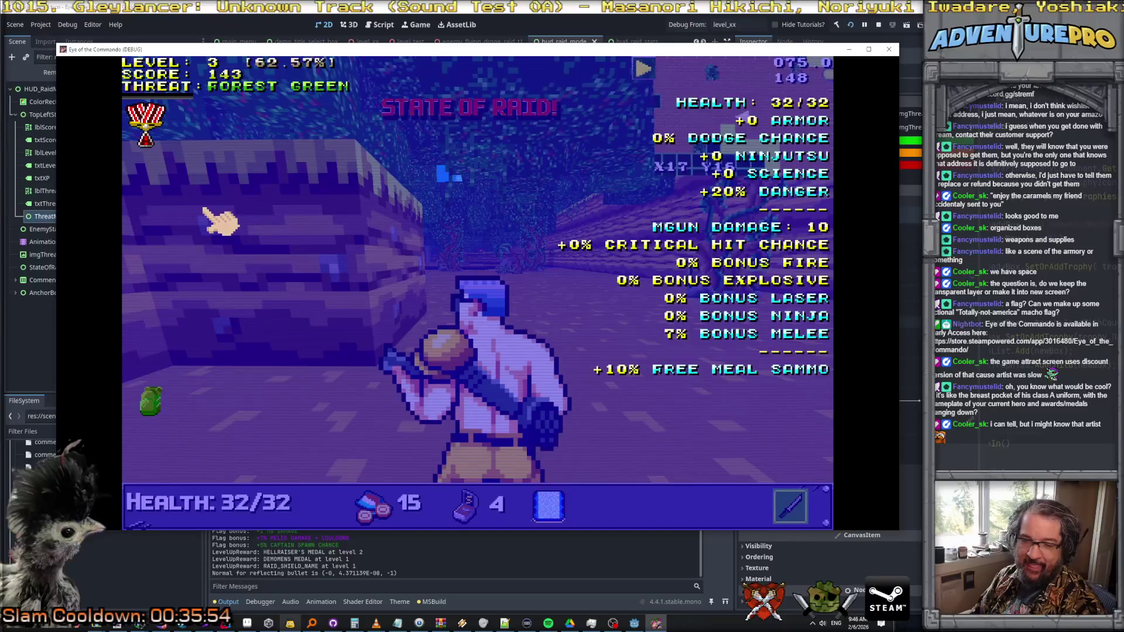
mouse_move(170, 130)
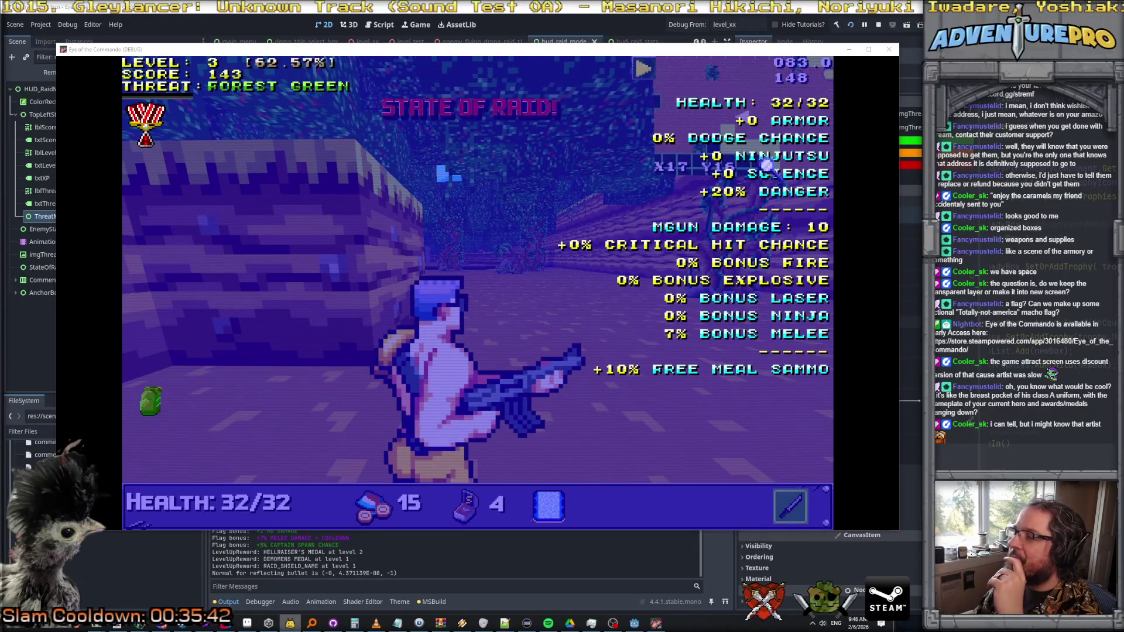
mouse_move(739, 375)
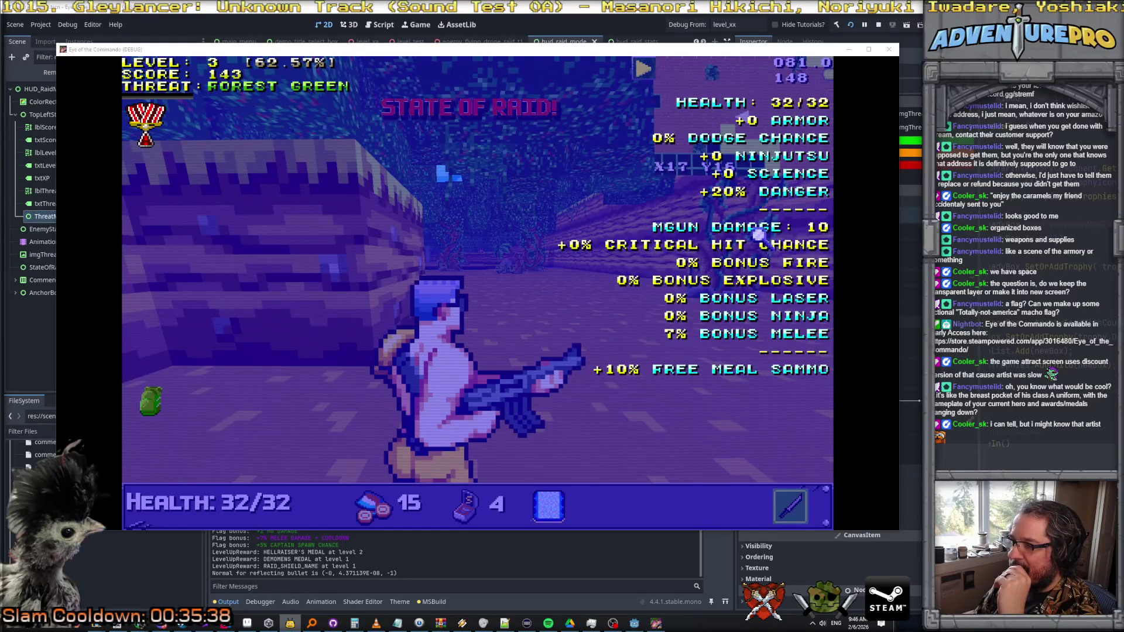
mouse_move(155, 404)
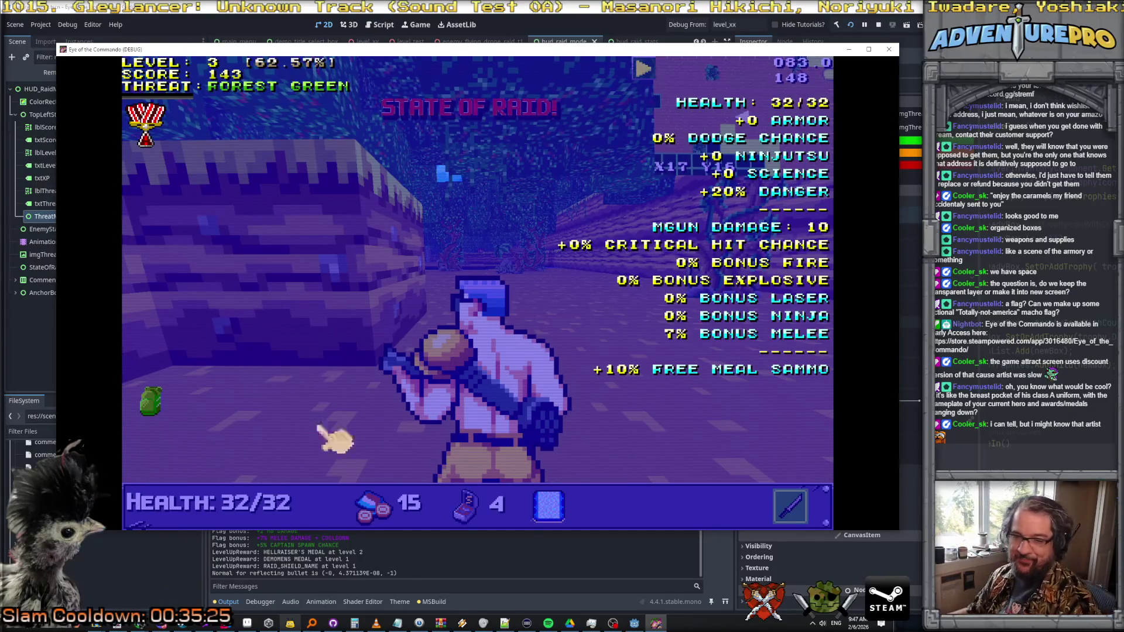
- Close the raid stats overlay and shoot down the Nitro Mook
left_click(514, 320)
left_click(474, 258)
left_click(474, 257)
left_click(474, 258)
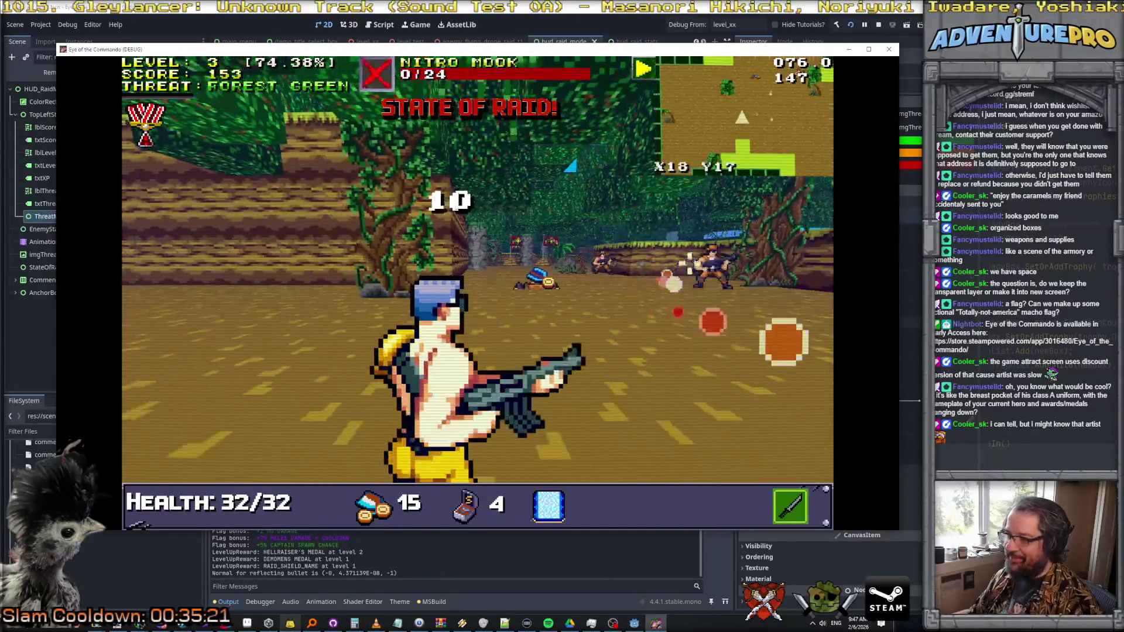
left_click(673, 269)
left_click(679, 266)
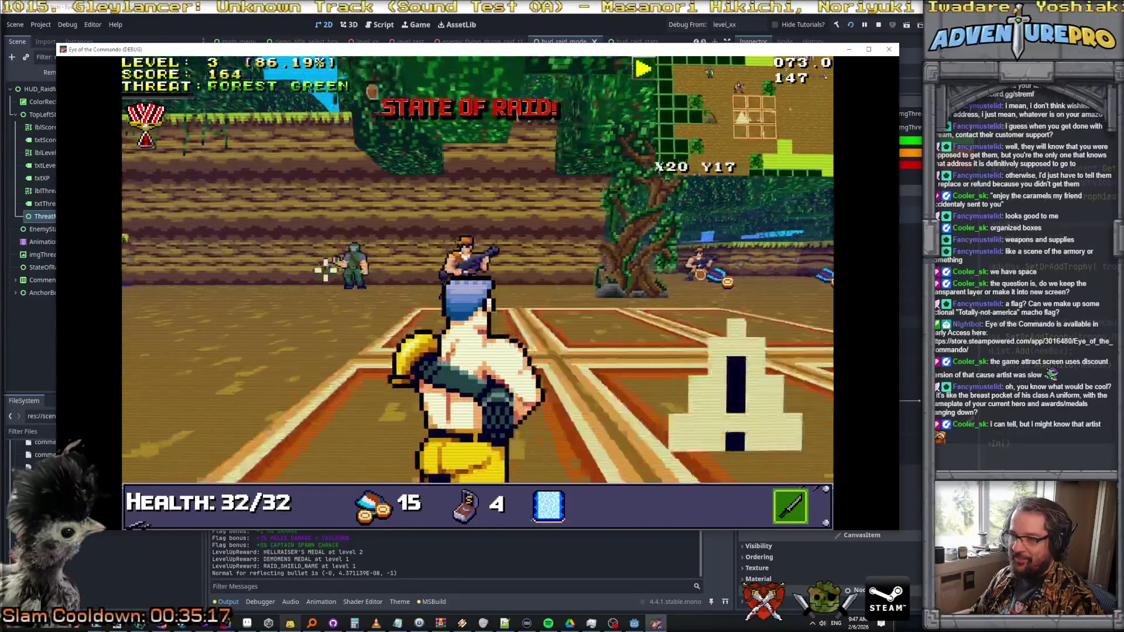
- Kill the Nitro Tossers and the Nitro Mook on the right to reach level 4
left_click(399, 260)
left_click(402, 258)
left_click(363, 258)
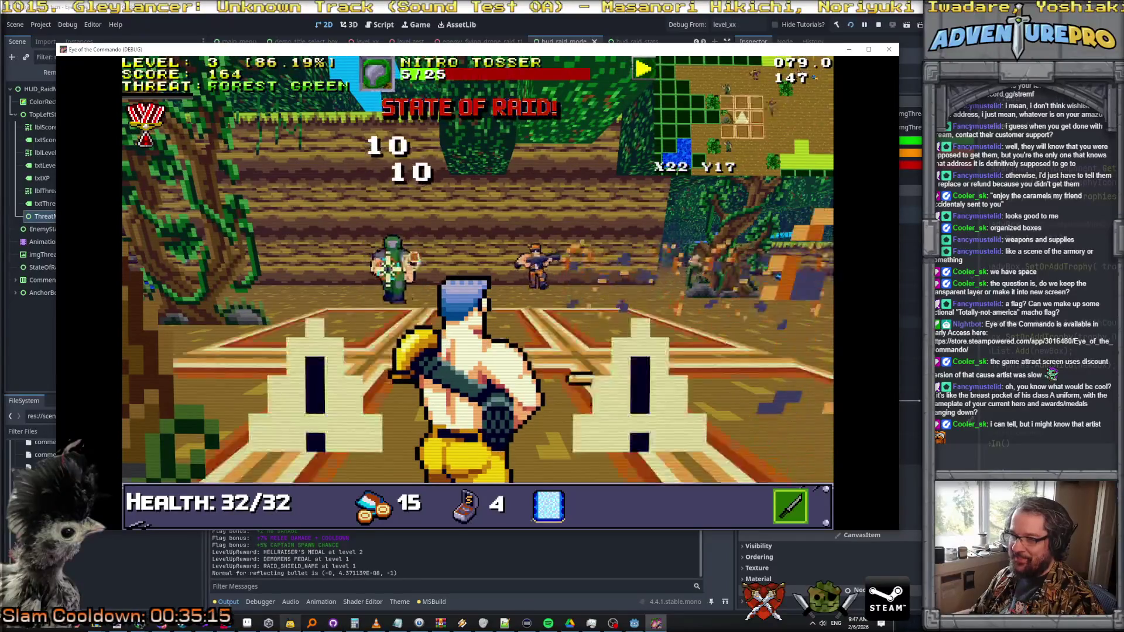
left_click(477, 261)
key("a")
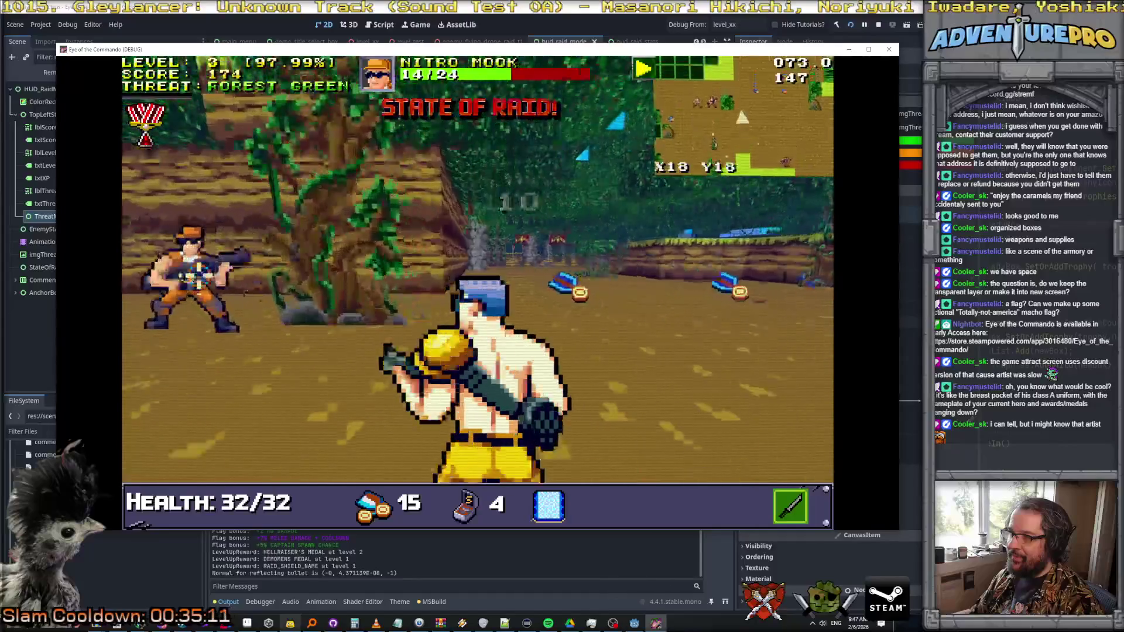
key("w")
key("w")
key("w")
left_click(388, 268)
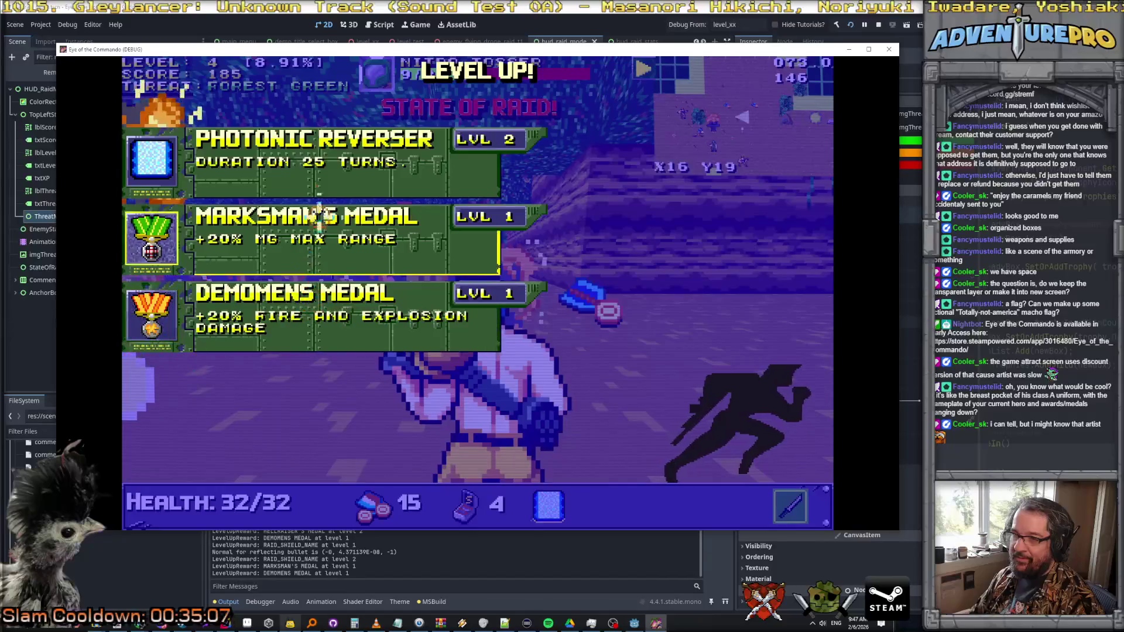
- Take Marksman's Medal as the level-4 reward and advance on the Nitro Mook
left_click(319, 226)
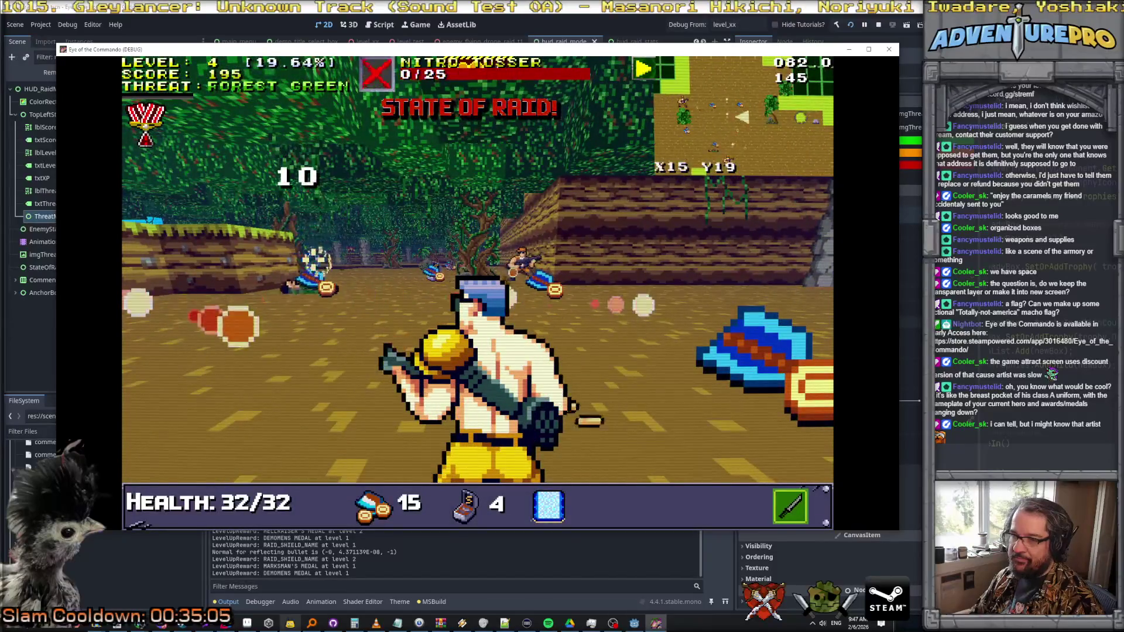
key("w")
key("w")
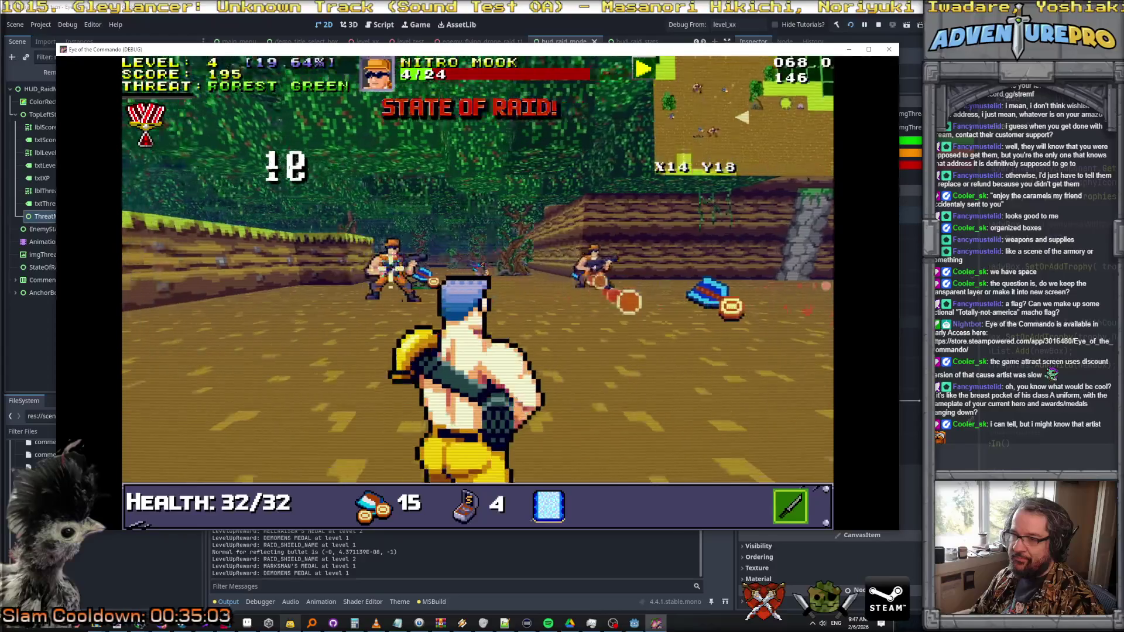
key("w")
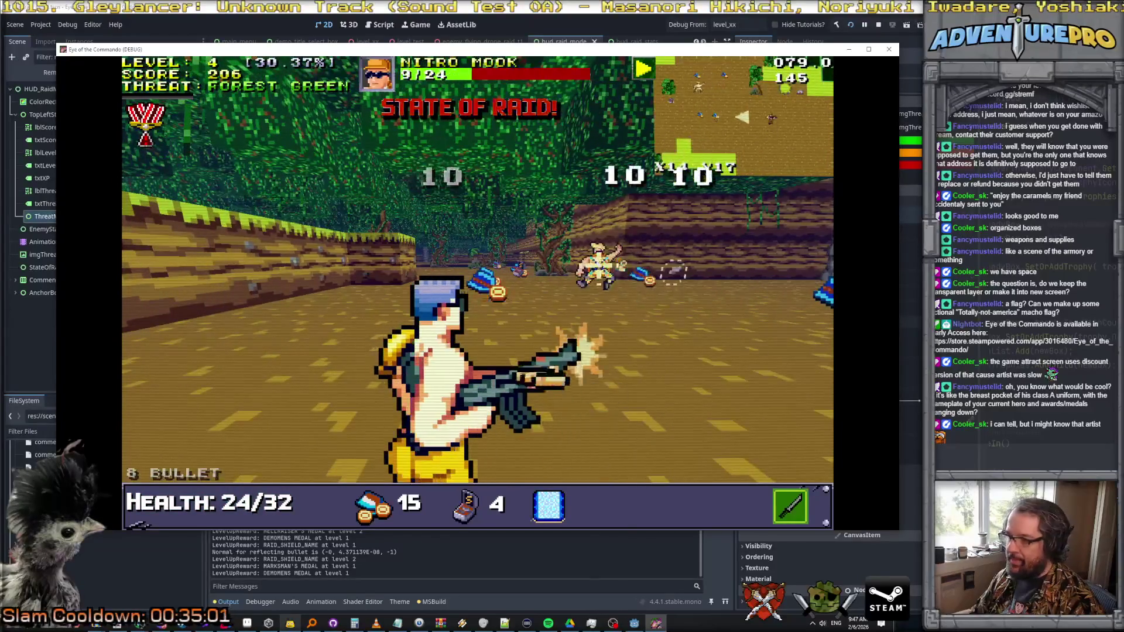
key("Escape")
key("Escape")
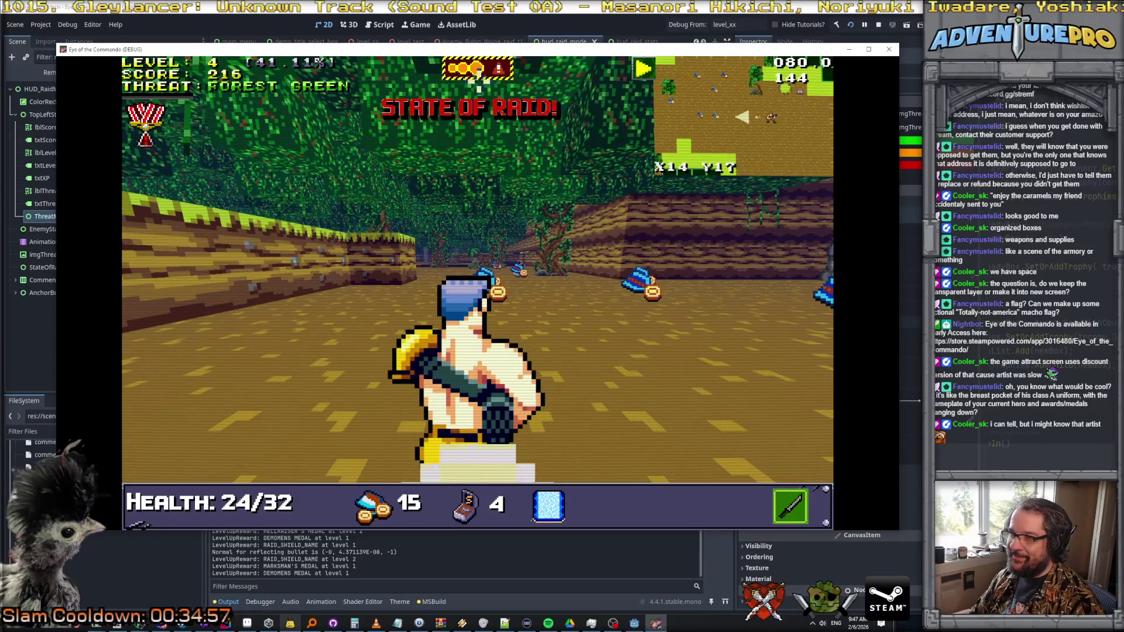
- Shoot the Nitro Mook and collect ammo pickups until Quartermaster's Magic drops from a crate
key("w")
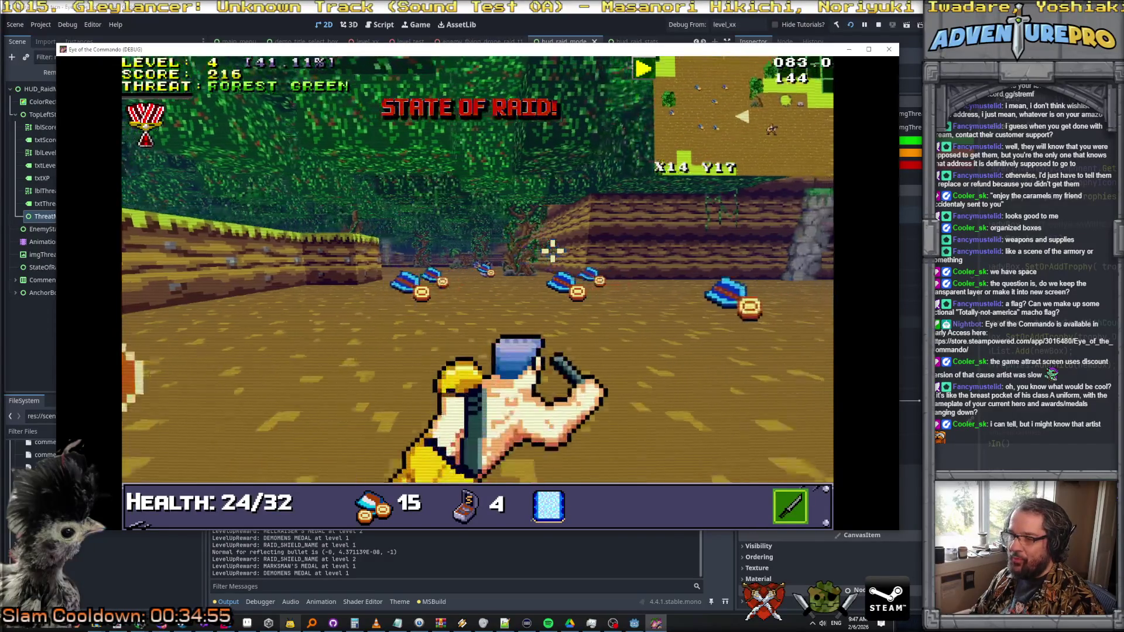
key("w")
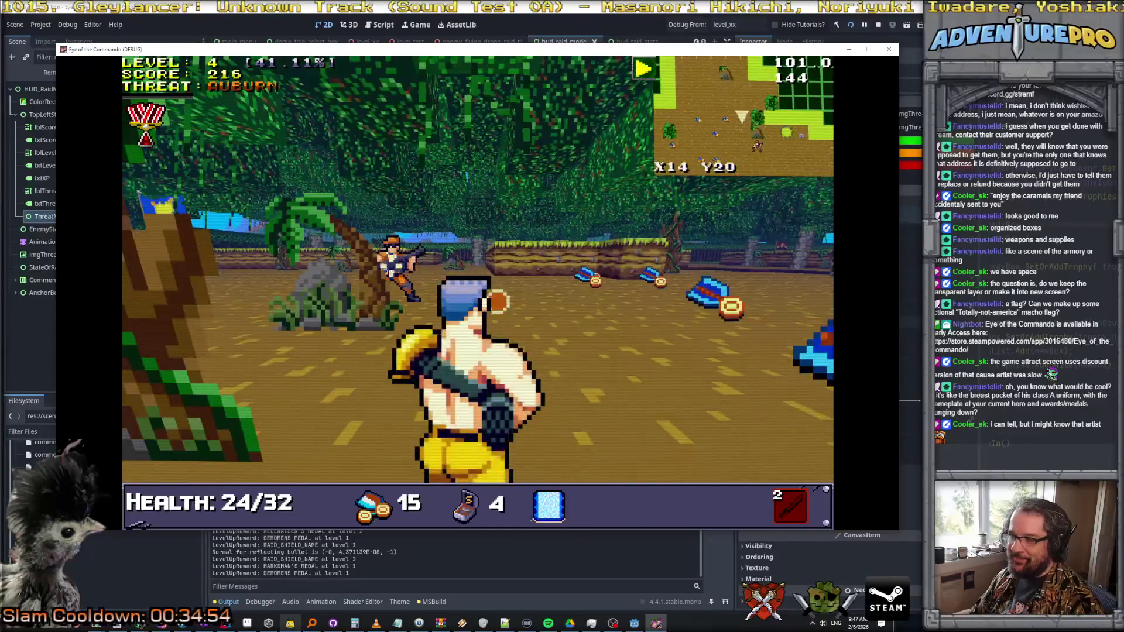
key("d")
left_click(302, 270)
key("d")
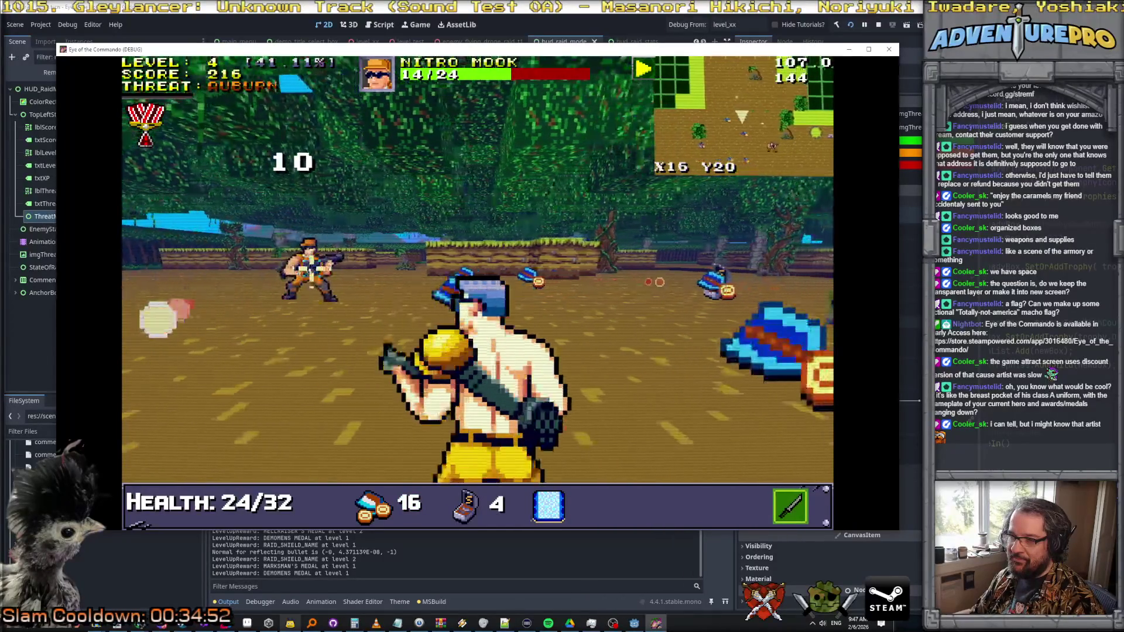
left_click(322, 264)
key("d")
key("a")
key("s")
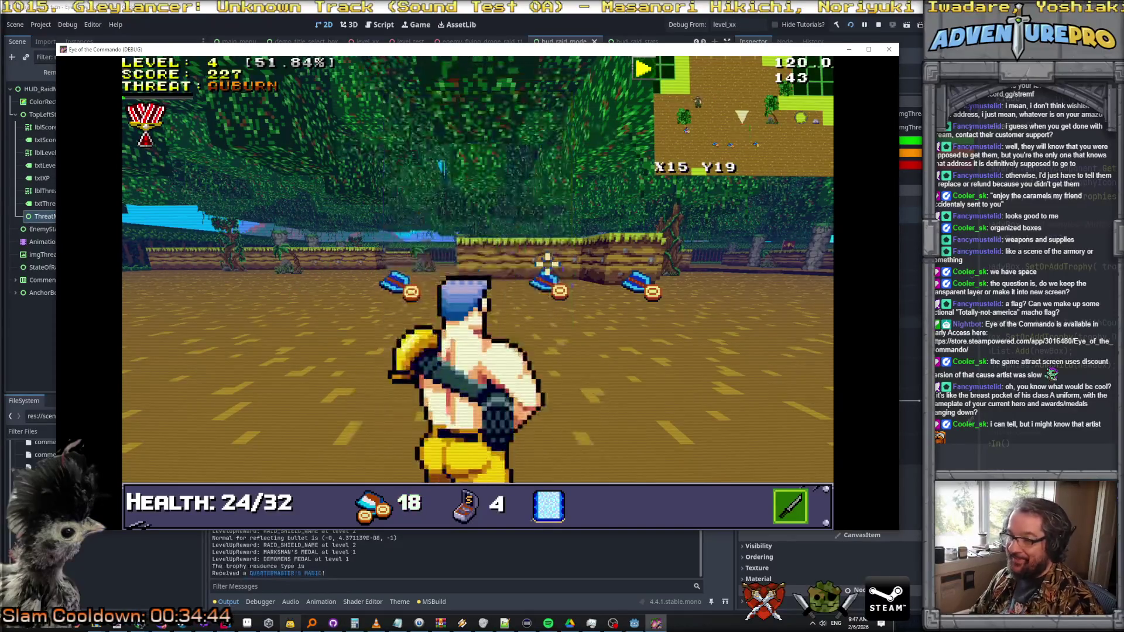
- Check the stats panel's Quartermaster's Magic tooltip shows +20% free meal S-ammo chance, then resume fighting
key("Escape")
mouse_move(741, 379)
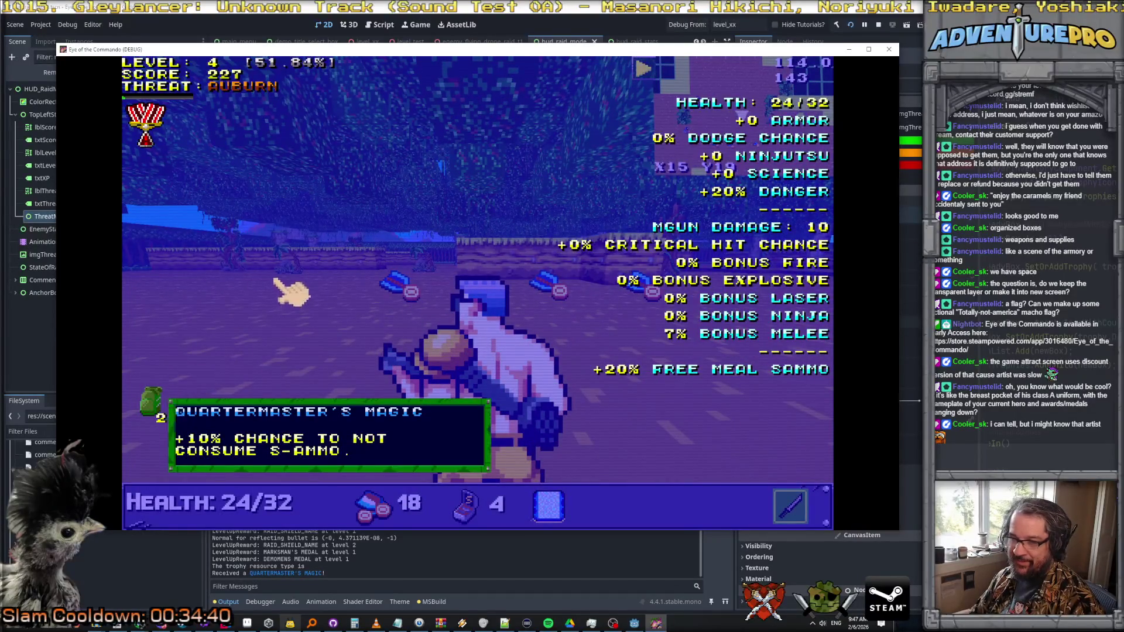
key("Escape")
key("Left")
key("Left")
key("Left")
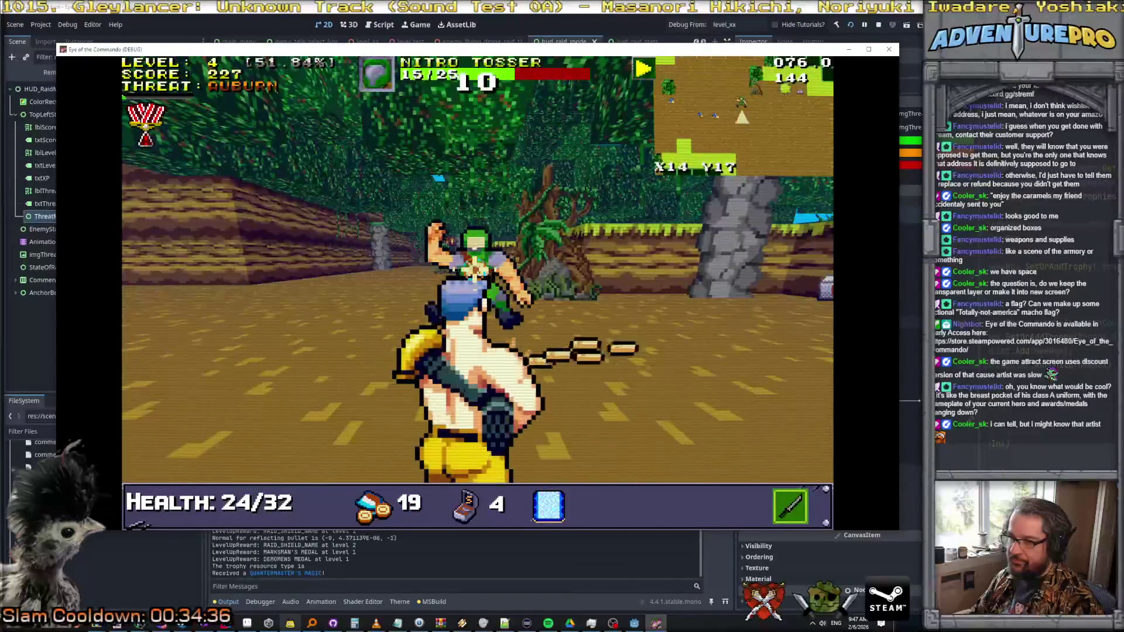
key("Up")
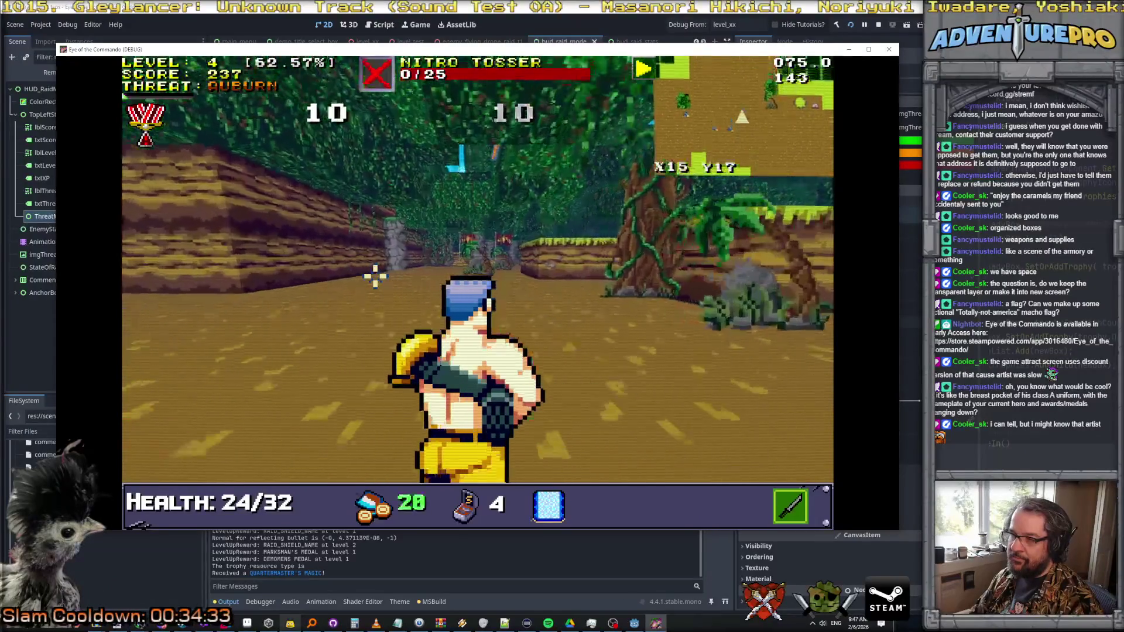
- Close in on and kill the Nitro Enforcer, then shoot down a Nitro Mook
key("Up")
key("Up")
key("Up")
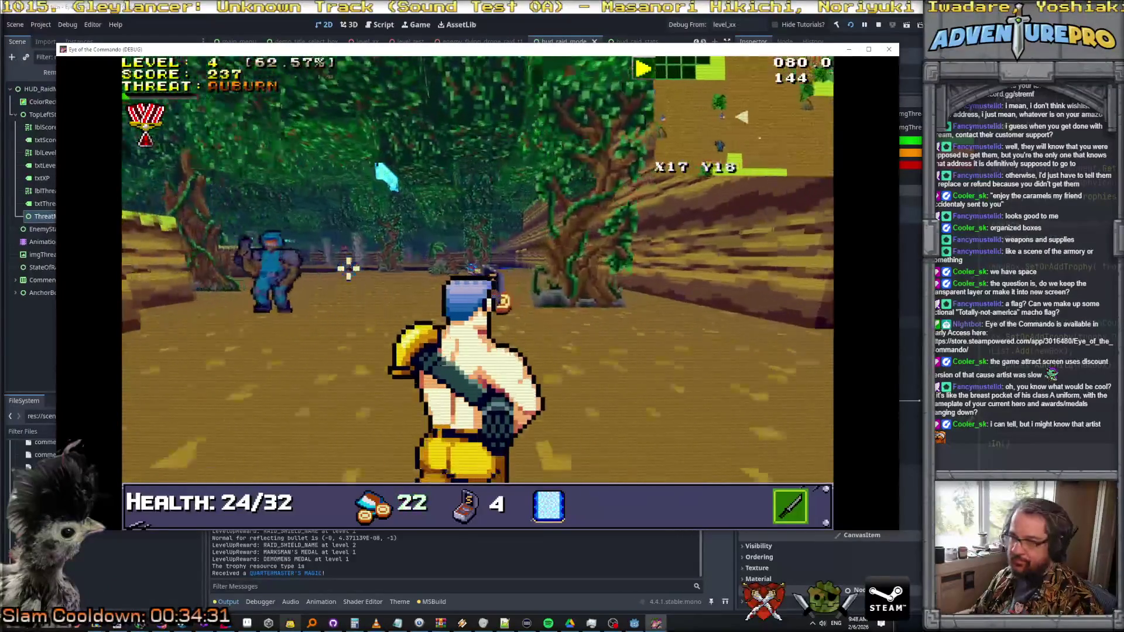
key("Up")
key("Left")
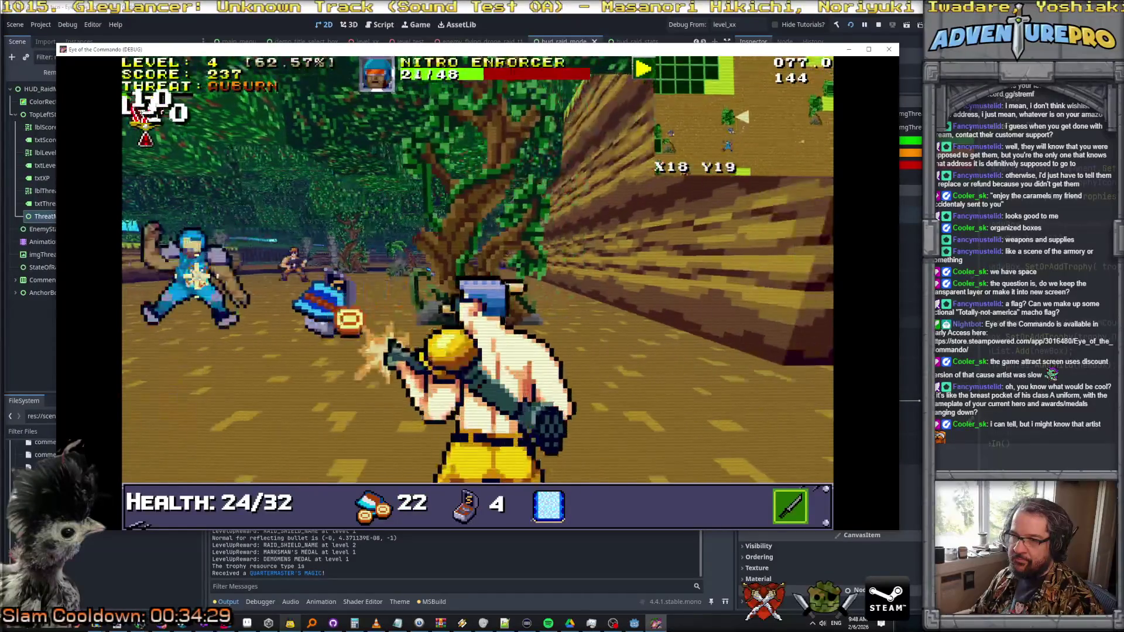
left_click(141, 303)
key("Left")
key("Up")
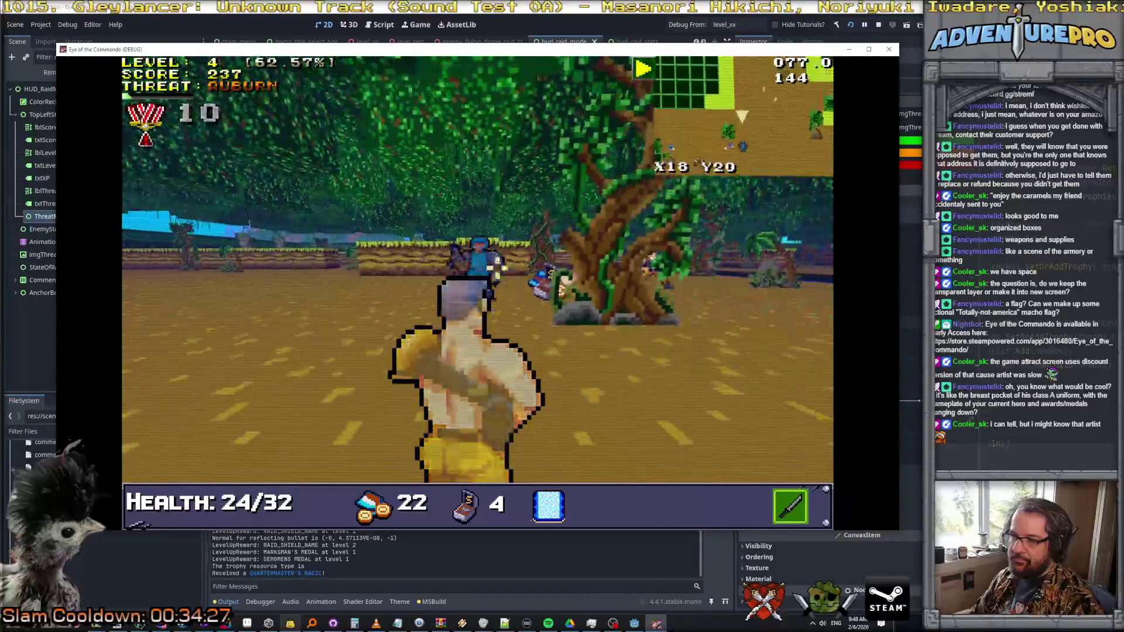
key("Up")
key("space")
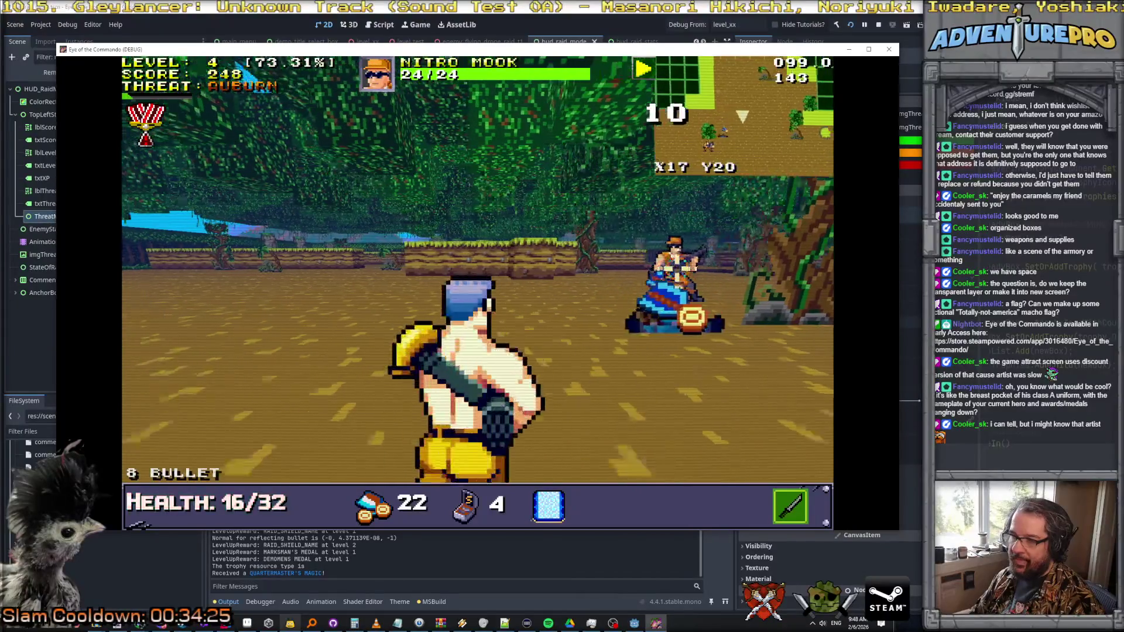
key("Right")
left_click(664, 268)
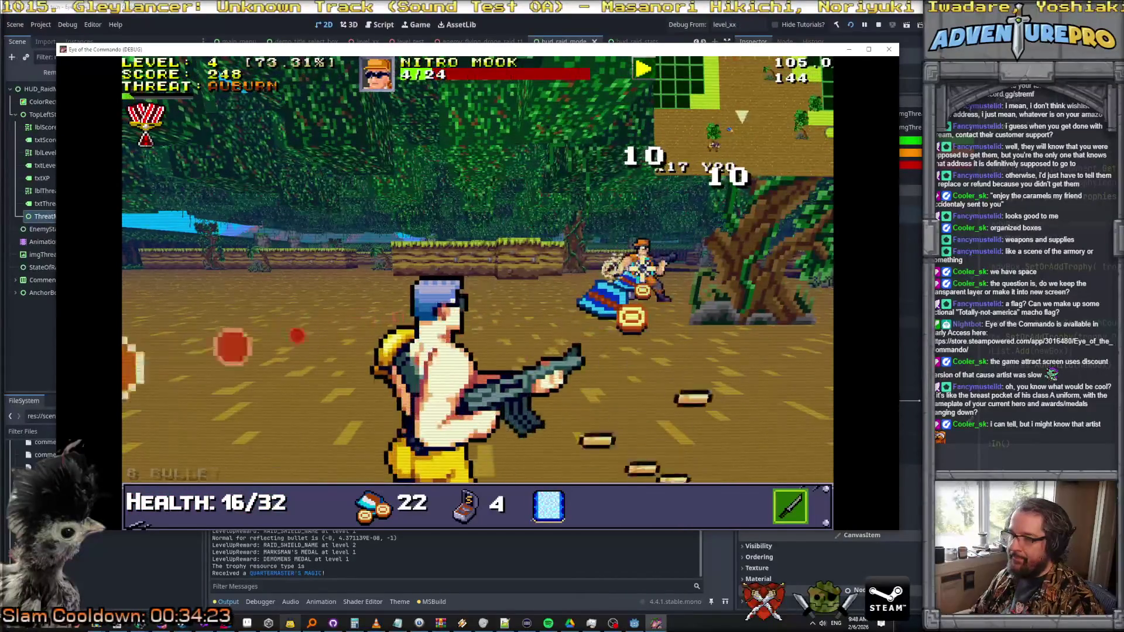
- Collect the dropped ammo and grenade, kill another Nitro Mook to reach level 5, and pick a reward
key("Up")
key("Left")
key("Left")
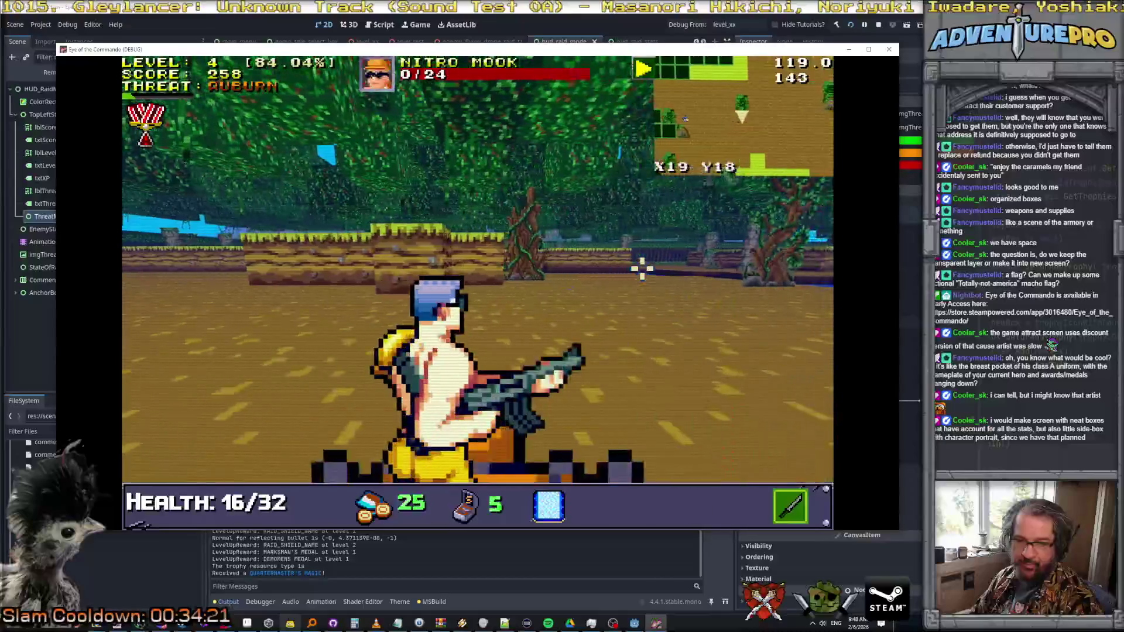
key("Up")
key("Left")
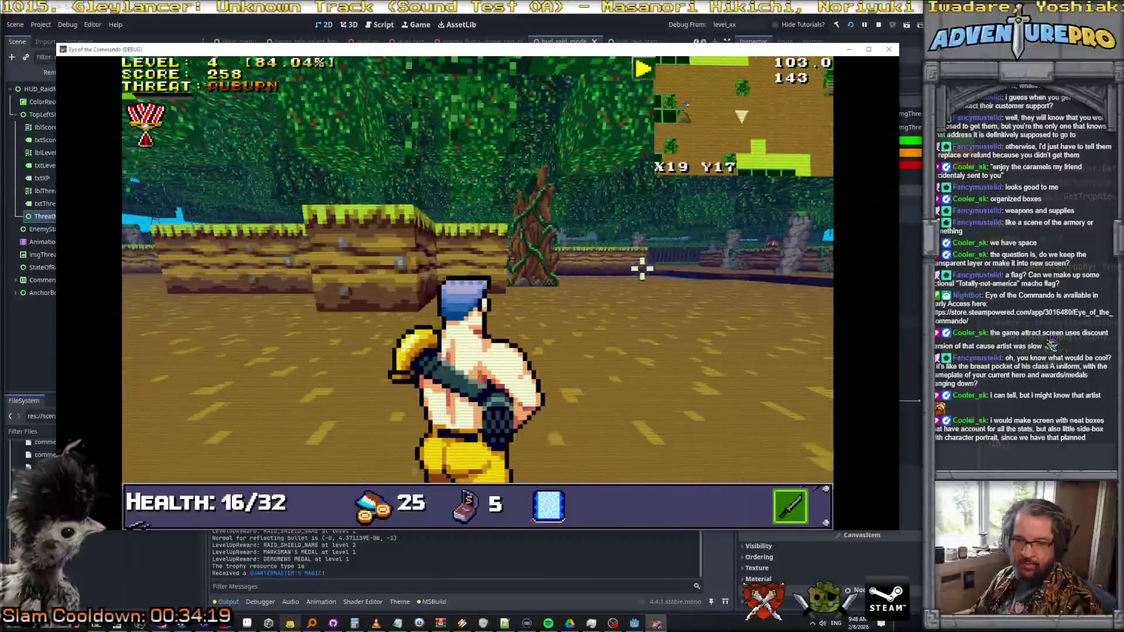
key("Down")
key("Down")
key("Down")
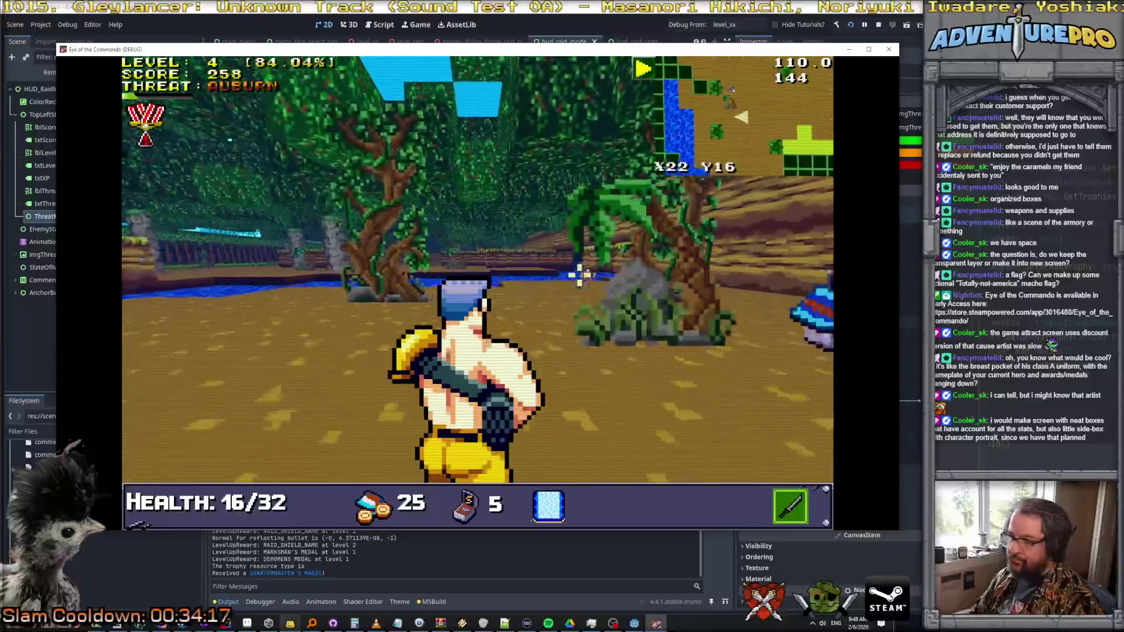
key("Right")
key("Up")
key("Left")
key("Up")
key("space")
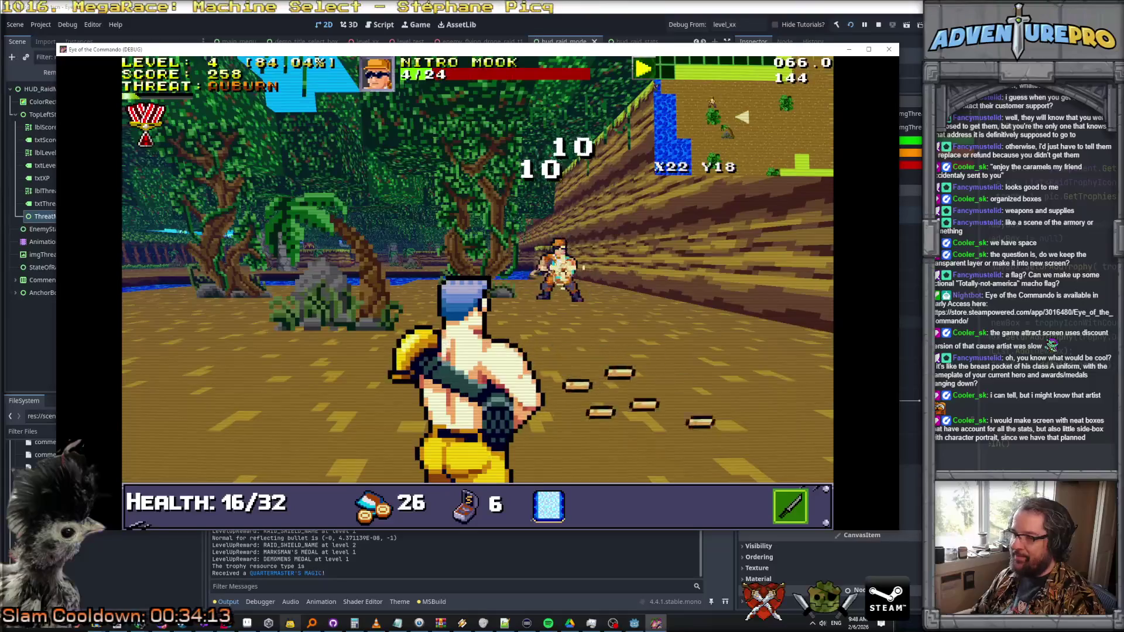
key("space")
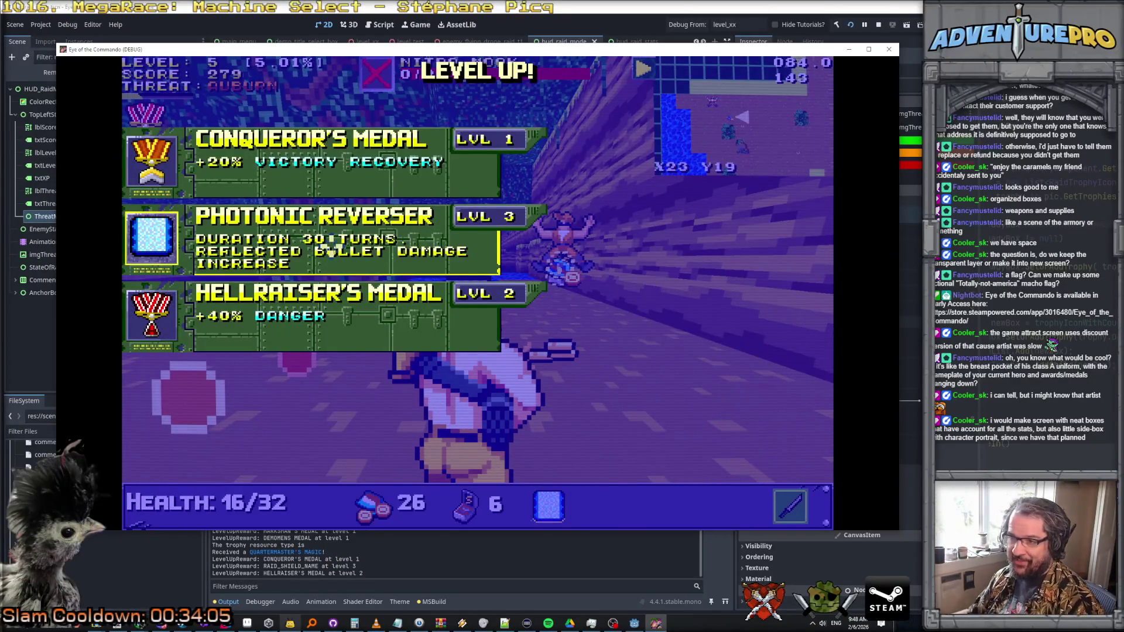
left_click(331, 252)
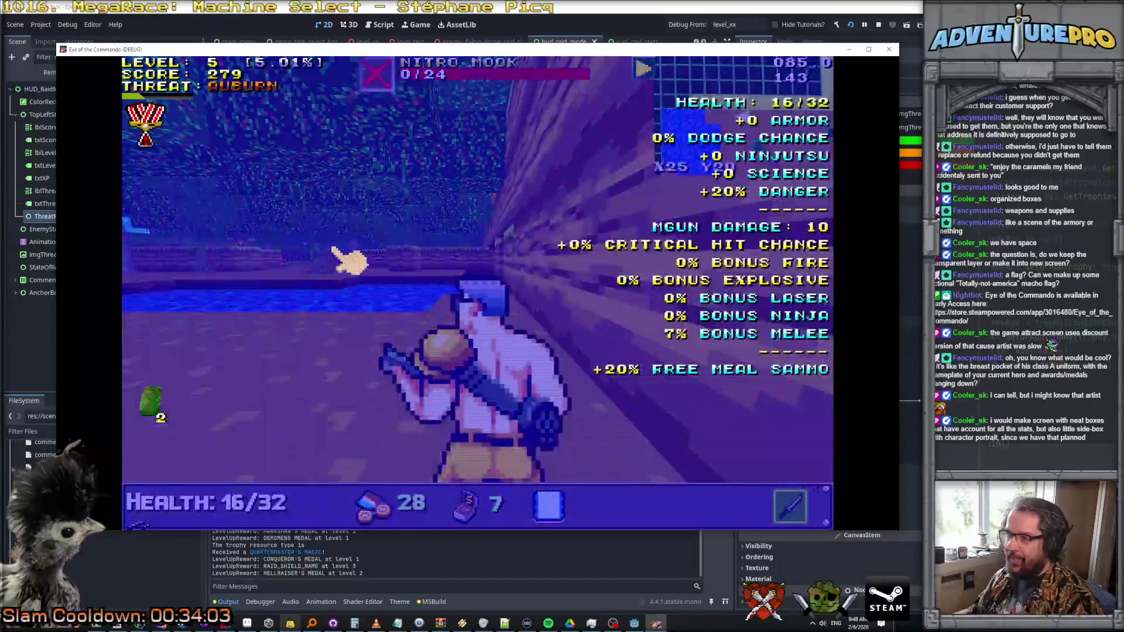
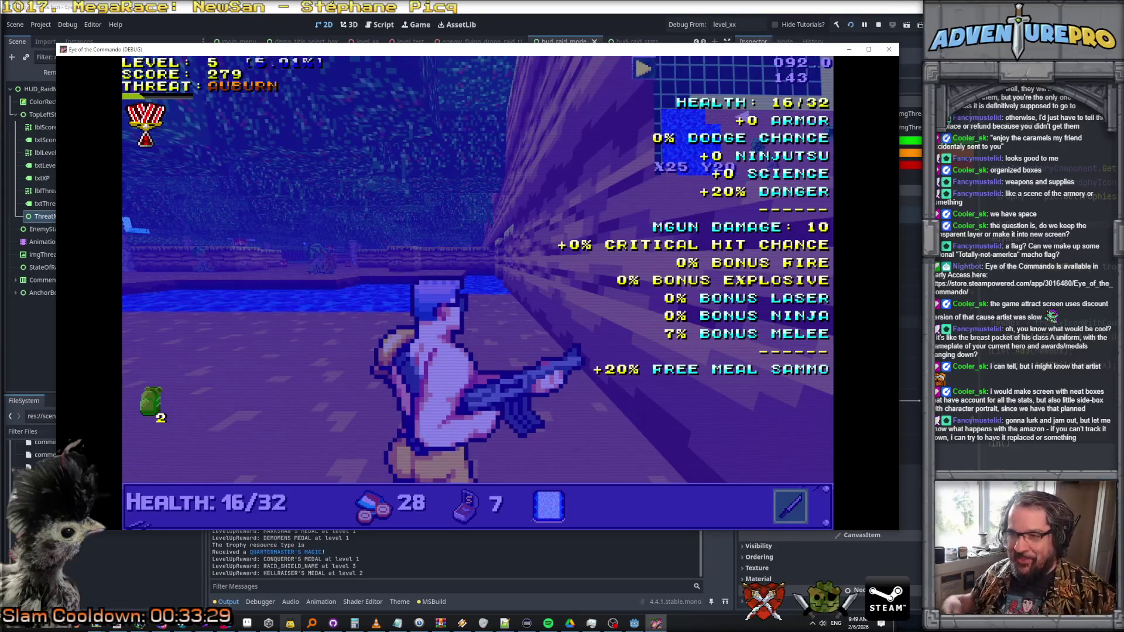
- Resume play, wade through the water into the jungle and kill the Nitro Mook
key("Tab")
key("w")
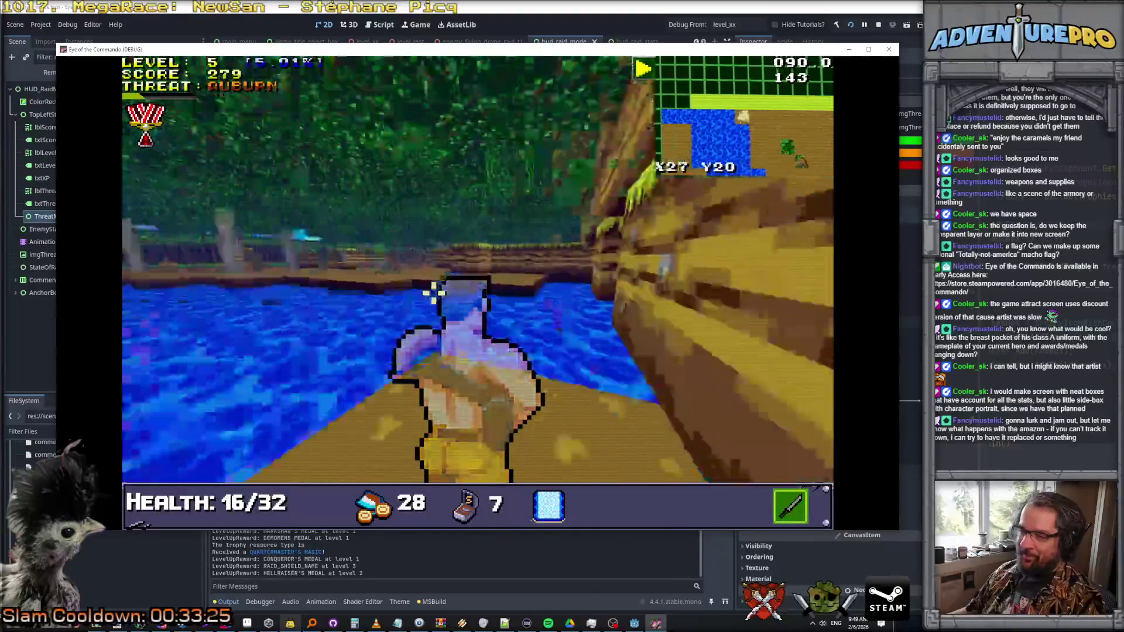
key("w")
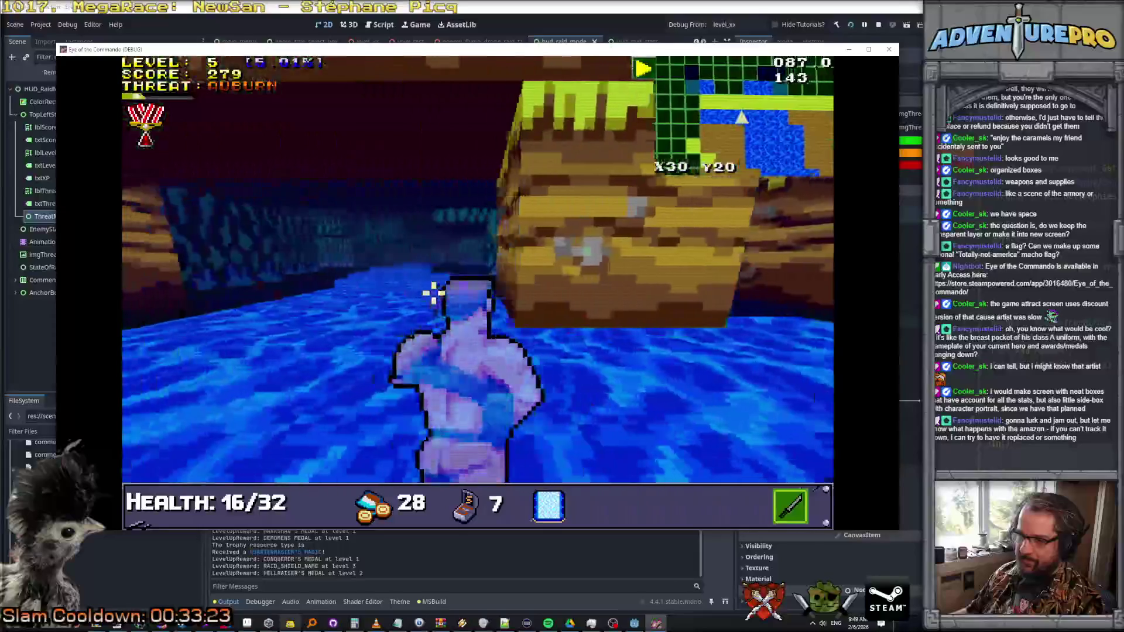
key("w")
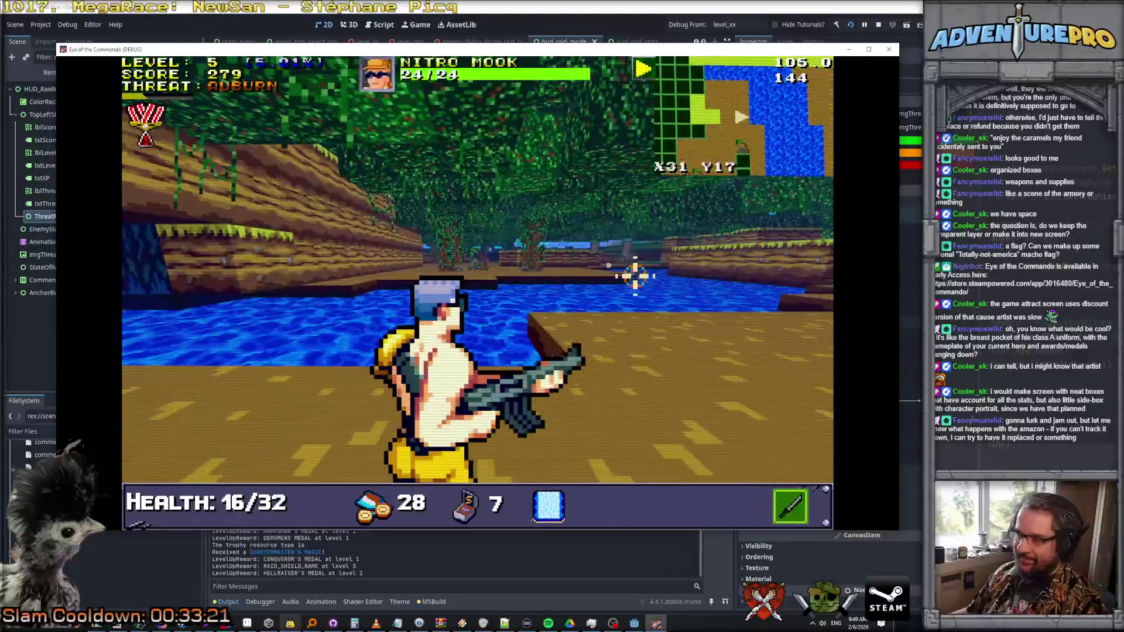
left_click(638, 275)
key("w")
left_click(639, 275)
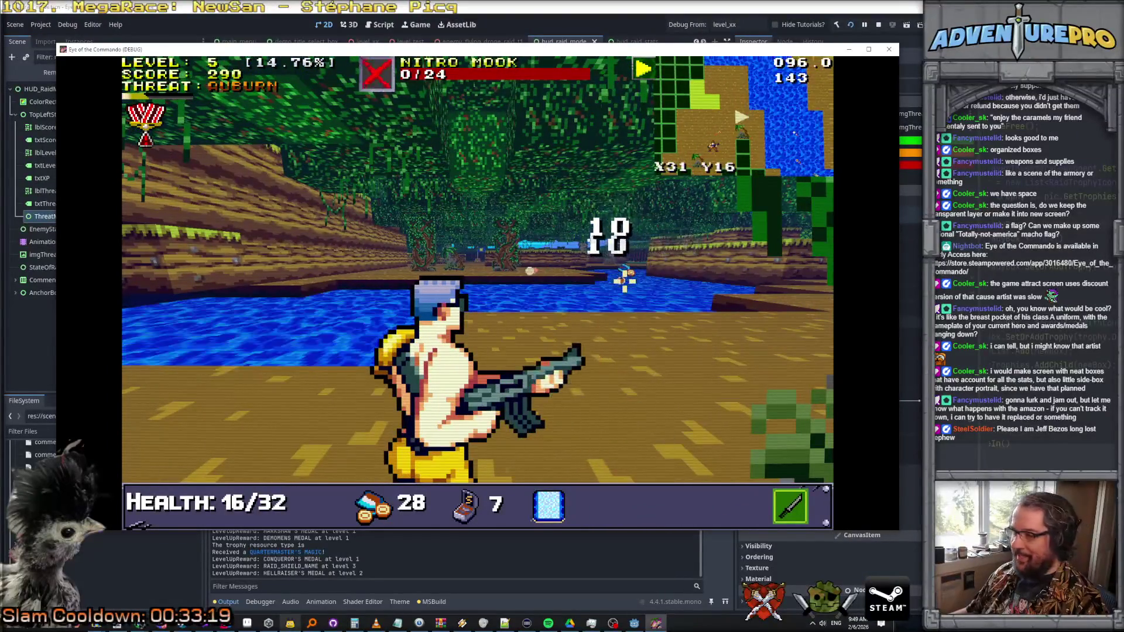
key("w")
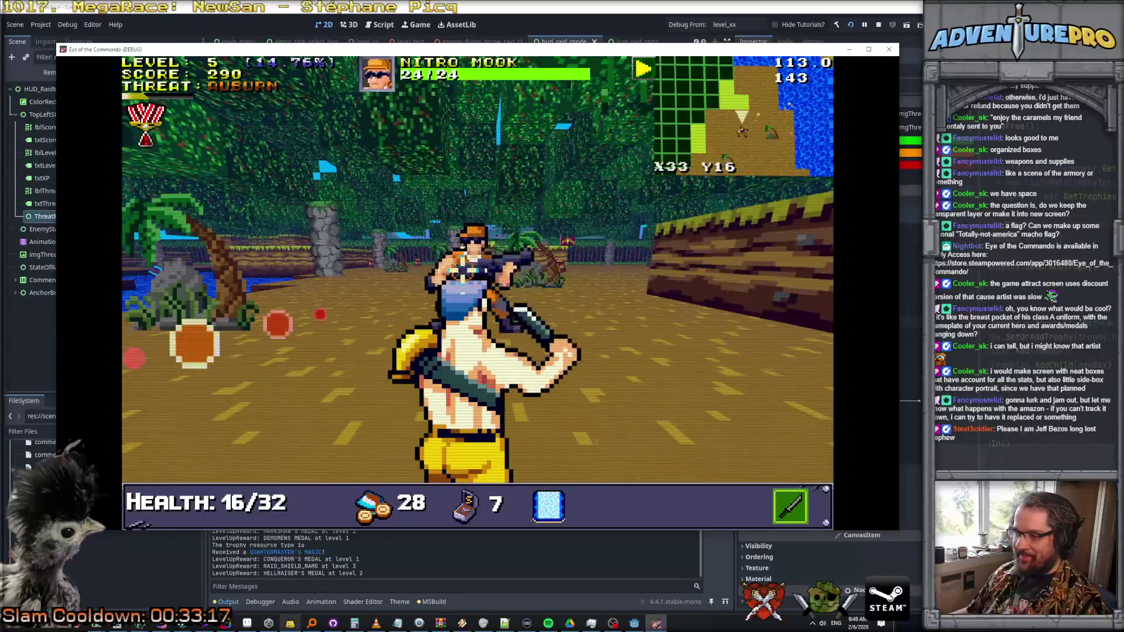
key("w")
left_click(463, 278)
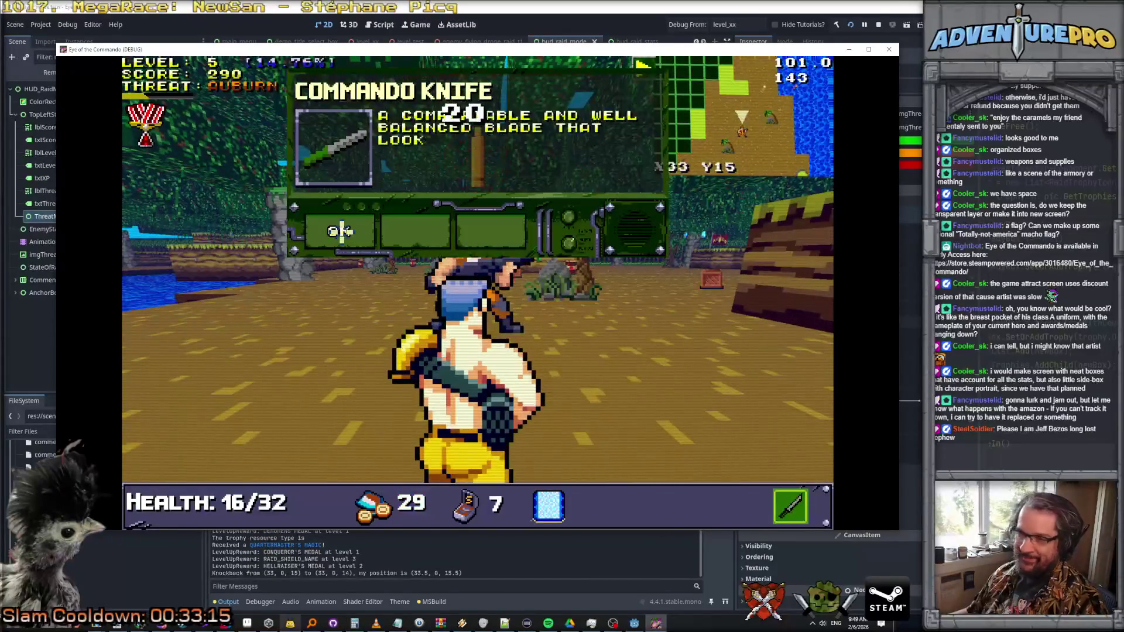
- Grab the Battle Chicken, enter the dealer shop, and move the game window right
key("w")
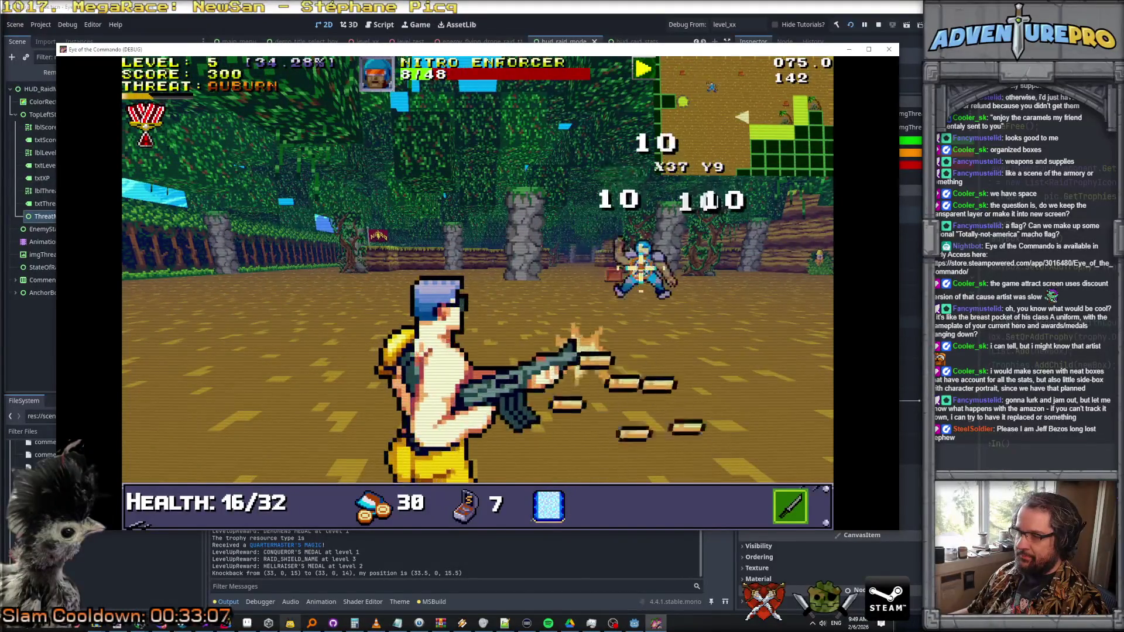
key("w")
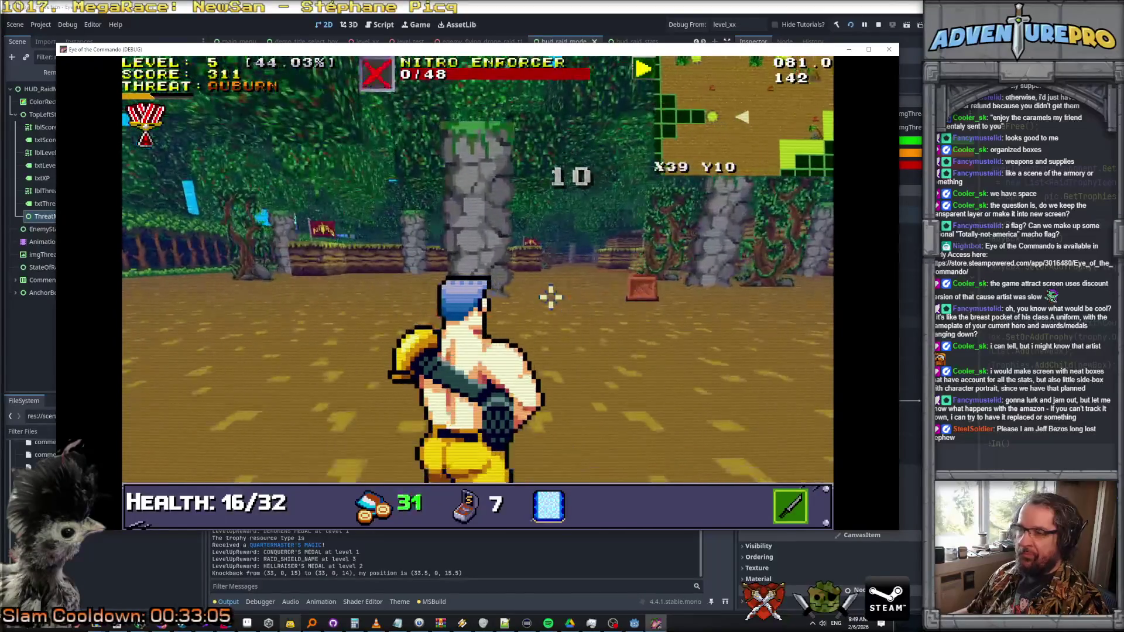
key("s")
key("w")
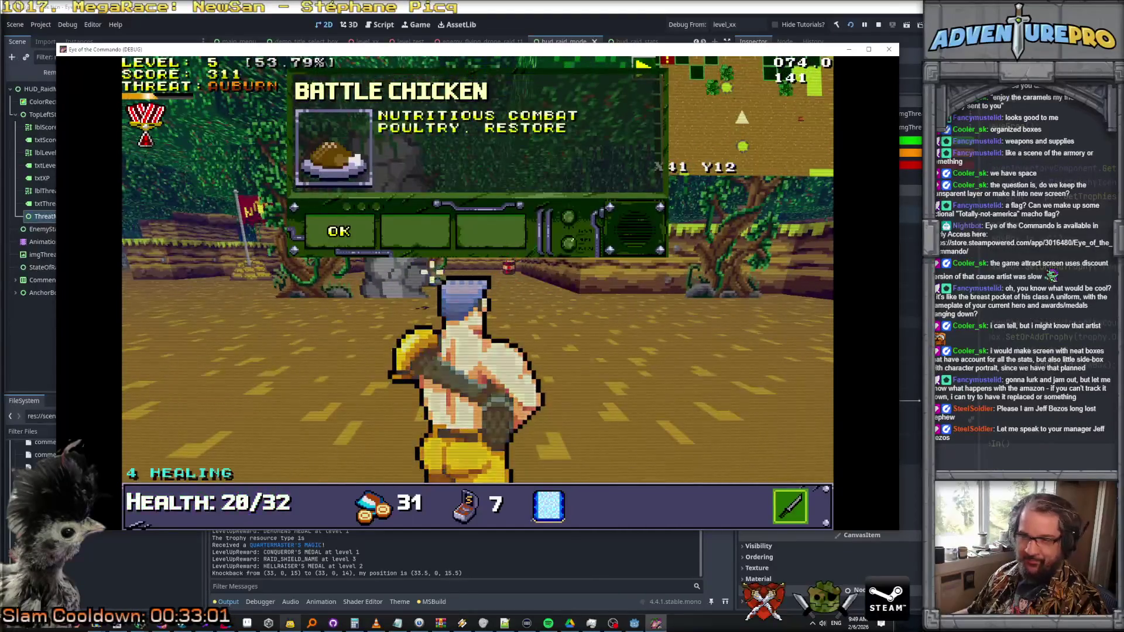
key("w")
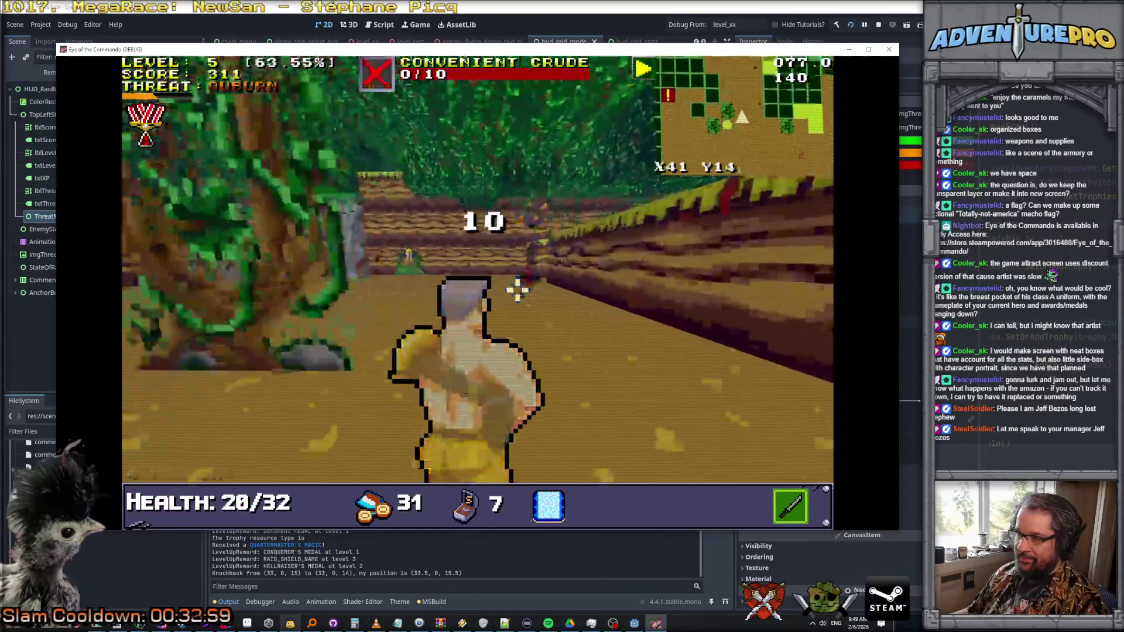
key("w")
key("a")
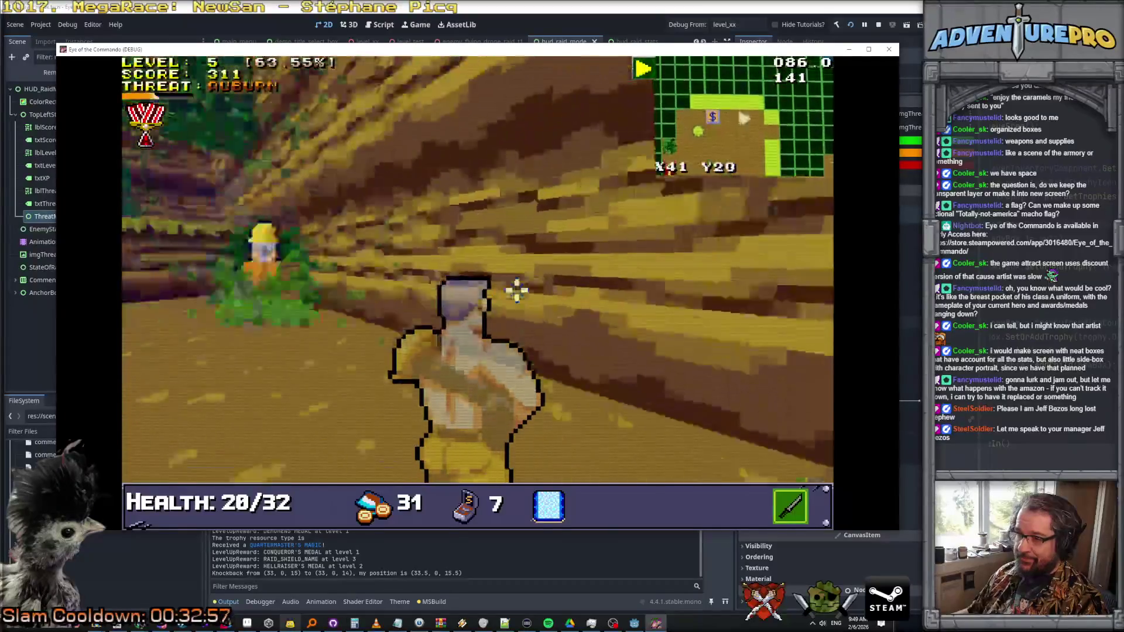
key("w")
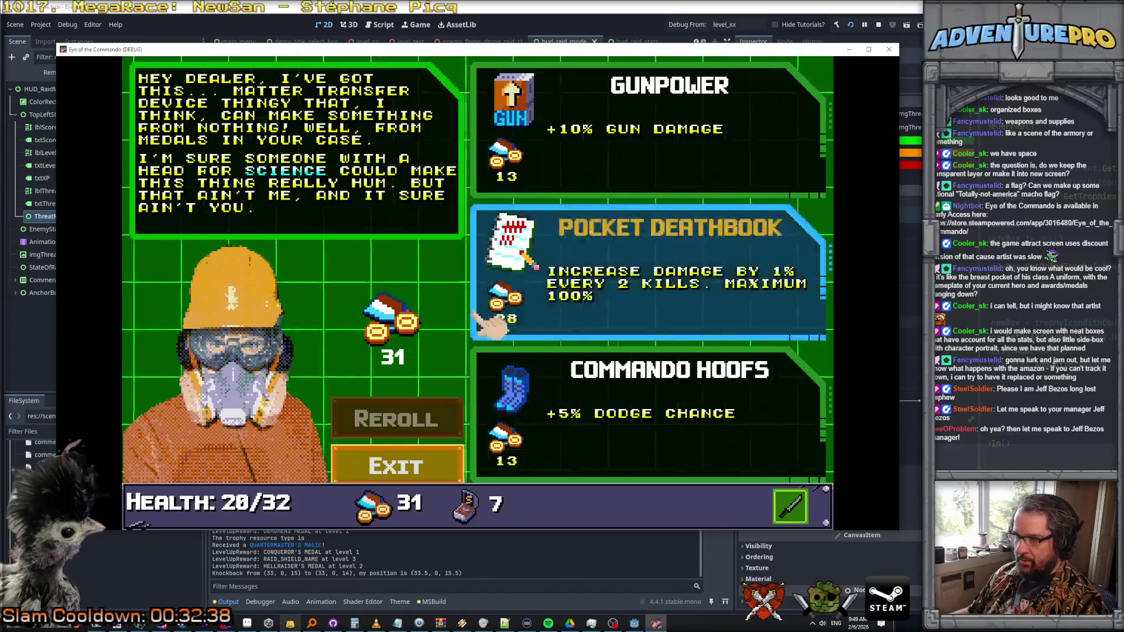
mouse_move(306, 54)
left_mouse_down()
mouse_move(908, 68)
mouse_move(893, 68)
left_mouse_up()
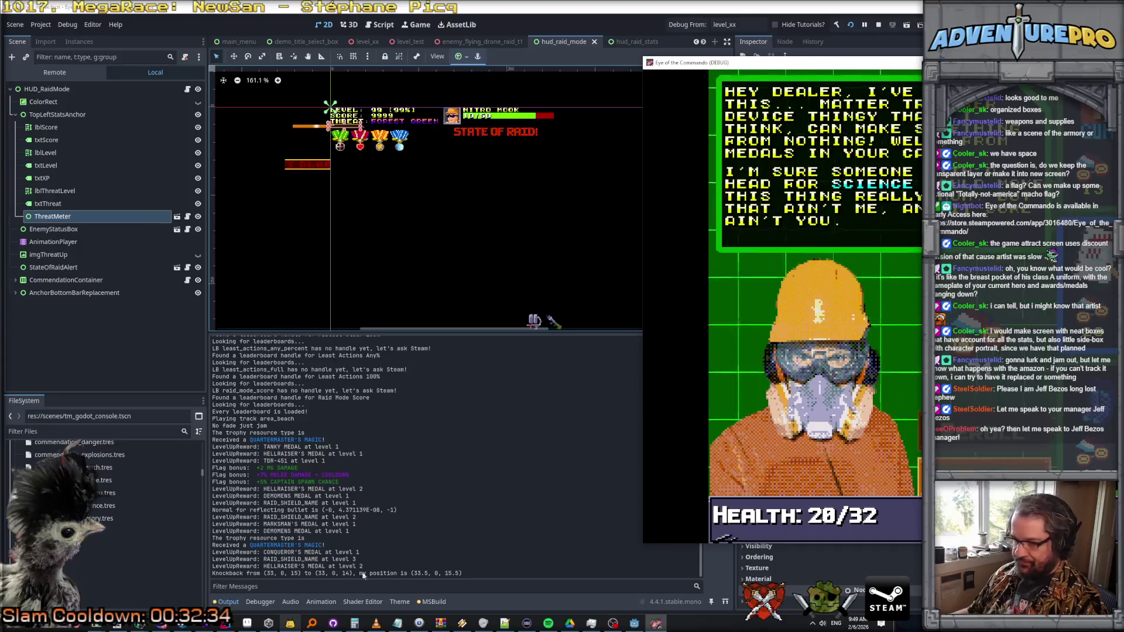
- Trace game clicks to IncomingBulletAlert via Debugger Misc, then open hud_raid_stats
left_click(259, 602)
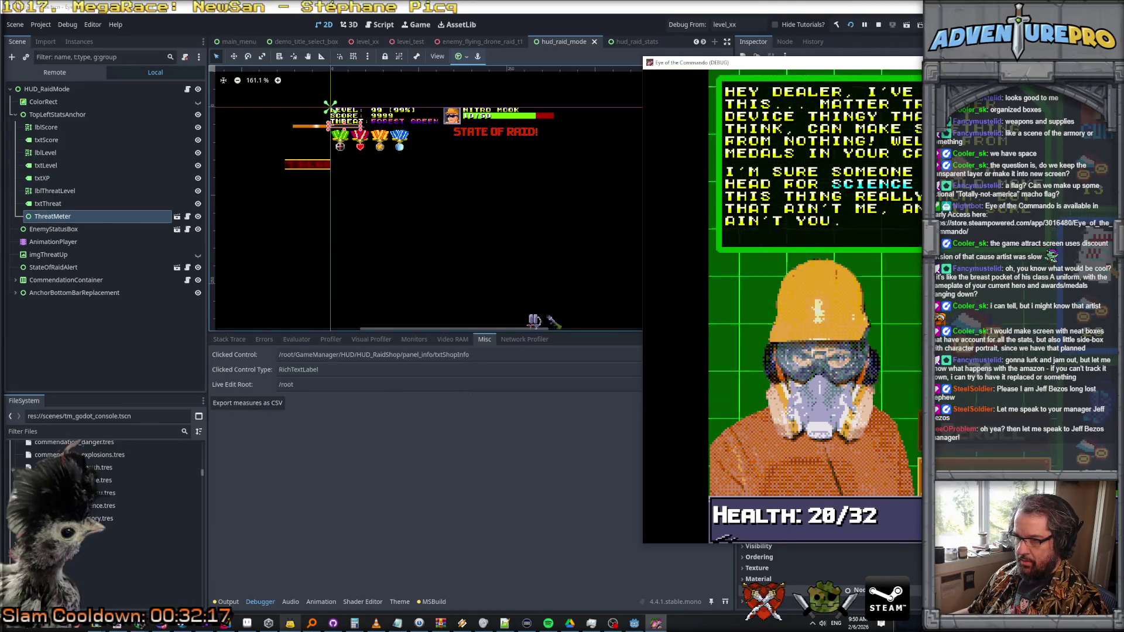
left_click(893, 192)
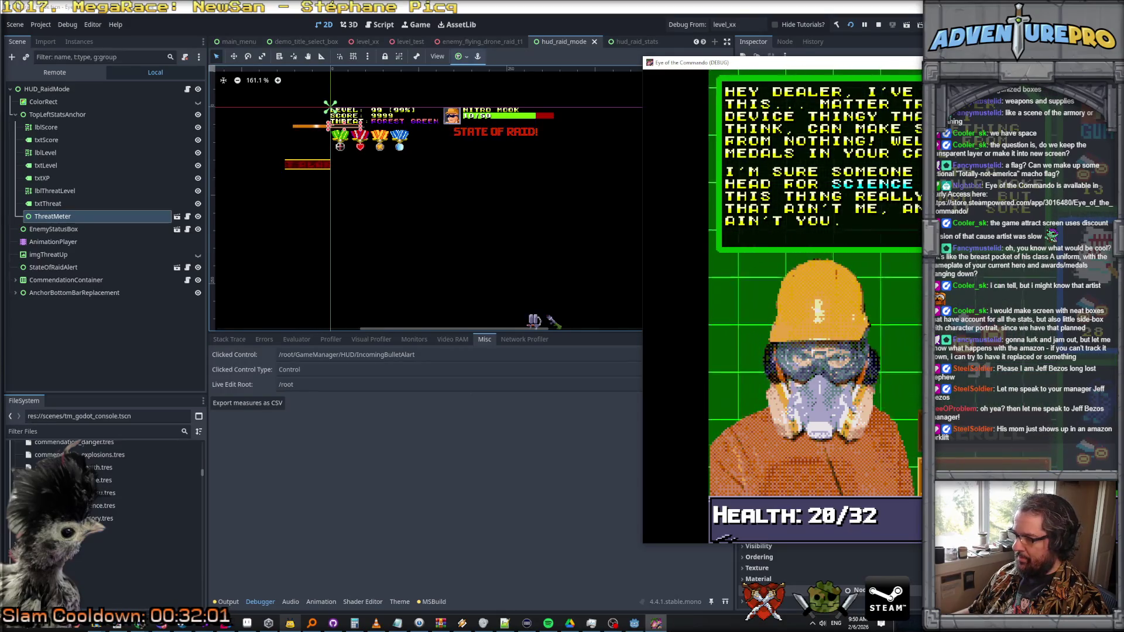
key("Return")
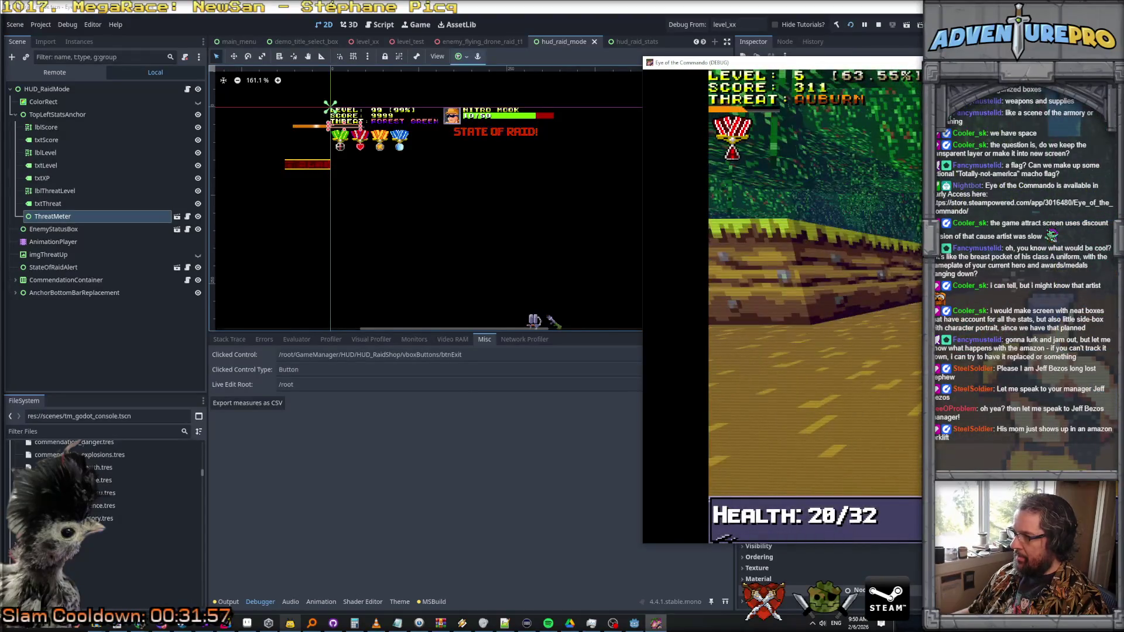
left_click(908, 322)
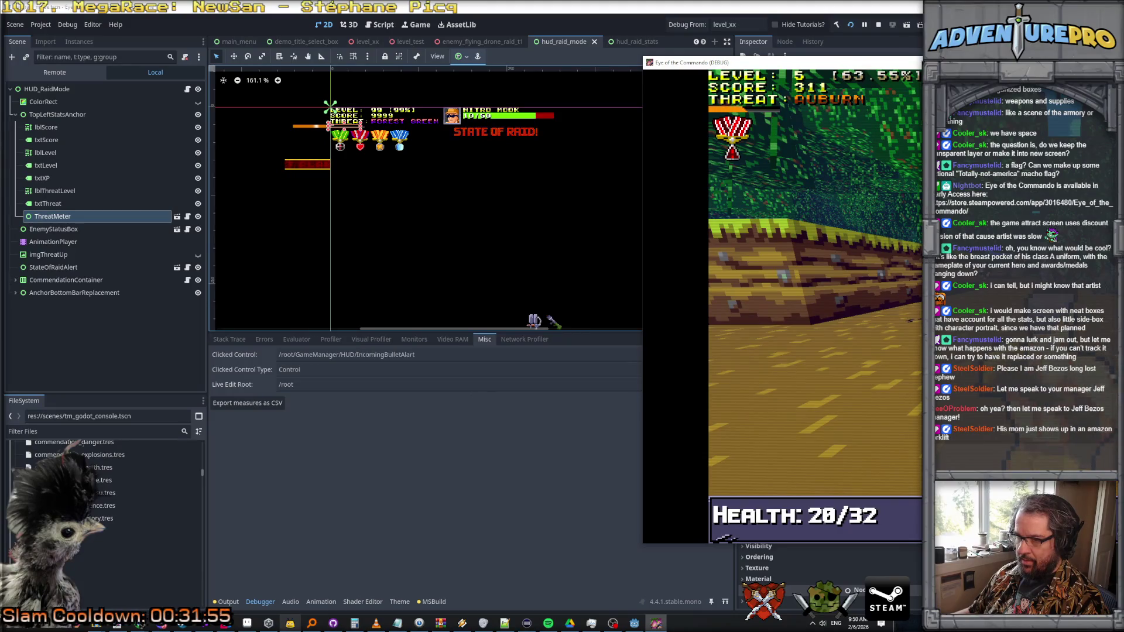
left_click(852, 336)
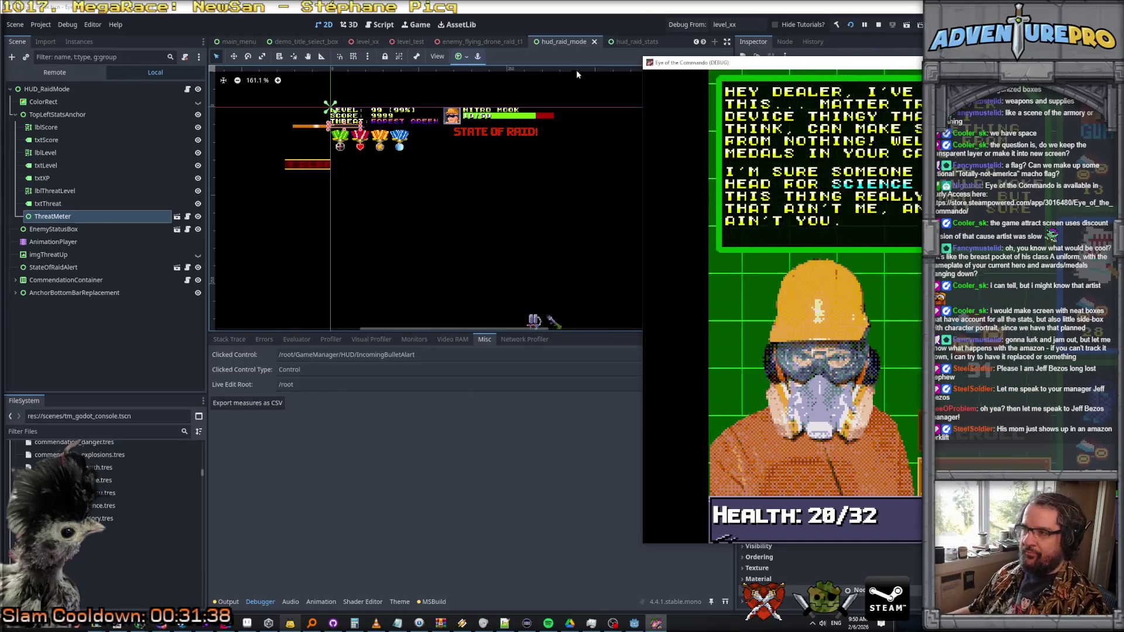
left_click(625, 42)
scroll(700, 44, "down", 3)
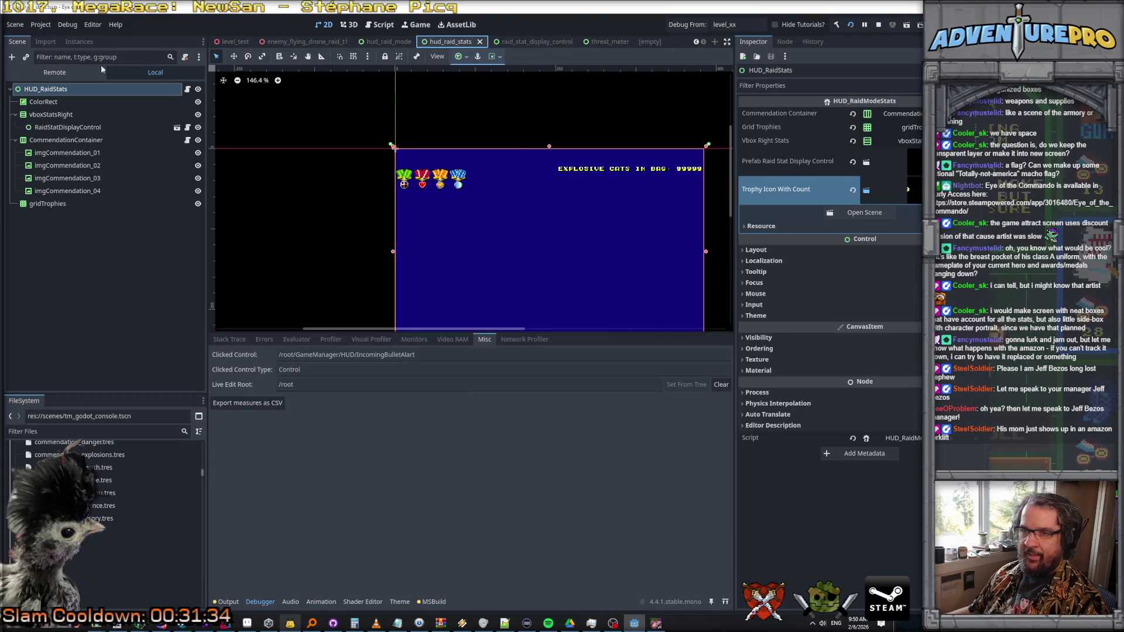
- Filter the FileSystem for 'alart' and open incoming_bullet_alart.tscn
left_click(42, 431)
type("alart")
scroll(52, 483, "up", 2)
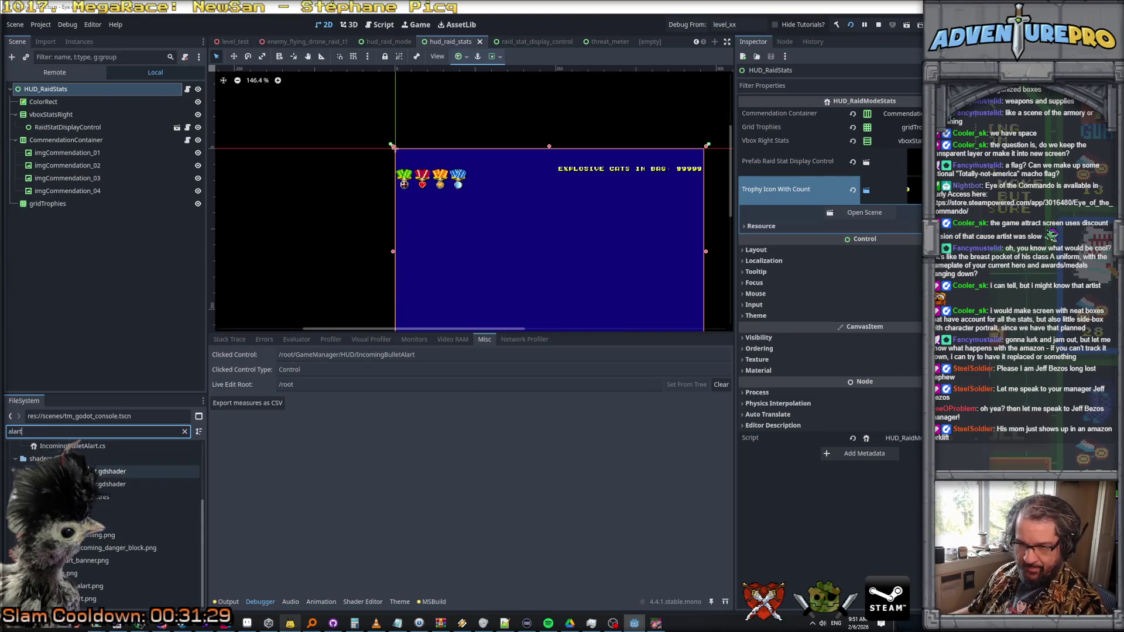
double_click(105, 470)
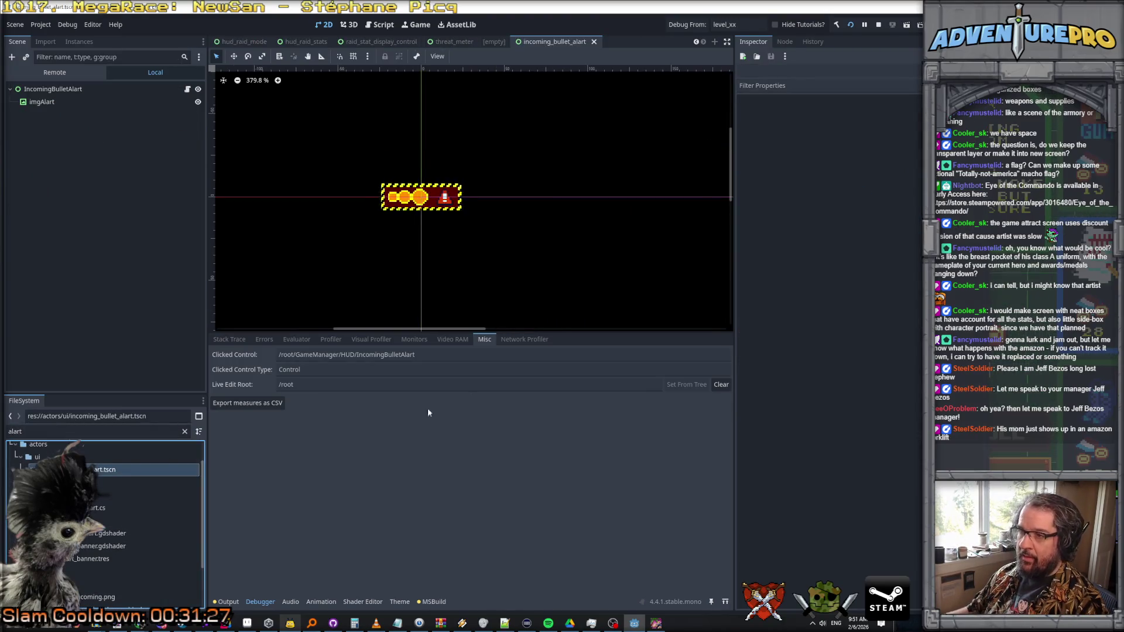
- Pan the canvas and frame the selected IncomingBulletAlart root node
scroll(427, 262, "down", 5)
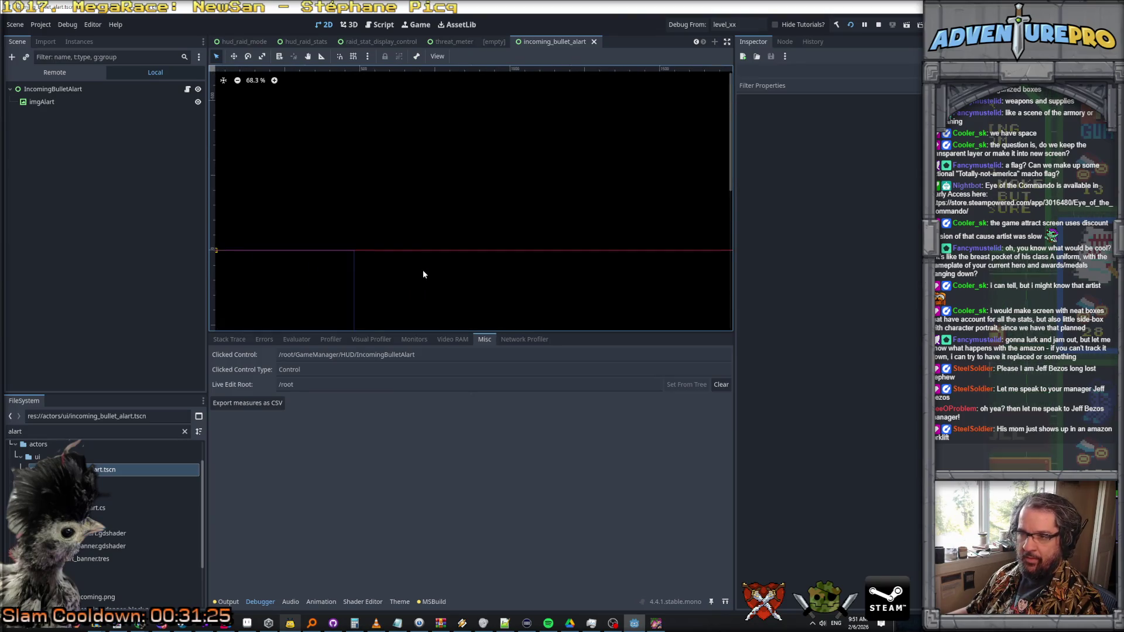
left_click_drag(359, 289, 557, 261)
left_click(82, 89)
key("shift+f")
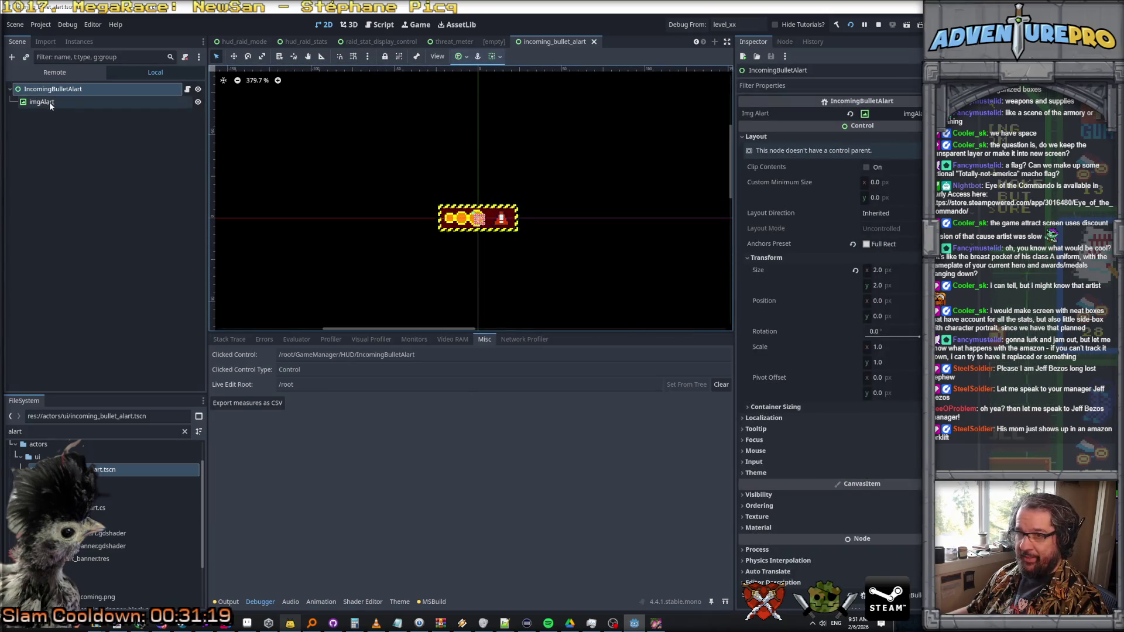
- Set the IncomingBulletAlart root's Mouse Filter to Ignore
left_click(50, 102)
key("shift+f")
left_click(227, 159)
left_click(46, 89)
left_click(43, 104)
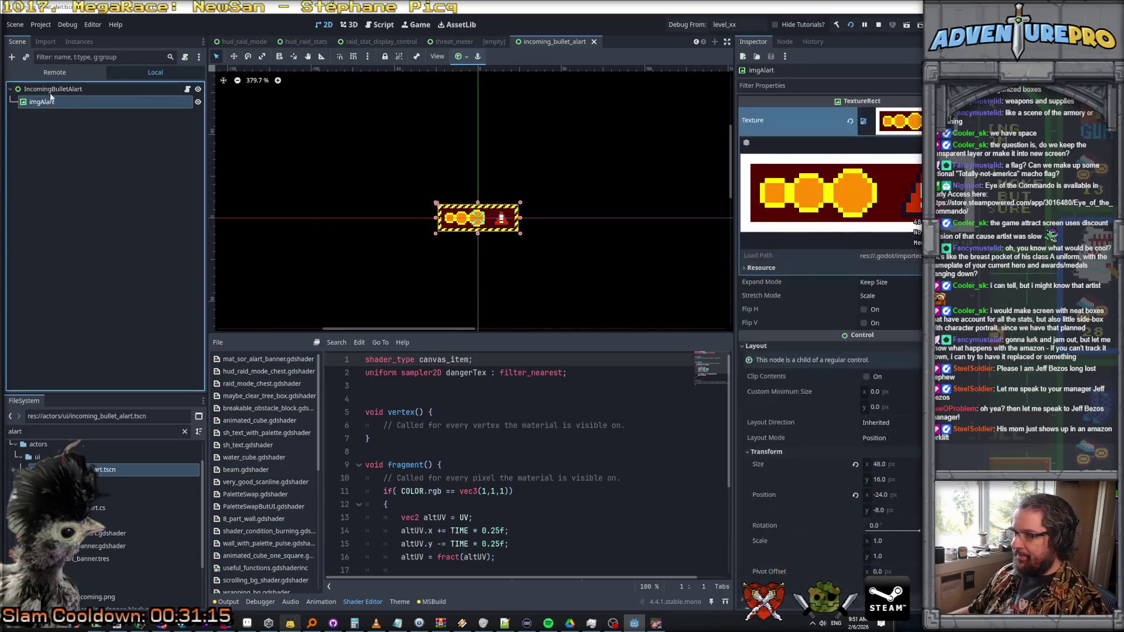
left_click(50, 91)
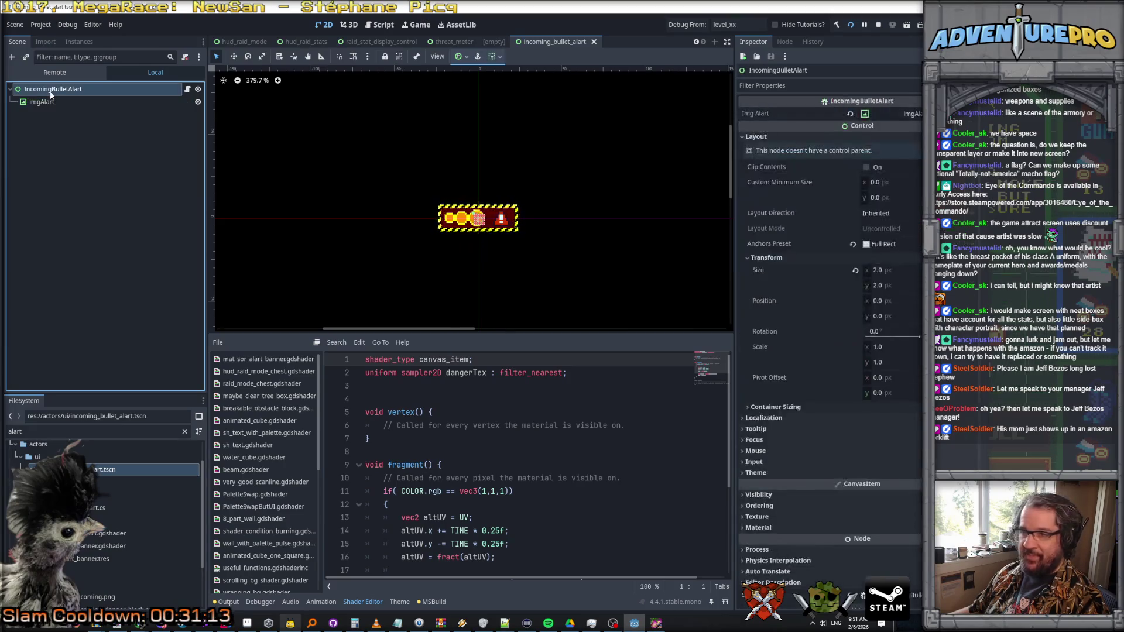
left_click(740, 450)
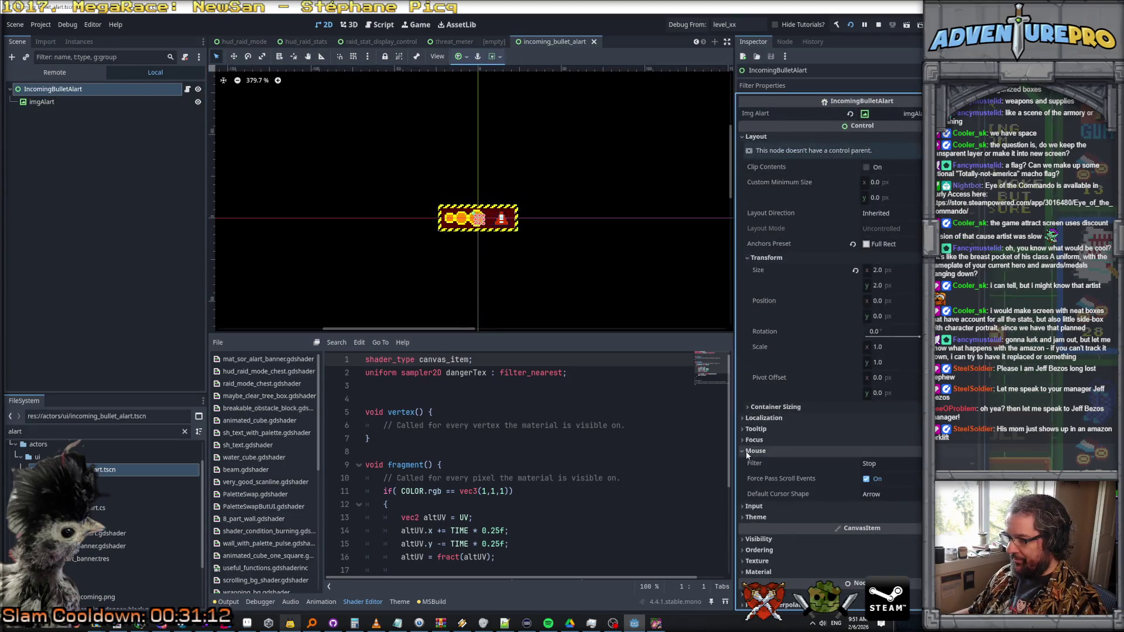
left_click(890, 463)
left_click(879, 503)
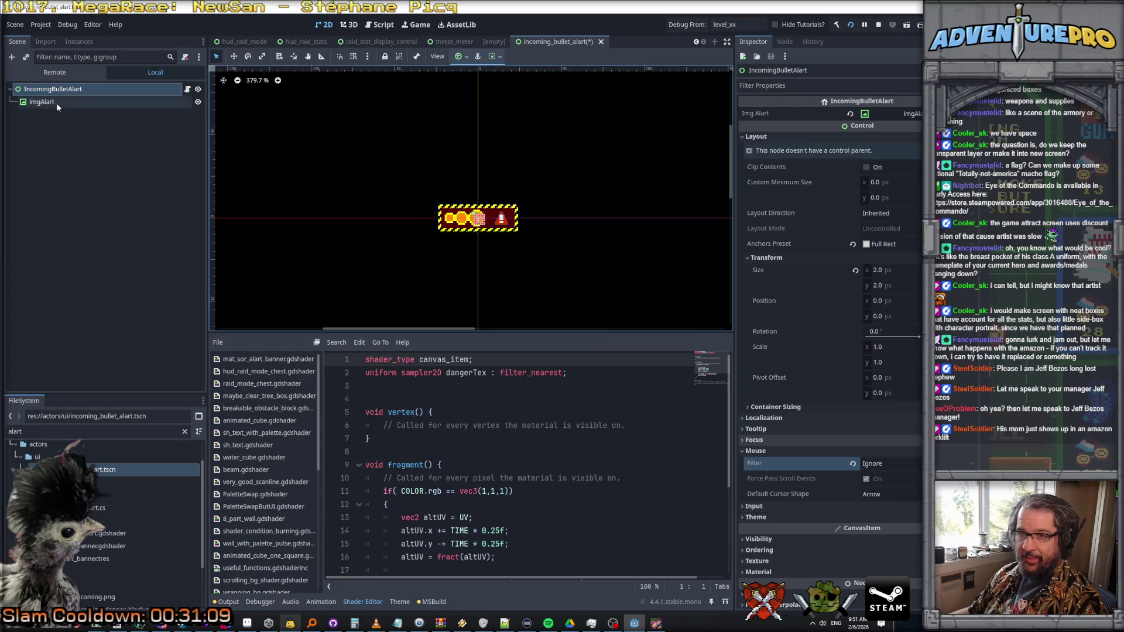
- Set the imgAlart image node's Mouse Filter to Ignore as well
left_click(56, 103)
scroll(783, 446, "down", 5)
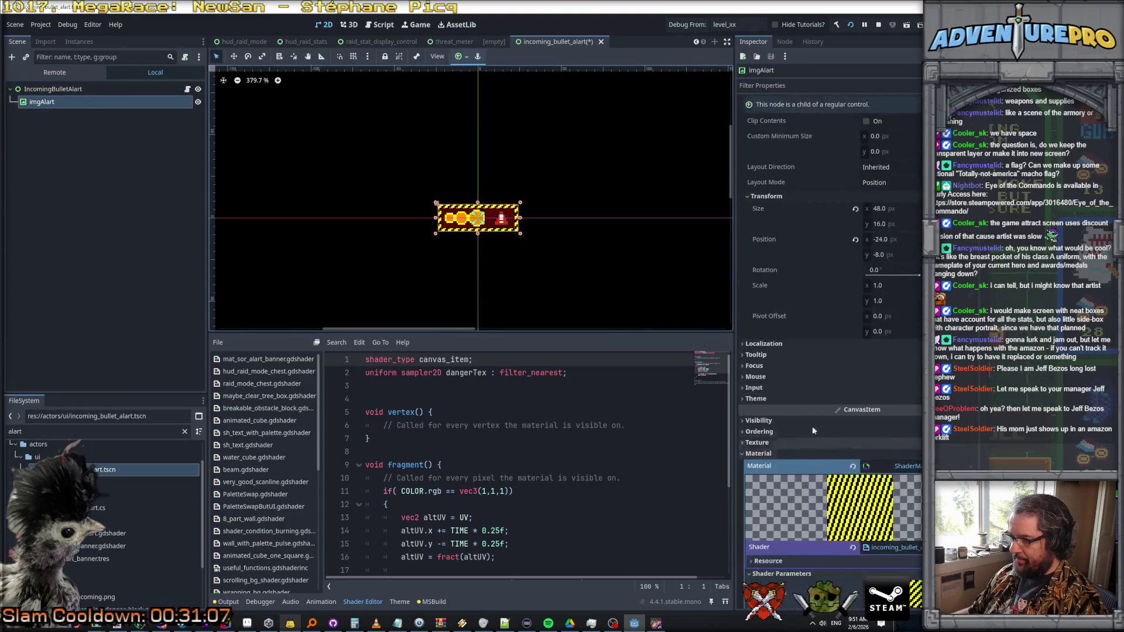
left_click(759, 367)
left_click(755, 366)
left_click(755, 376)
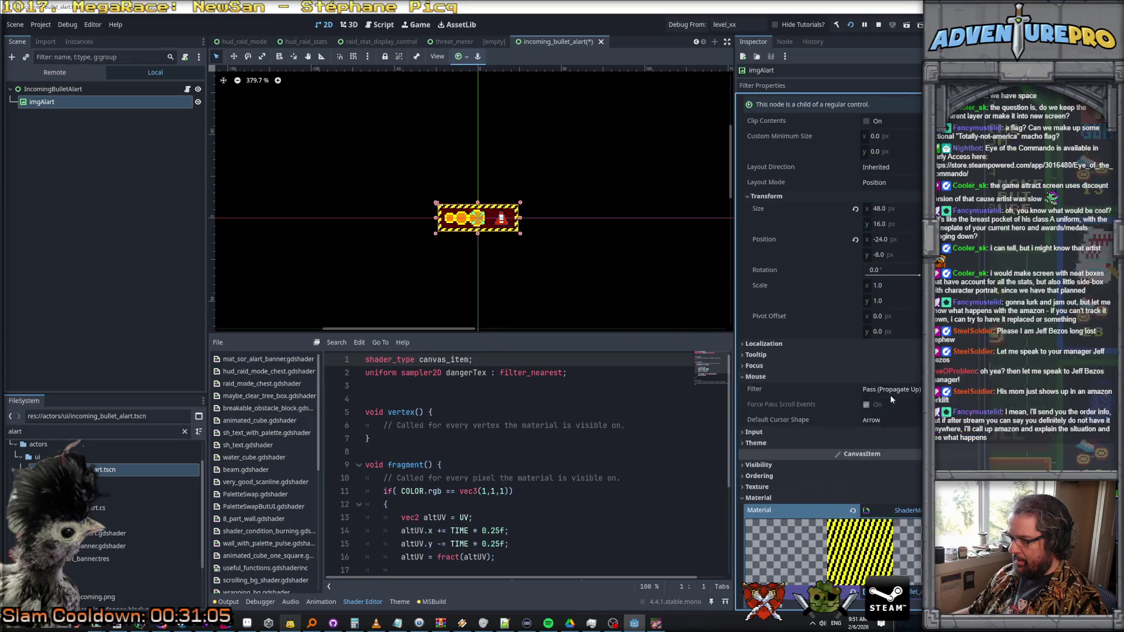
left_click(890, 390)
left_click(880, 428)
- Save the alert scene and stop the previously running game
key("ctrl+s")
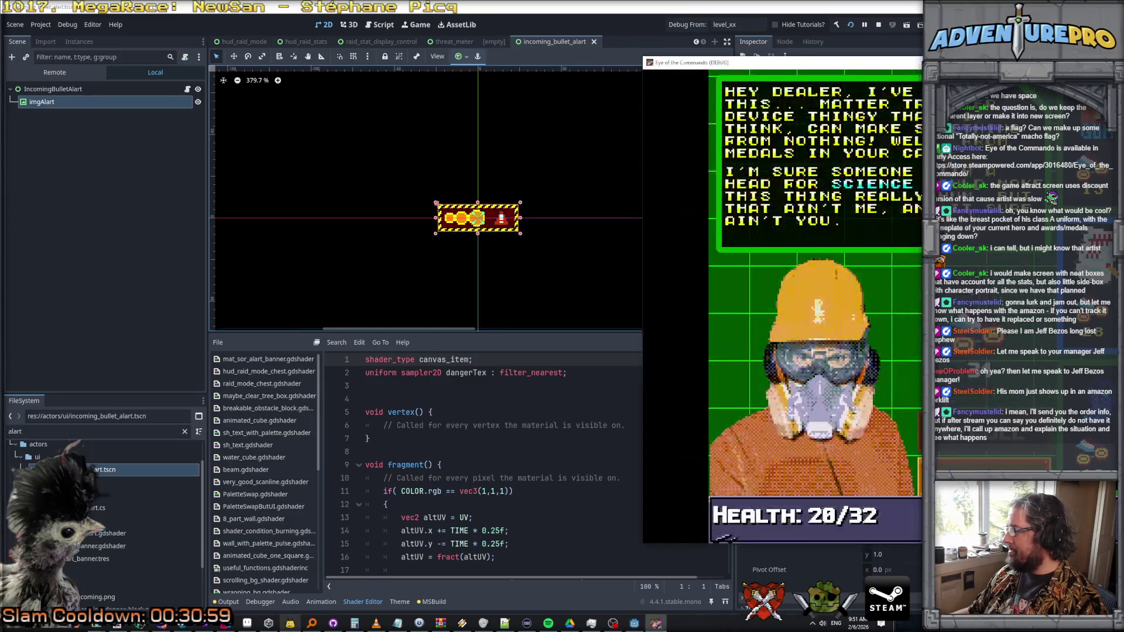
key("F8")
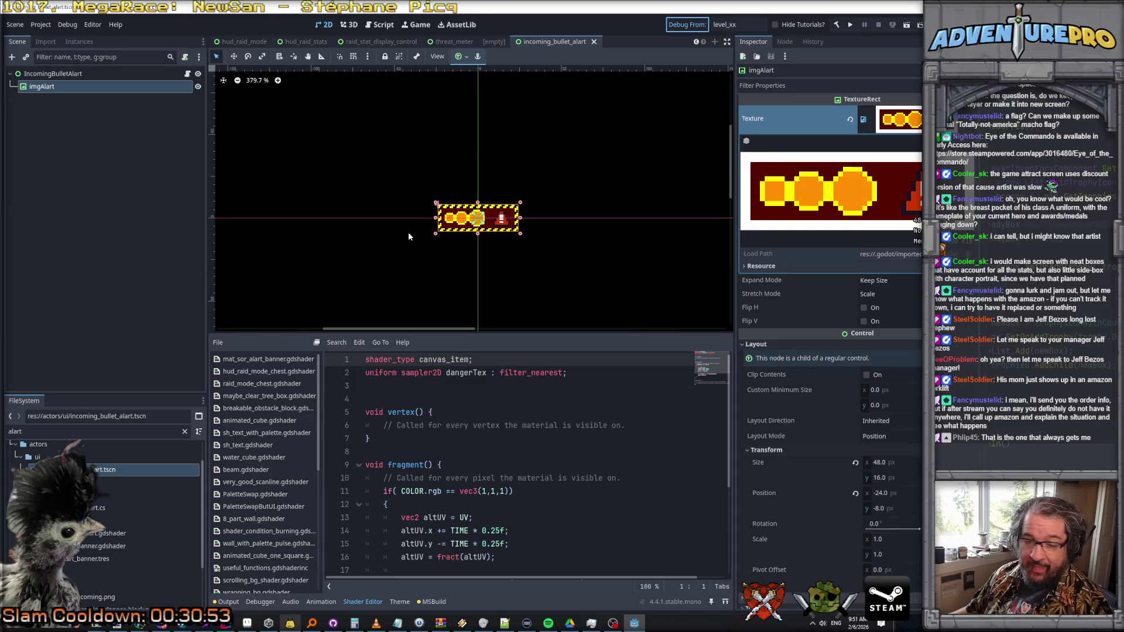
key("ctrl+s")
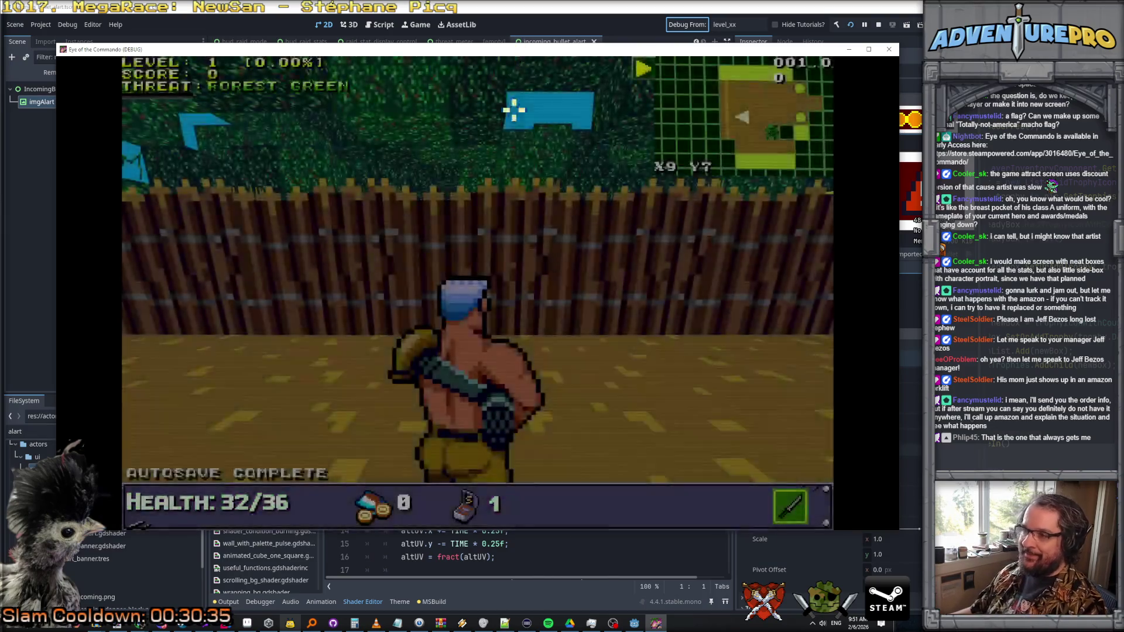
- Destroy the Evil Barricade and Supply Crate, then kill the Nitro Mook
left_click(475, 237)
left_click(475, 253)
left_click(473, 256)
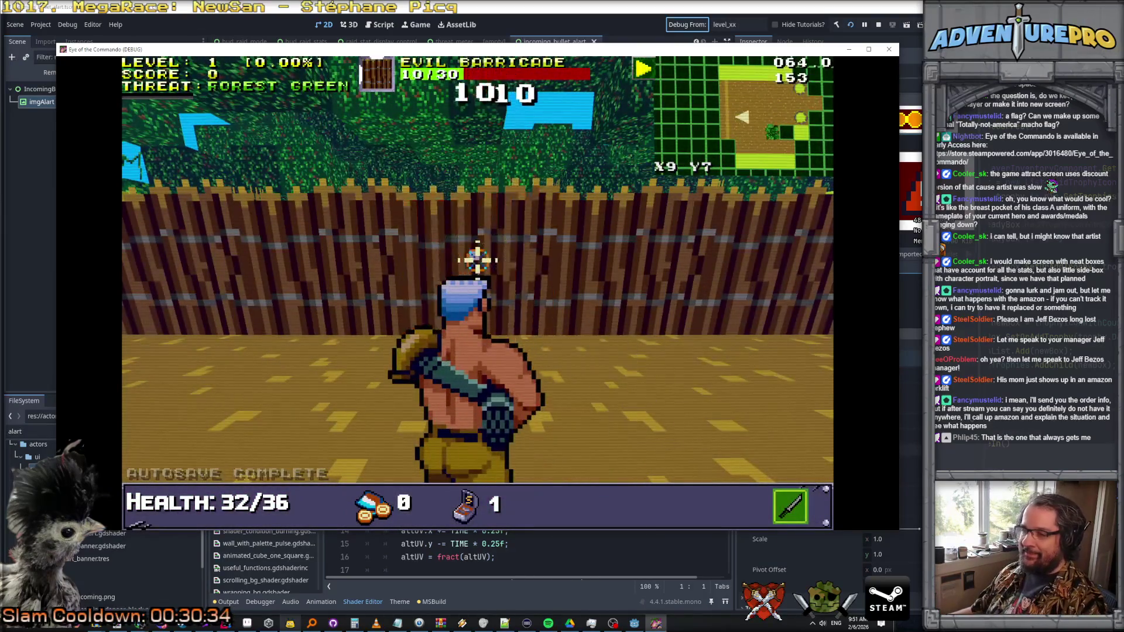
left_click(473, 257)
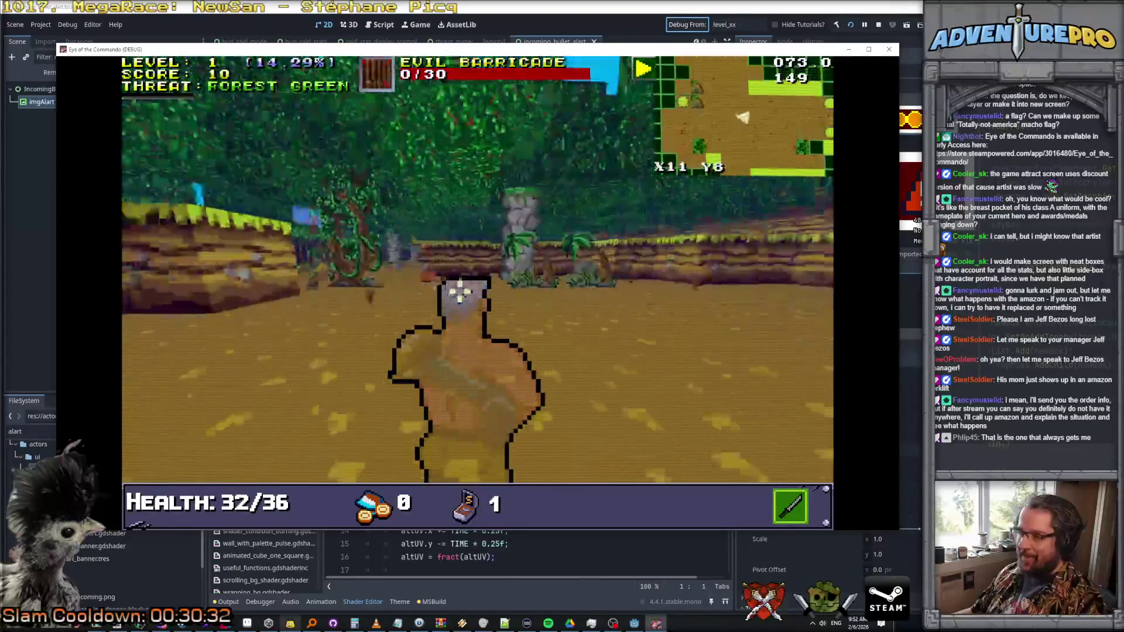
left_click(409, 286)
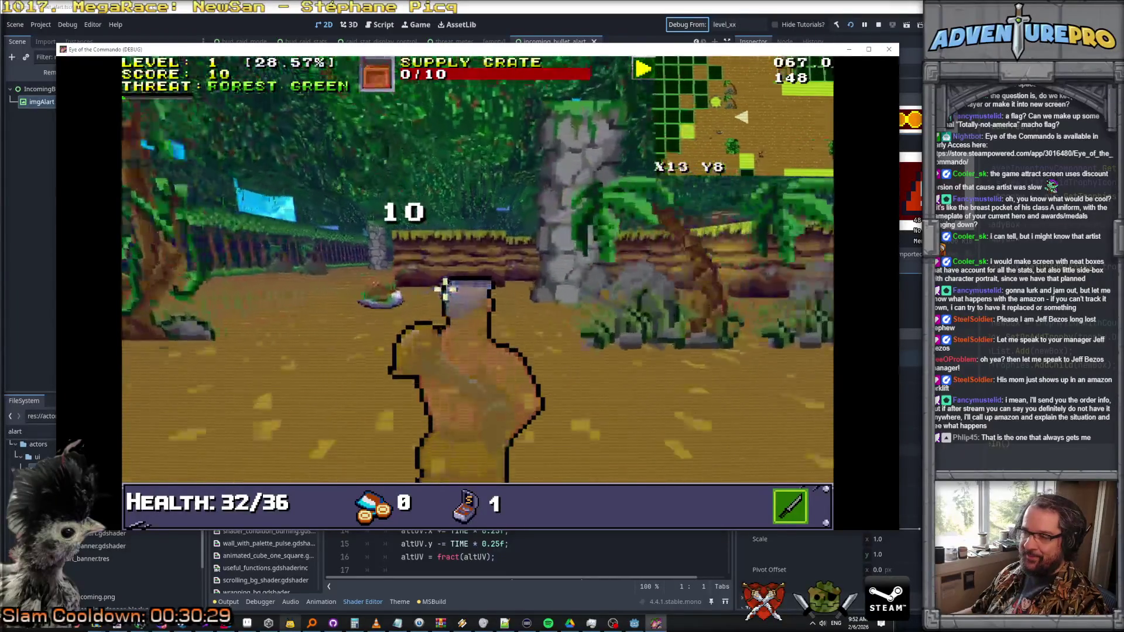
left_click(374, 236)
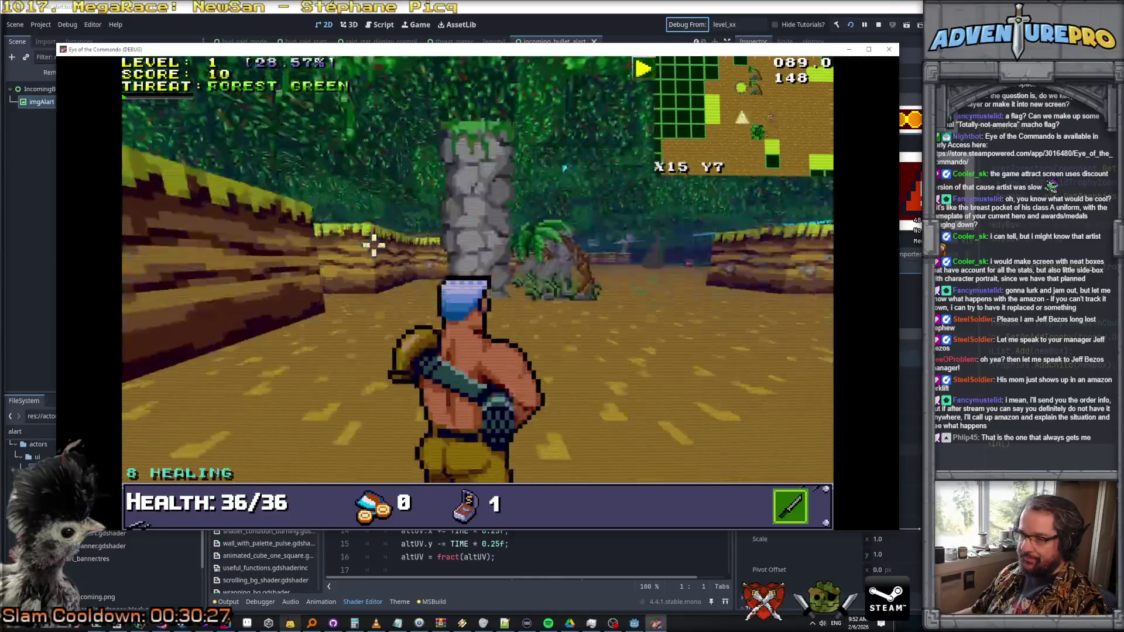
left_click(468, 252)
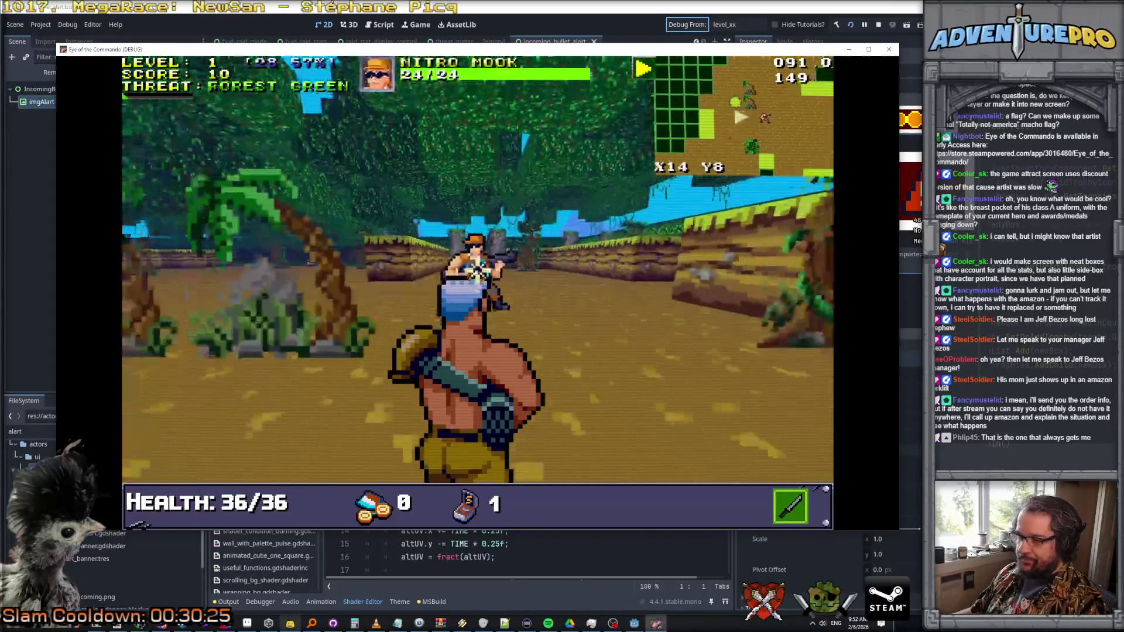
left_click(334, 275)
left_click(334, 272)
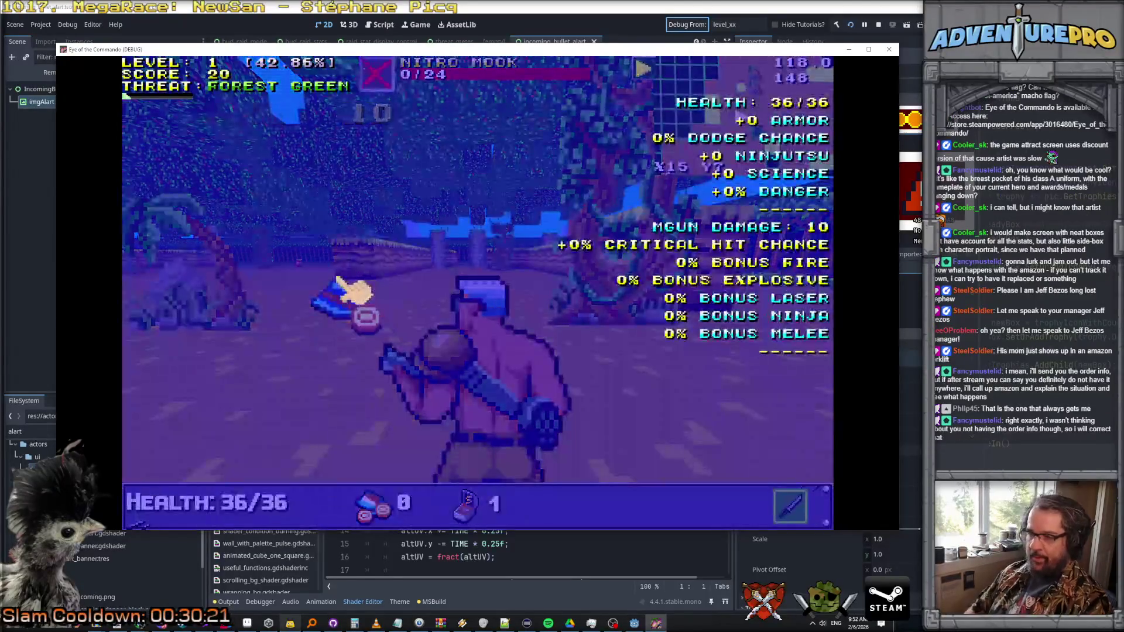
- Run the REVEALALL debug command and pan the map over the revealed areas
key("Tab")
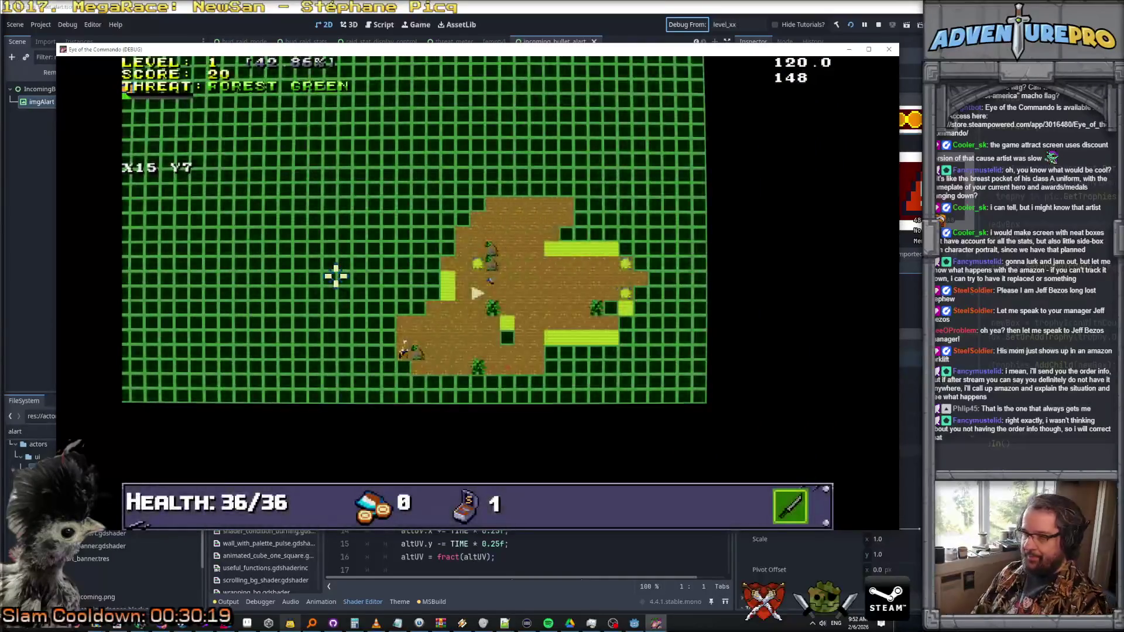
type("REVEALA")
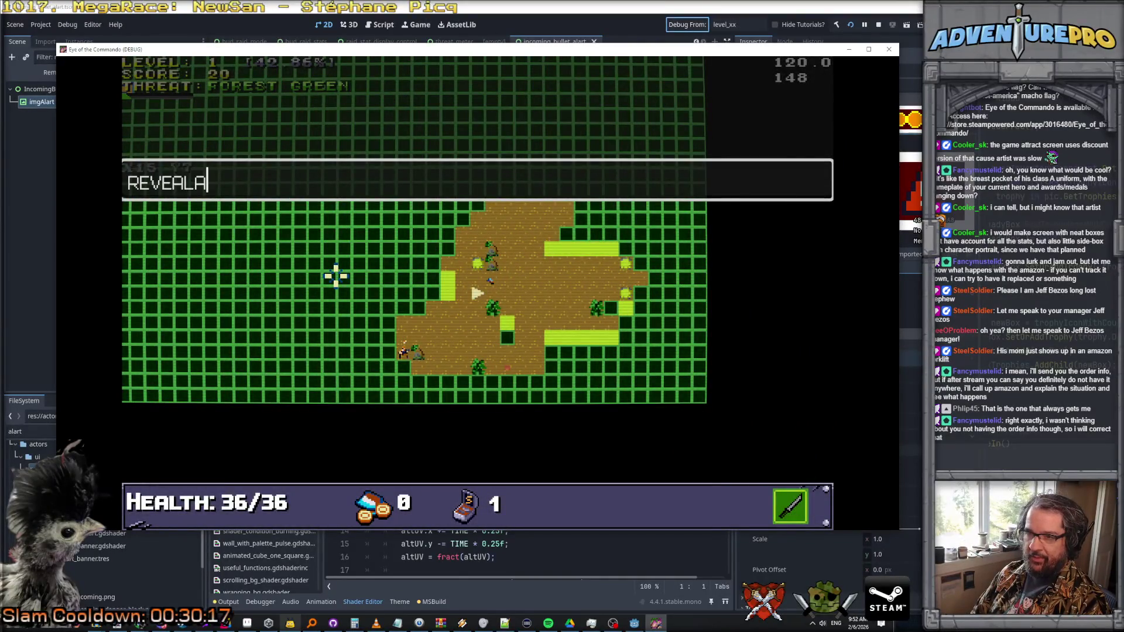
type("LL")
key("Return")
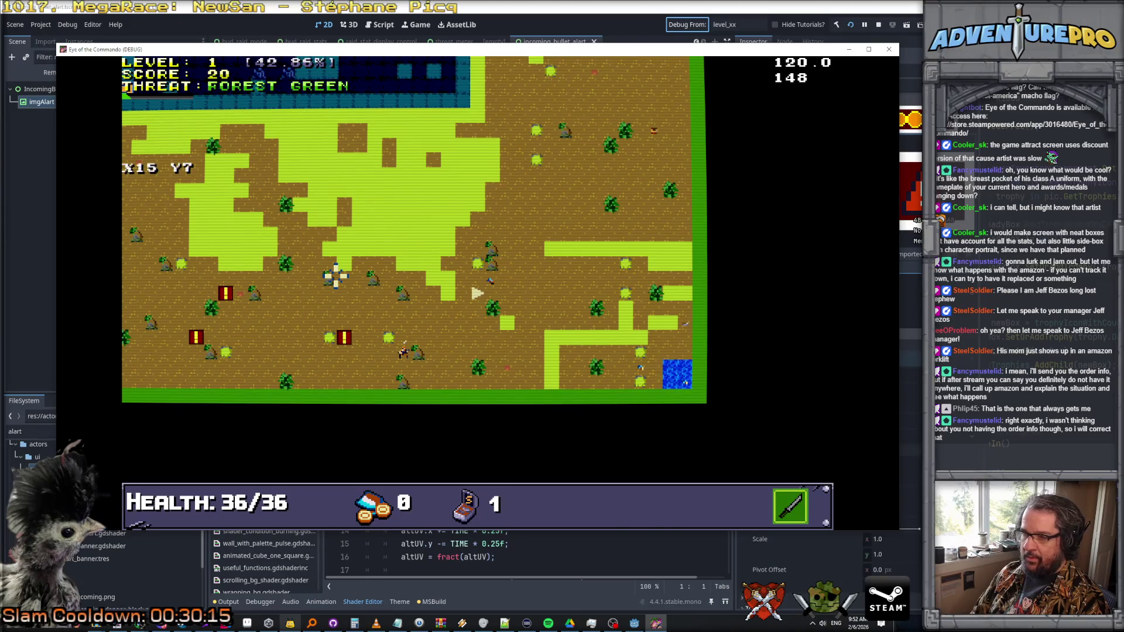
key("Up")
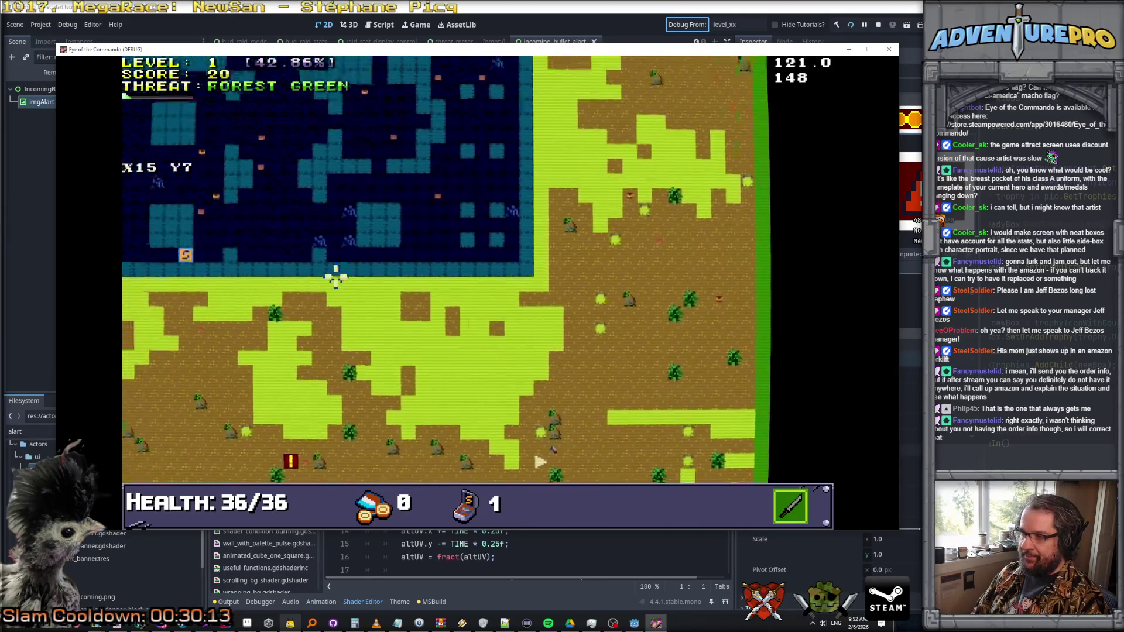
key("Up")
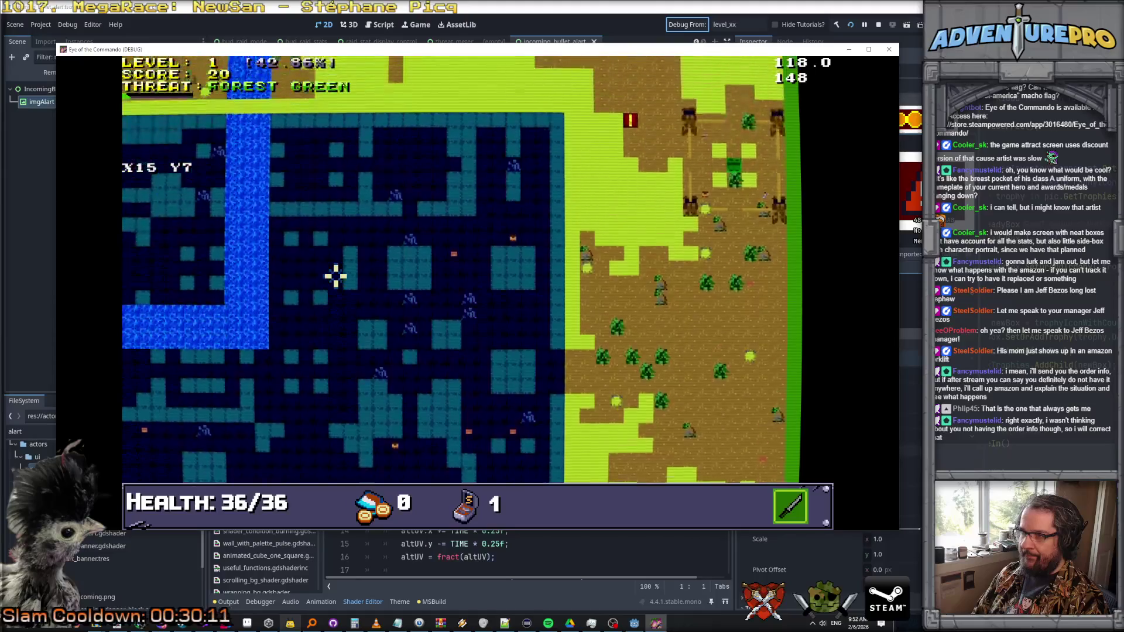
key("Up")
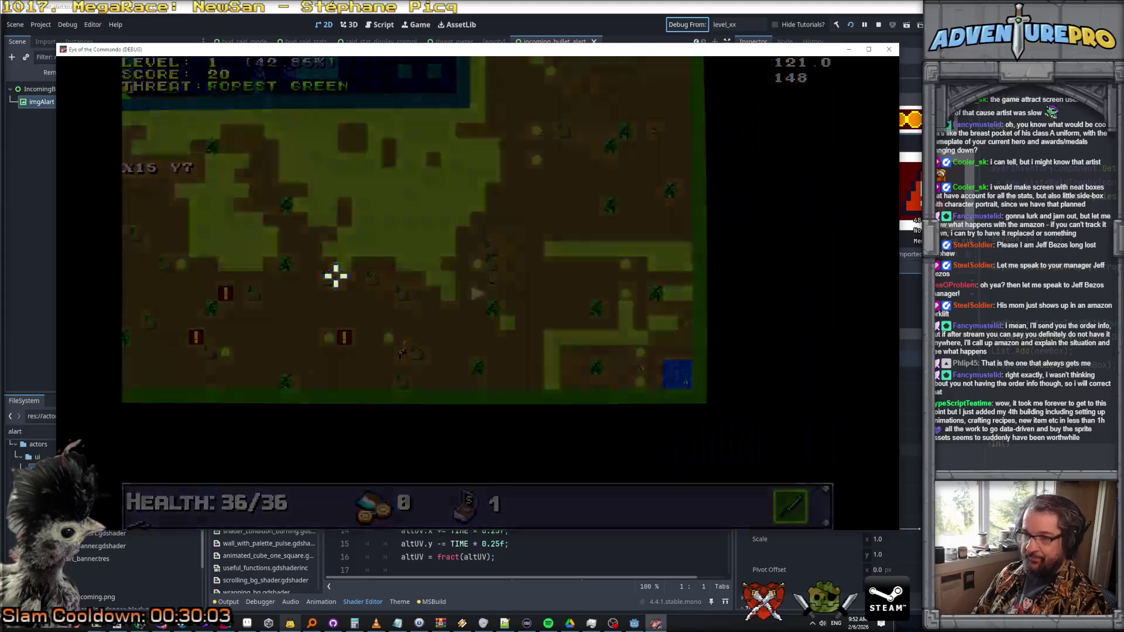
- Teleport to X30 Y70 with the debug console and check the overhead map
key("Tab")
key("grave")
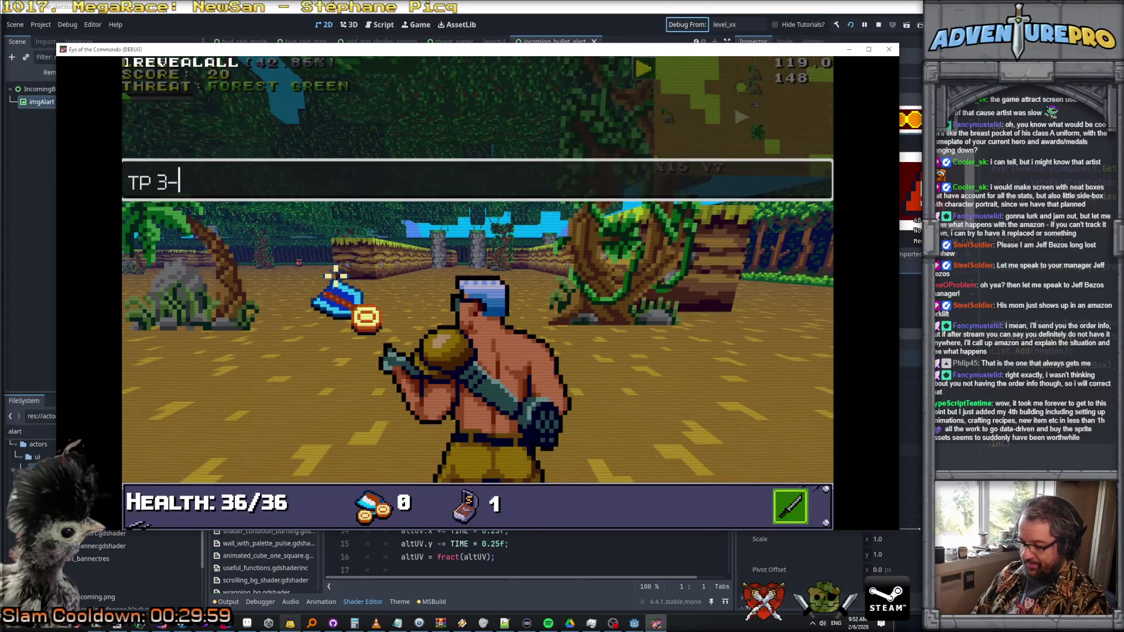
type("0 7")
key("Return")
key("grave")
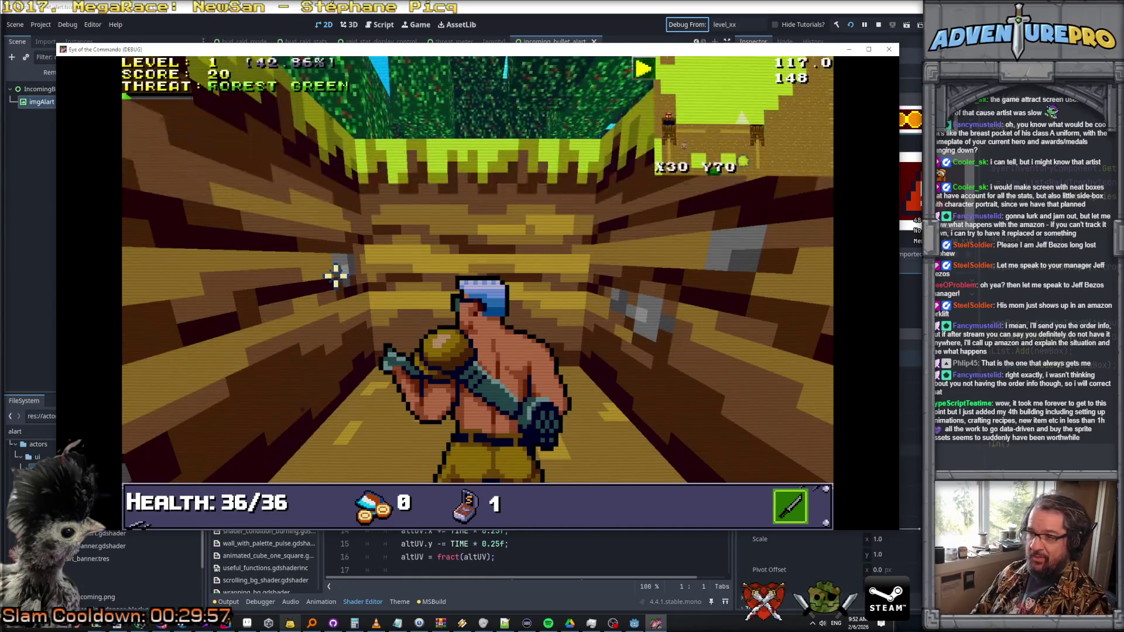
key("Right")
key("m")
key("Right")
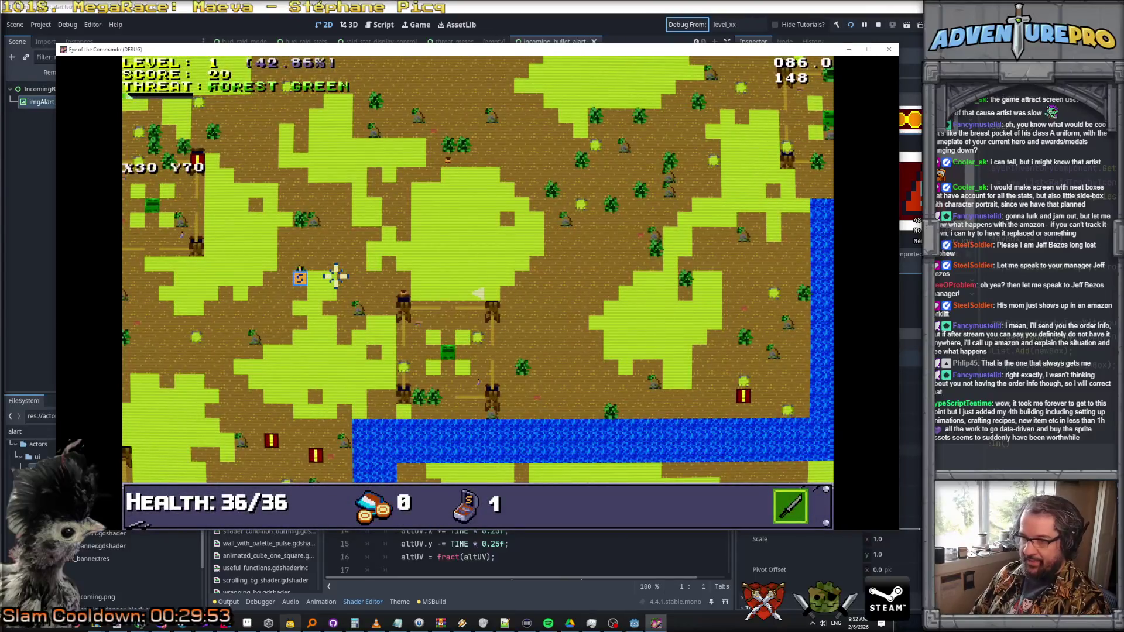
key("m")
- Teleport to X40 Y70 and walk to the merchant to open his shop
key("Tab")
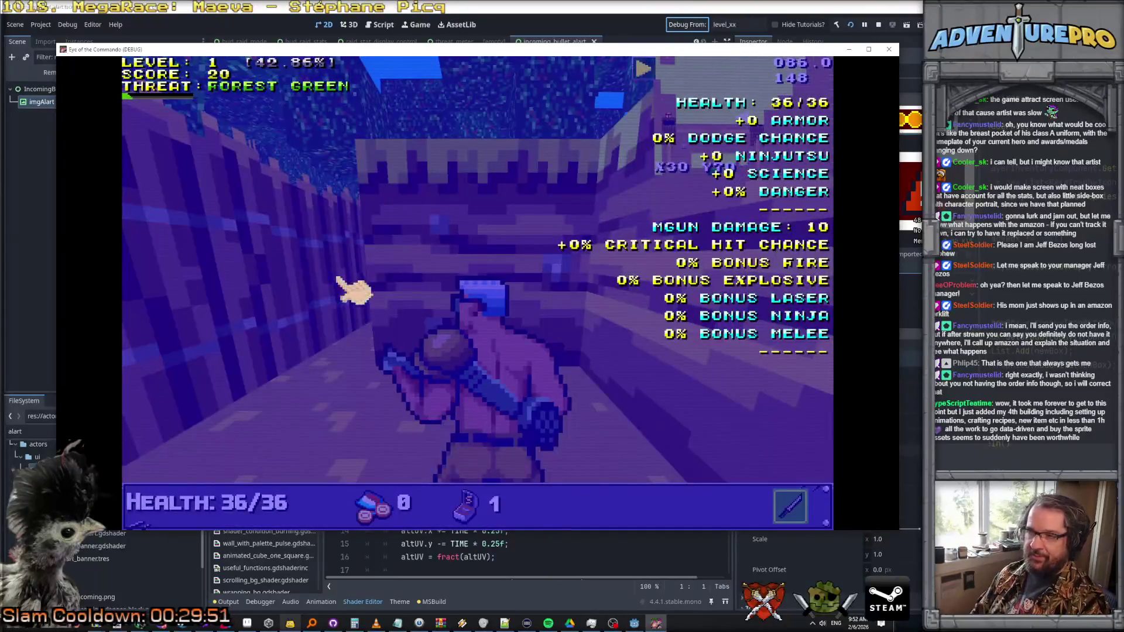
key("grave")
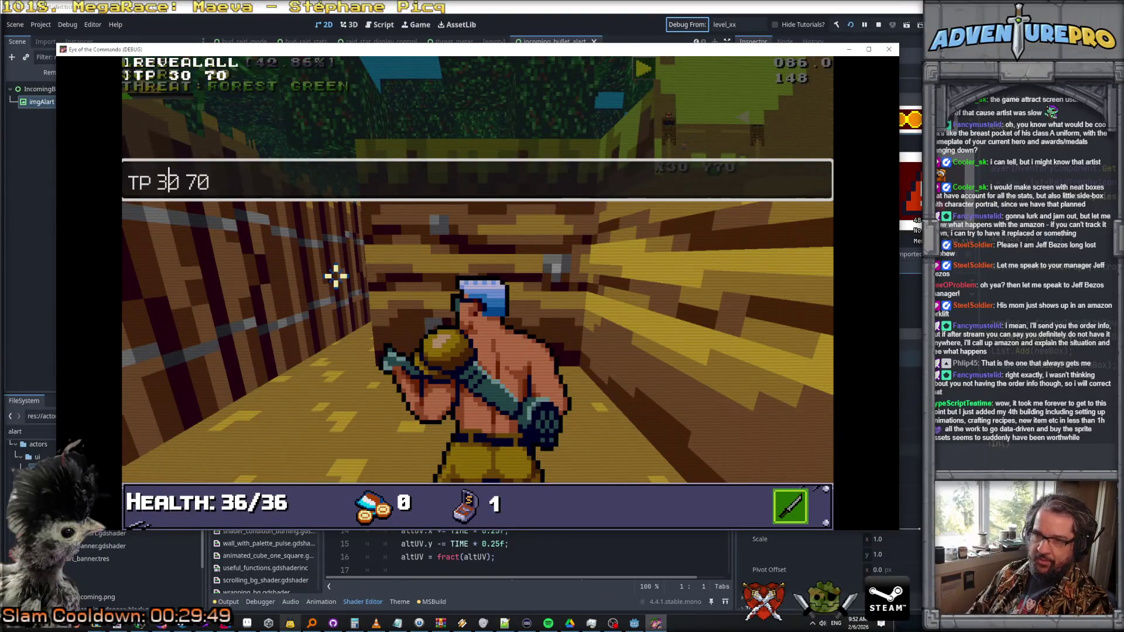
key("Return")
key("grave")
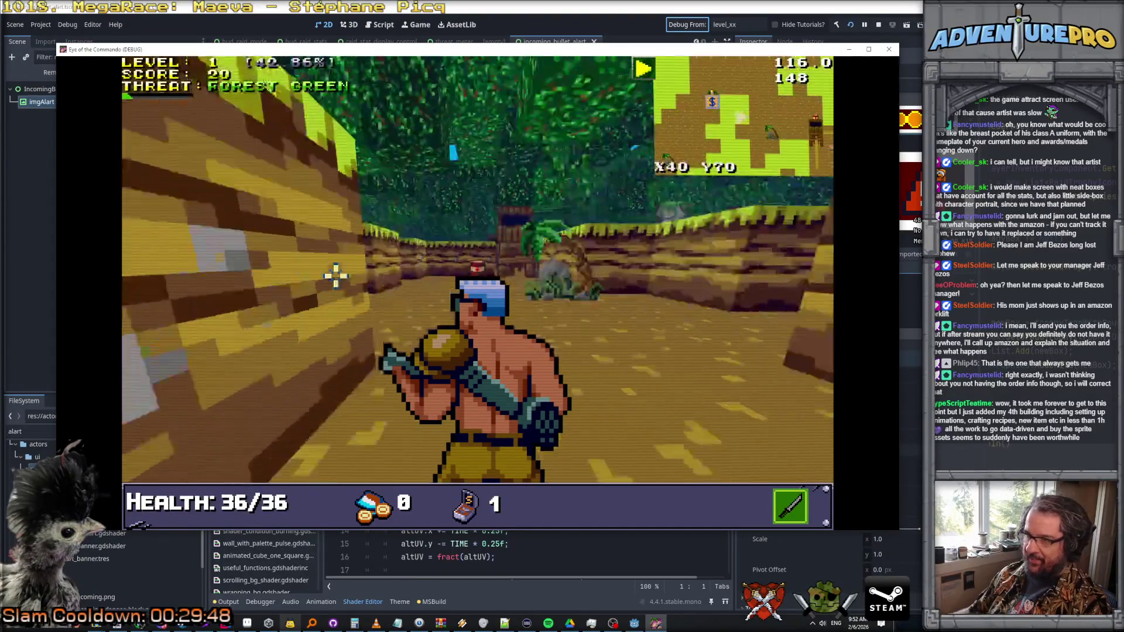
key("Right")
key("Up")
key("Right")
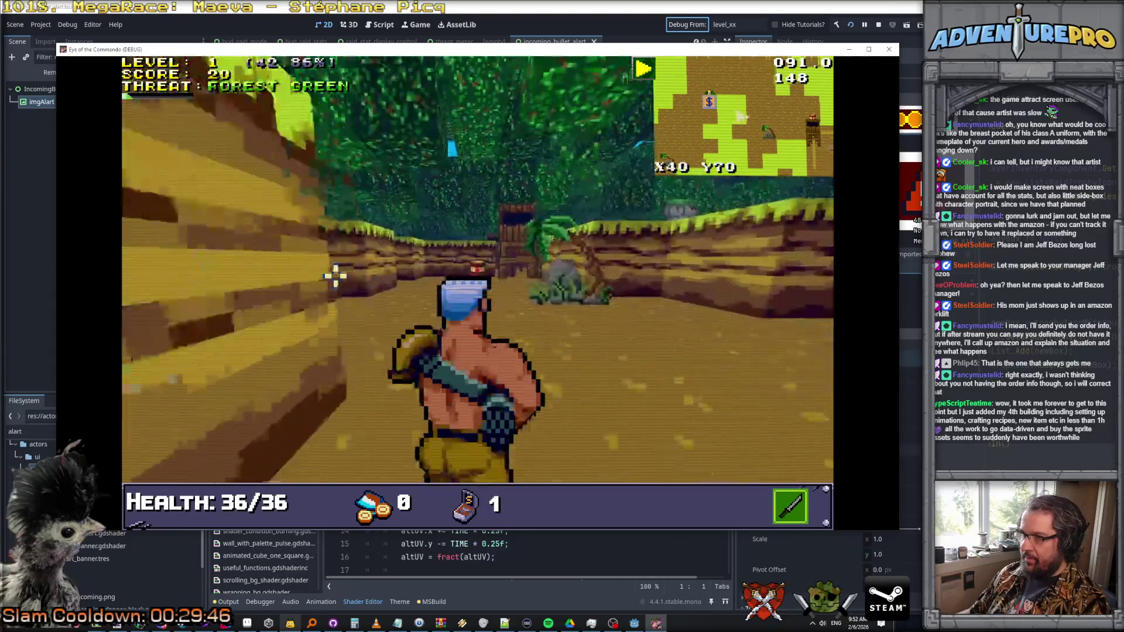
key("Up")
key("Left")
key("Up")
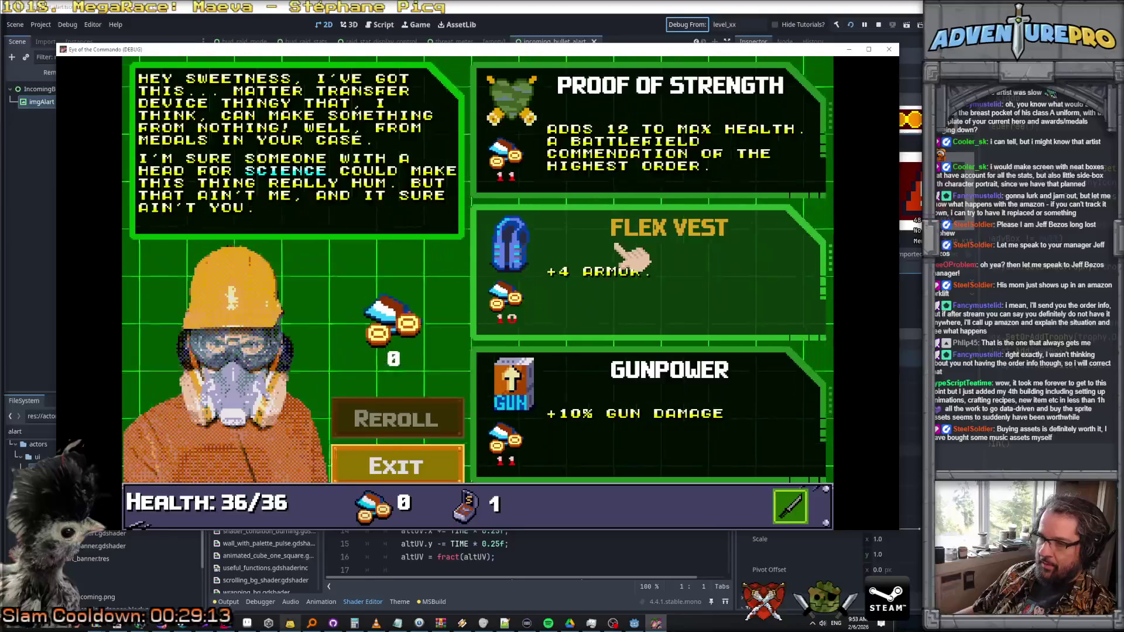
- Leave the shop, kill the first Nitro Mook and collect its Freedom Medal
left_click(427, 462)
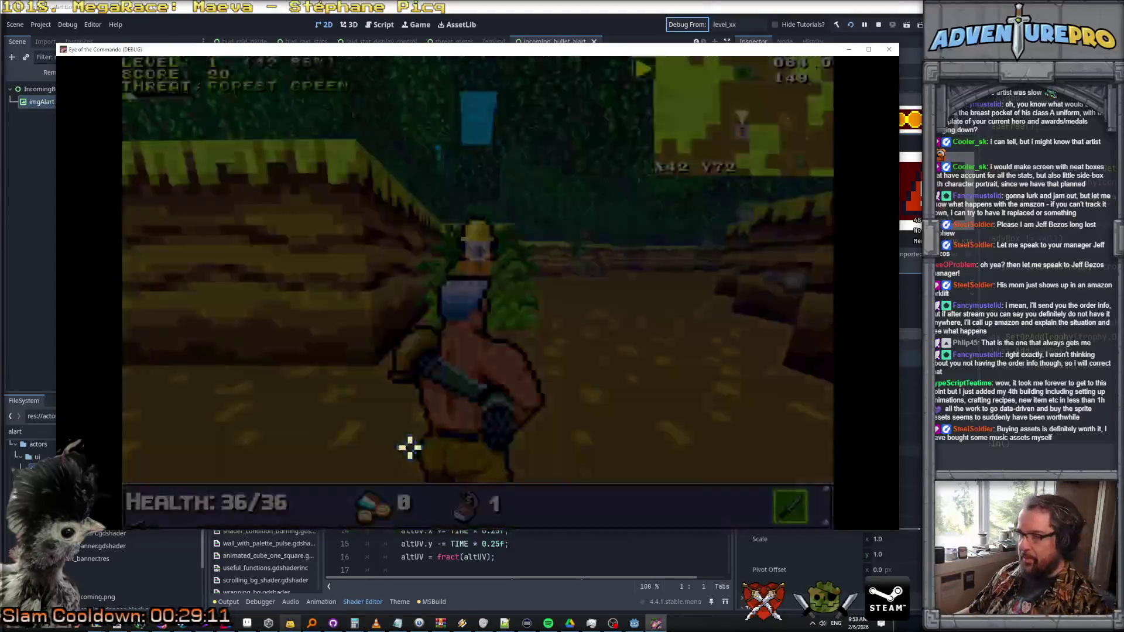
key("Up")
key("Right")
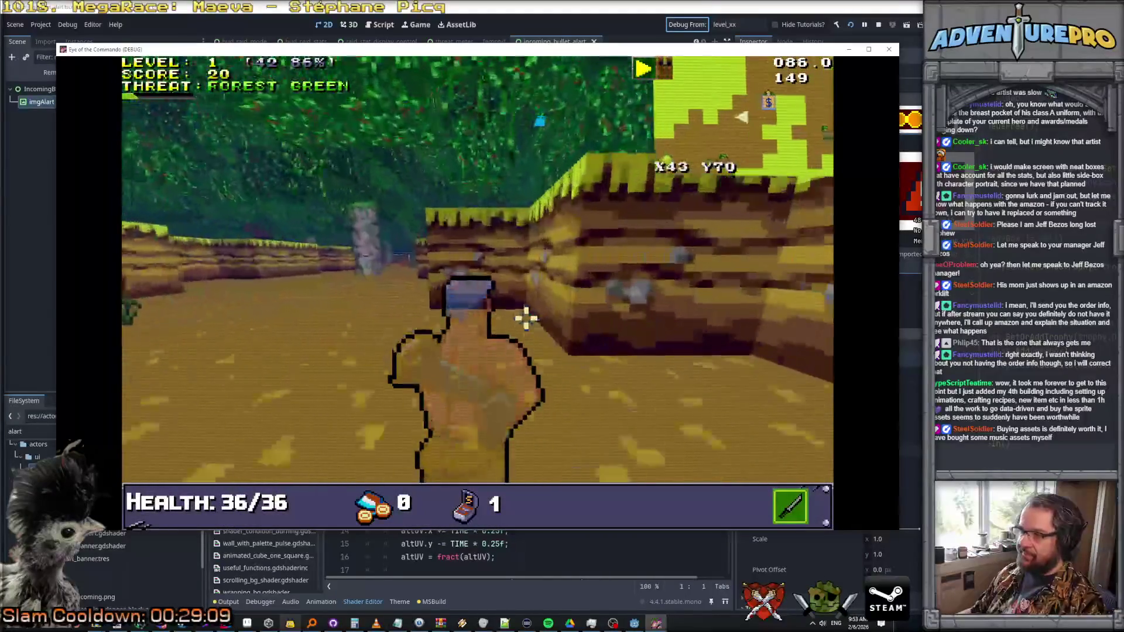
key("Left")
key("Up")
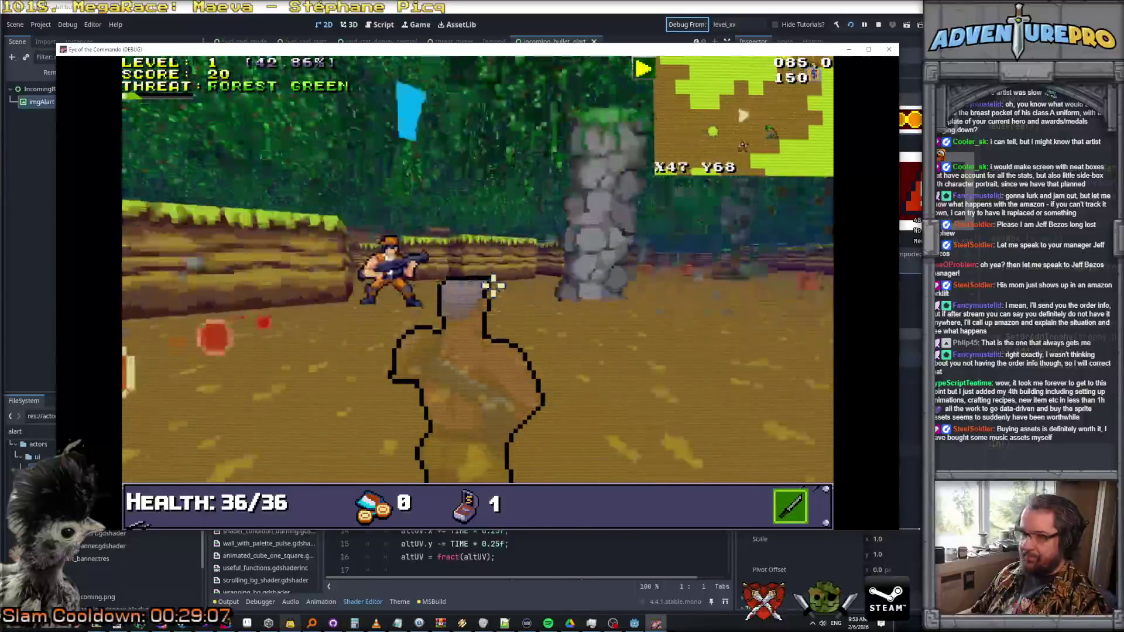
key("space")
key("Right")
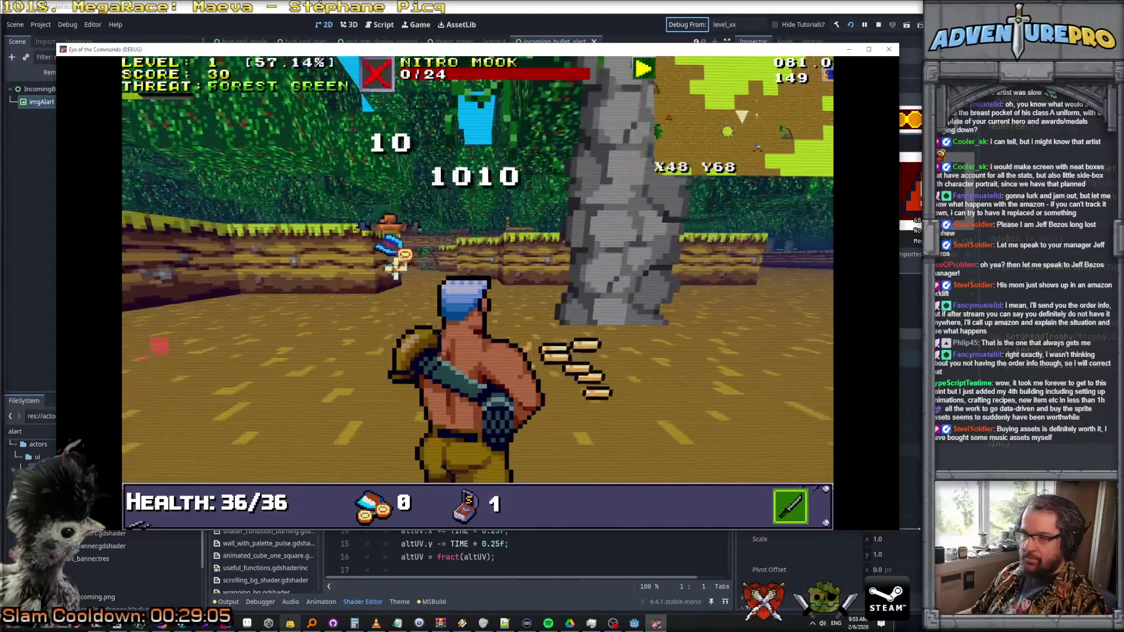
key("Left")
key("Up")
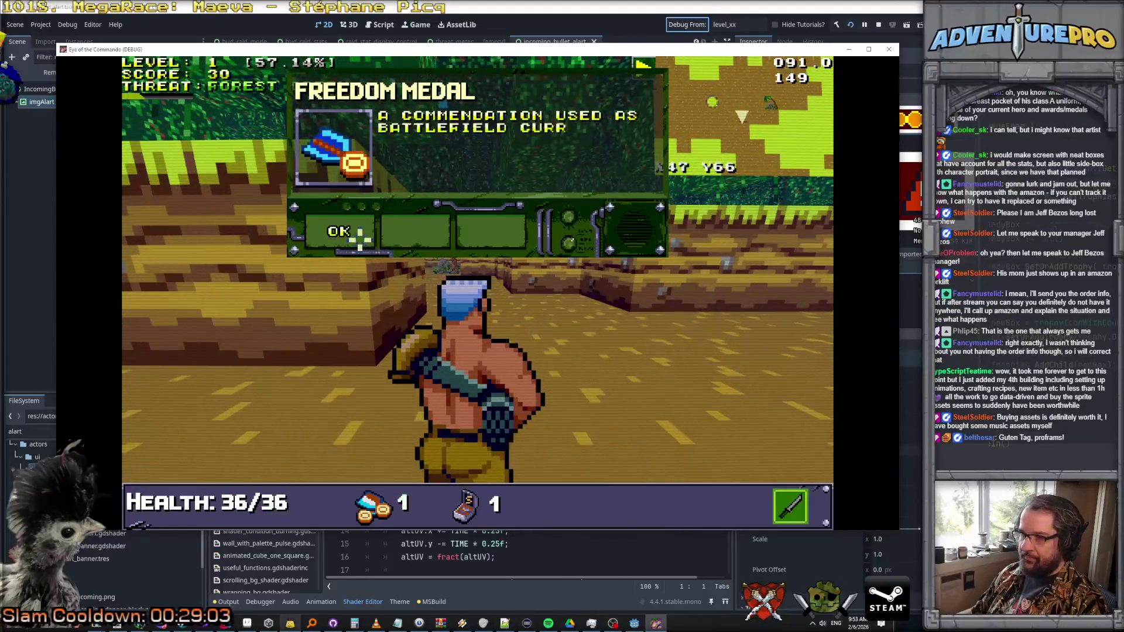
key("Right")
- Fire at the defense tower and finish off the next Nitro Mook to reach level 2
key("Up")
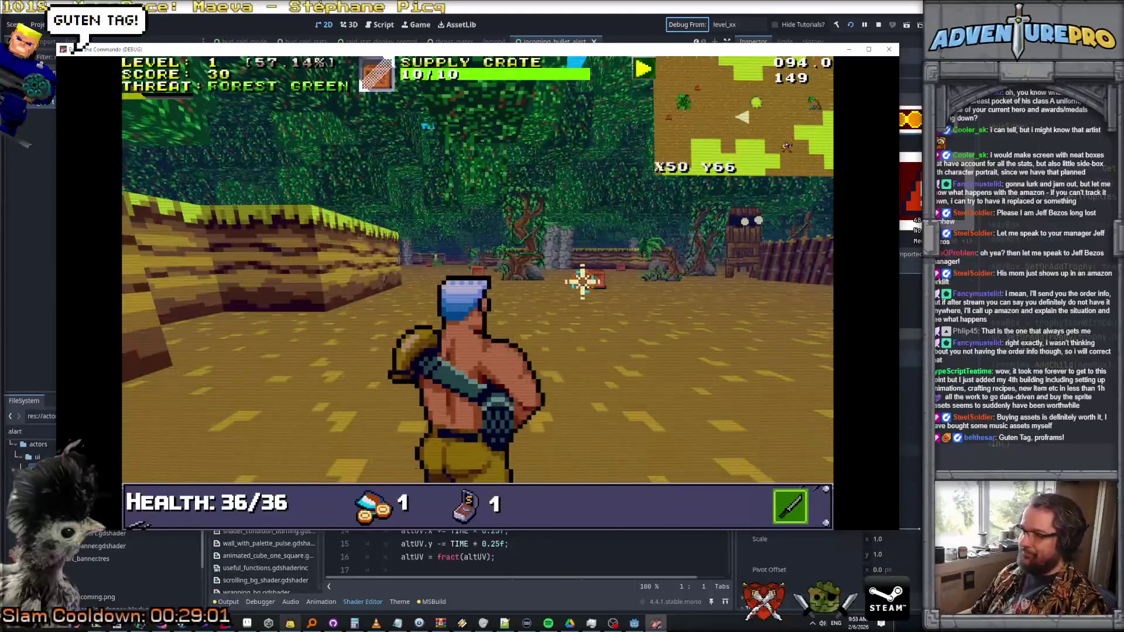
key("space")
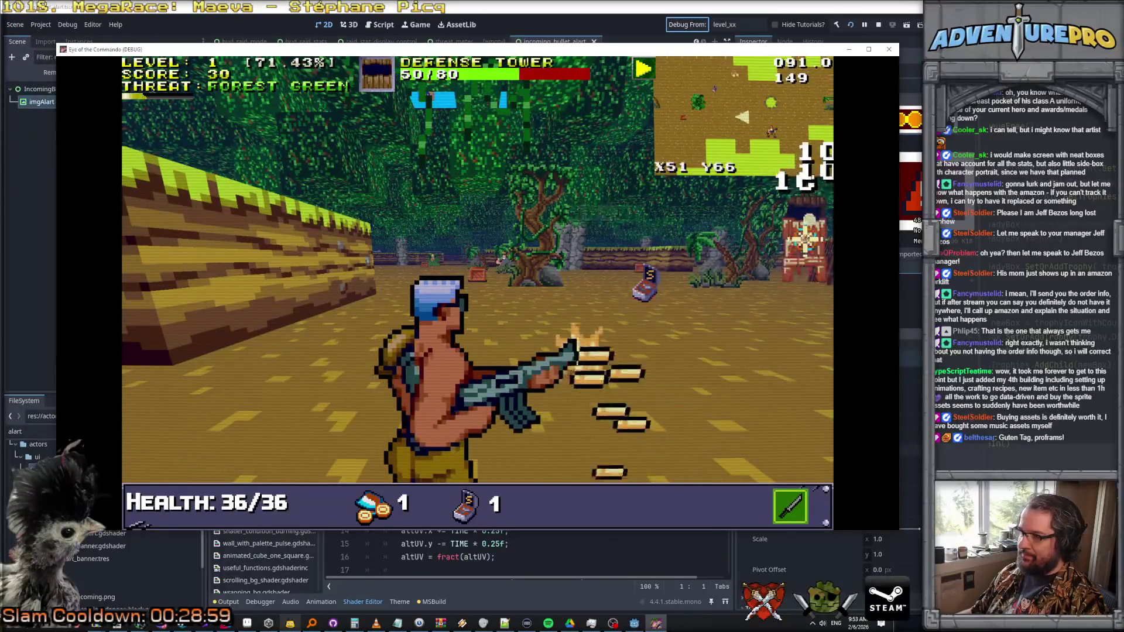
key("Right")
key("Up")
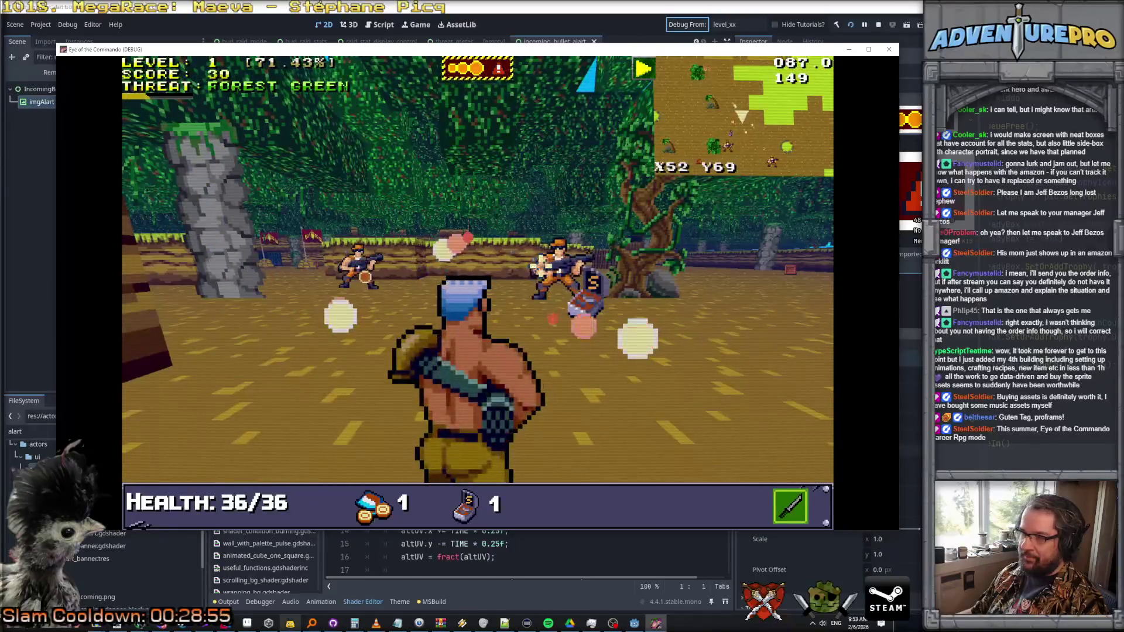
key("space")
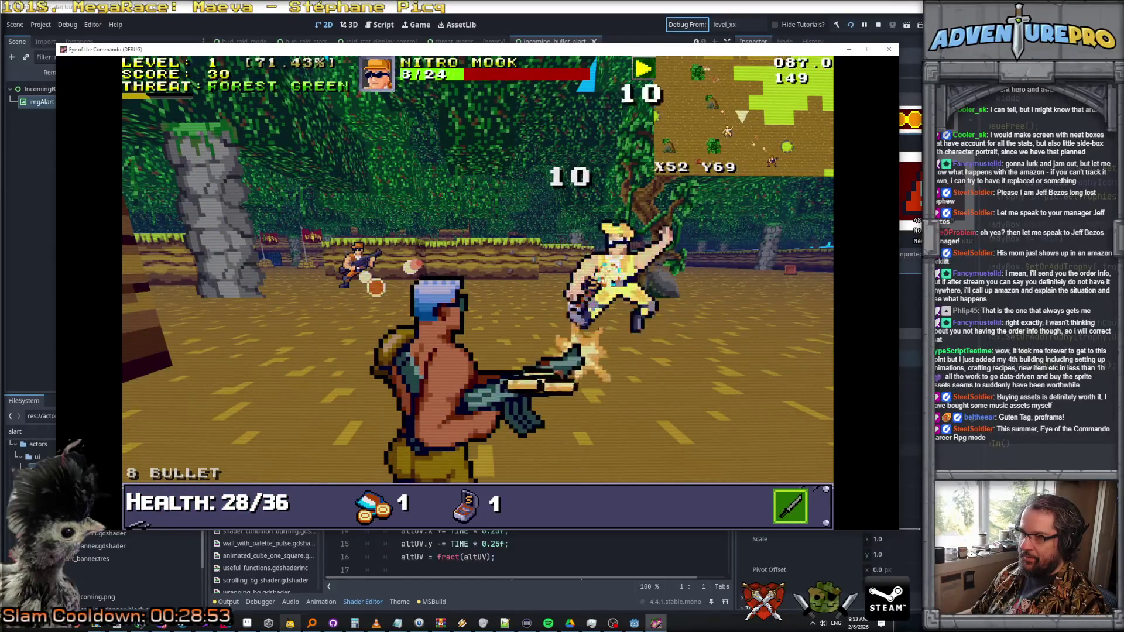
key("Right")
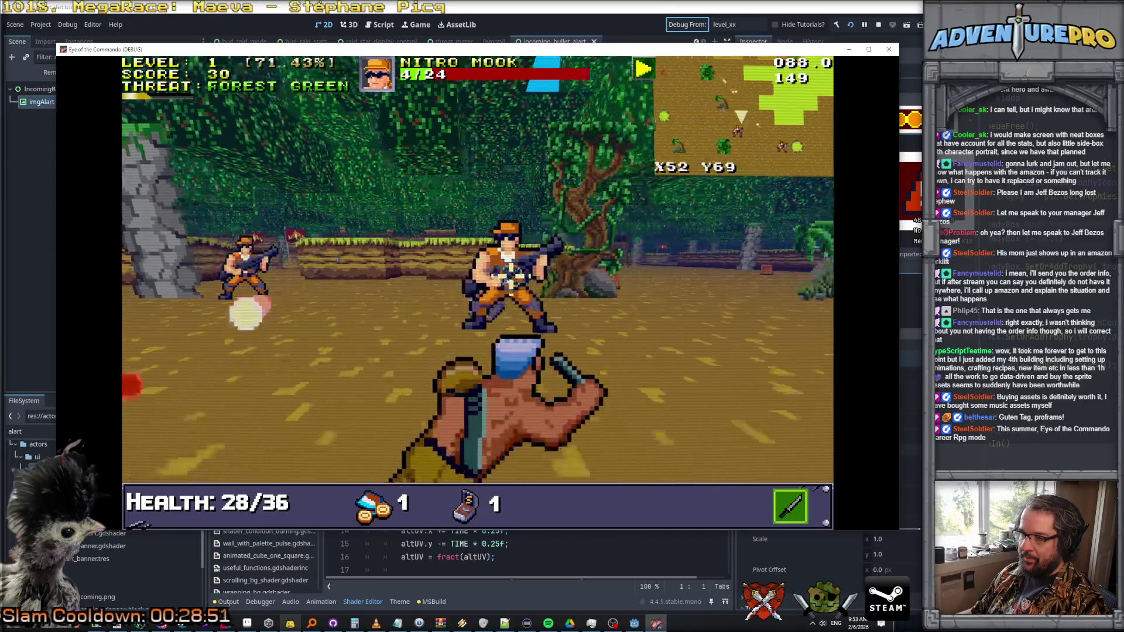
key("Up")
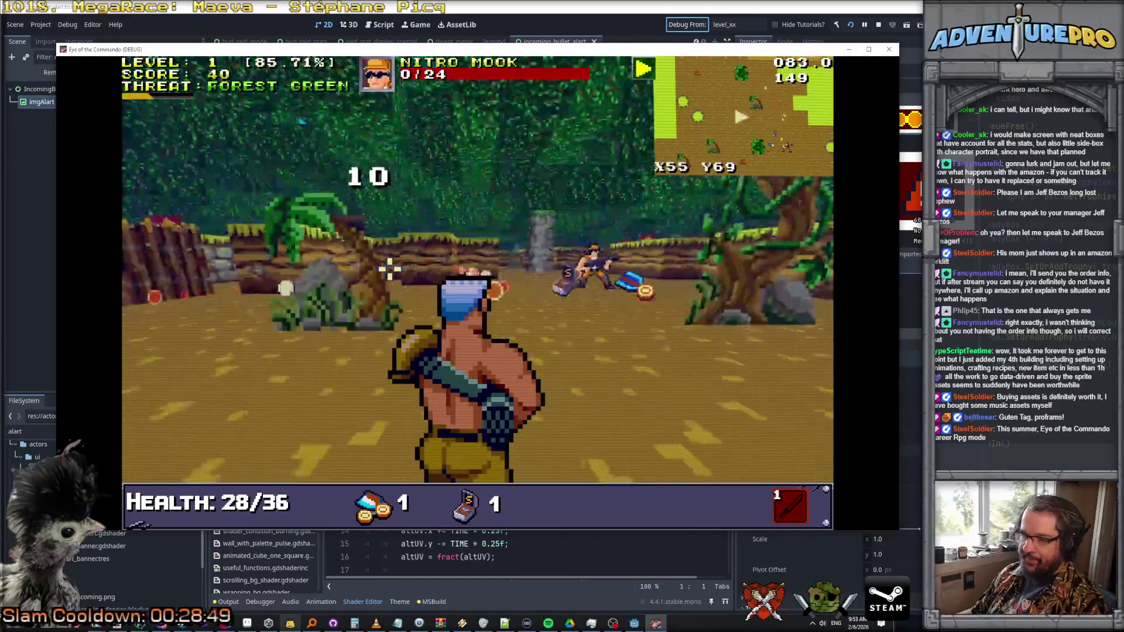
key("Up")
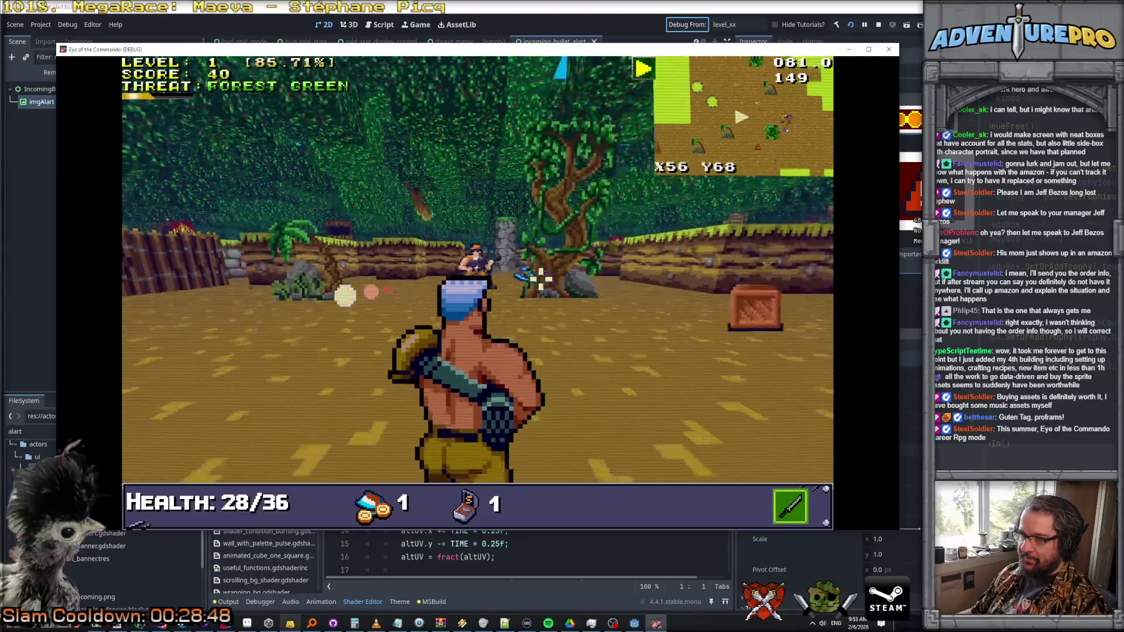
left_click(477, 267)
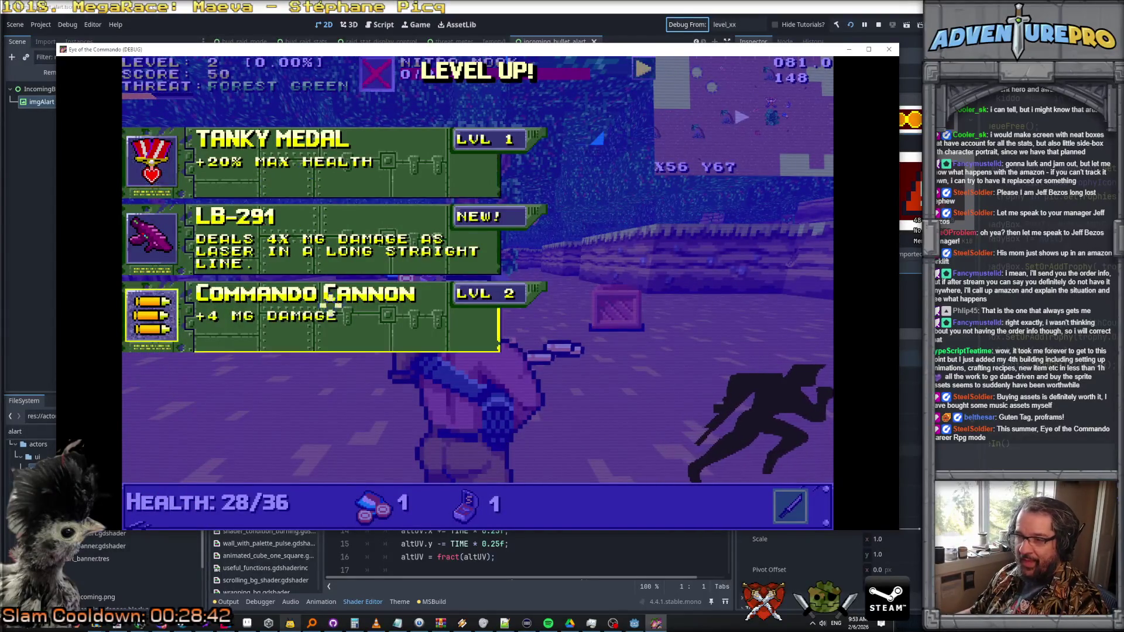
- Pick the Tanky Medal upgrade, then shoot supply crates and collect their drops
left_click(316, 146)
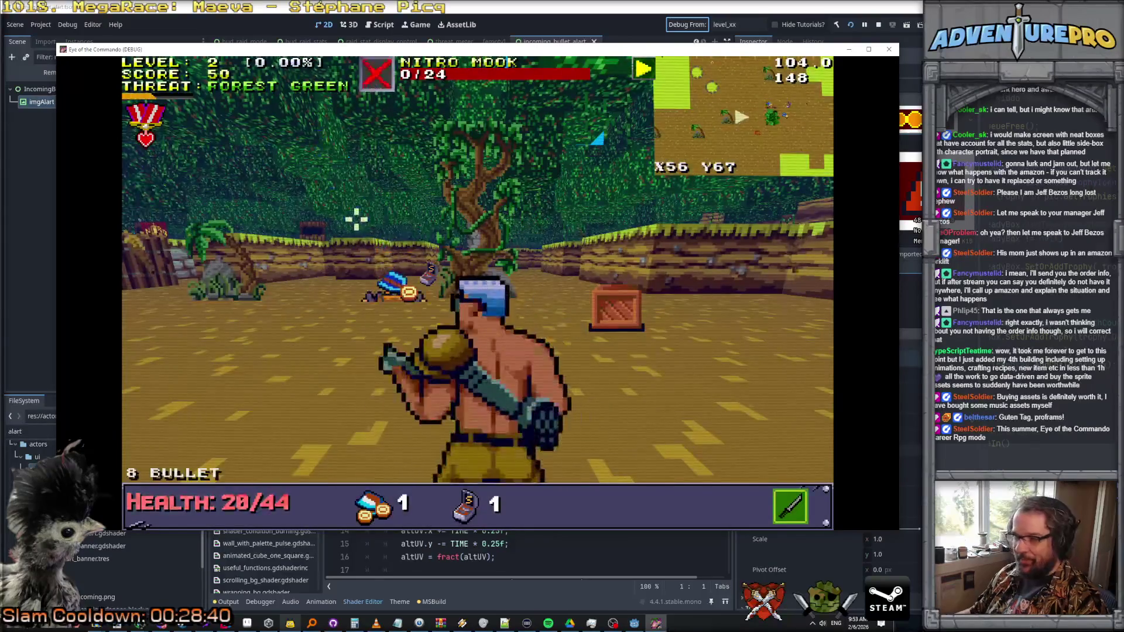
key("w")
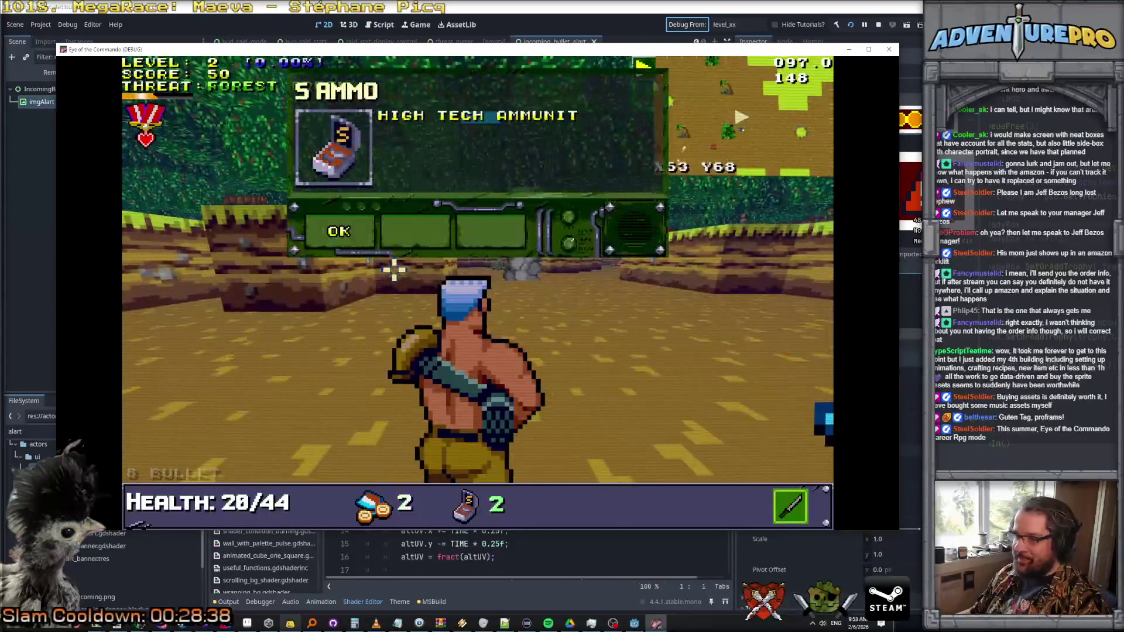
key("a")
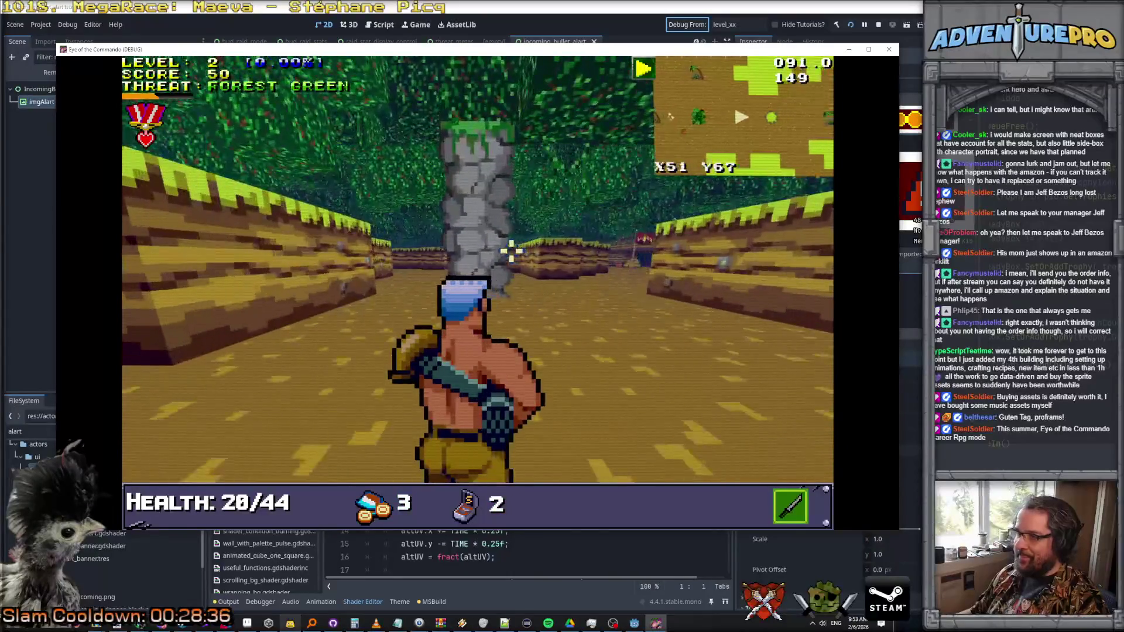
left_click(332, 253)
left_click(333, 254)
key("w")
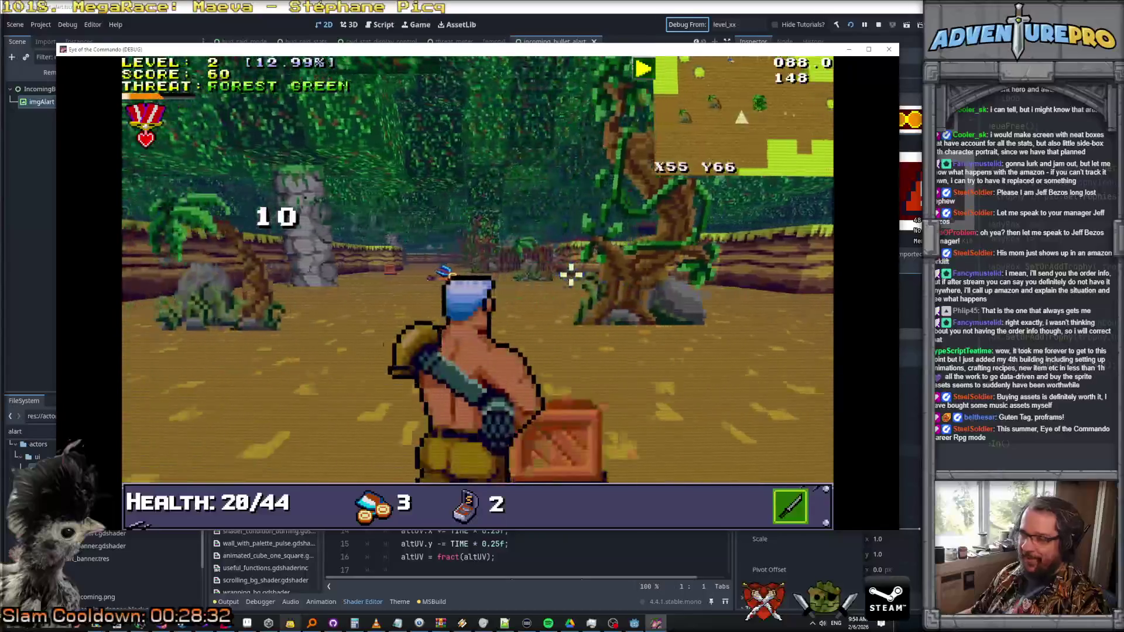
key("a")
left_click(518, 312)
key("d")
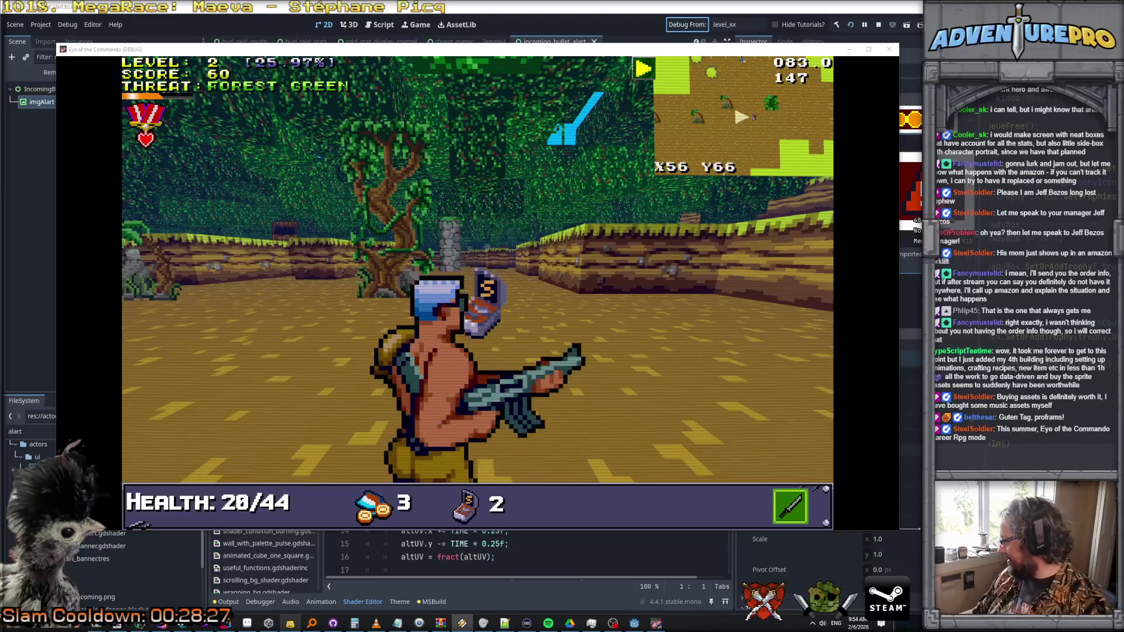
key("a")
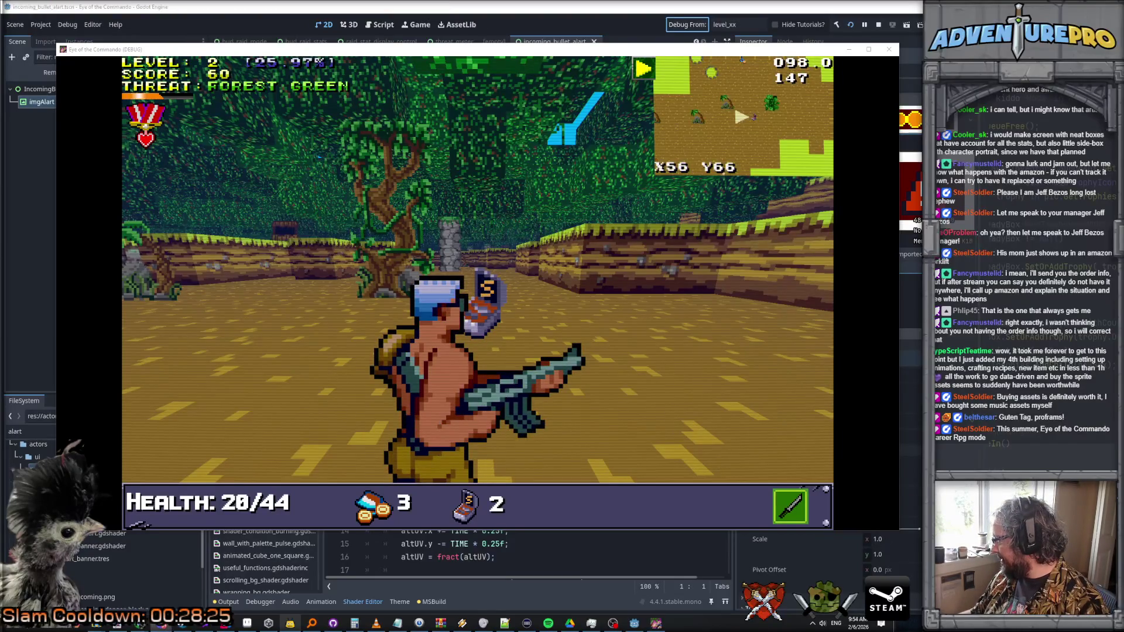
key("d")
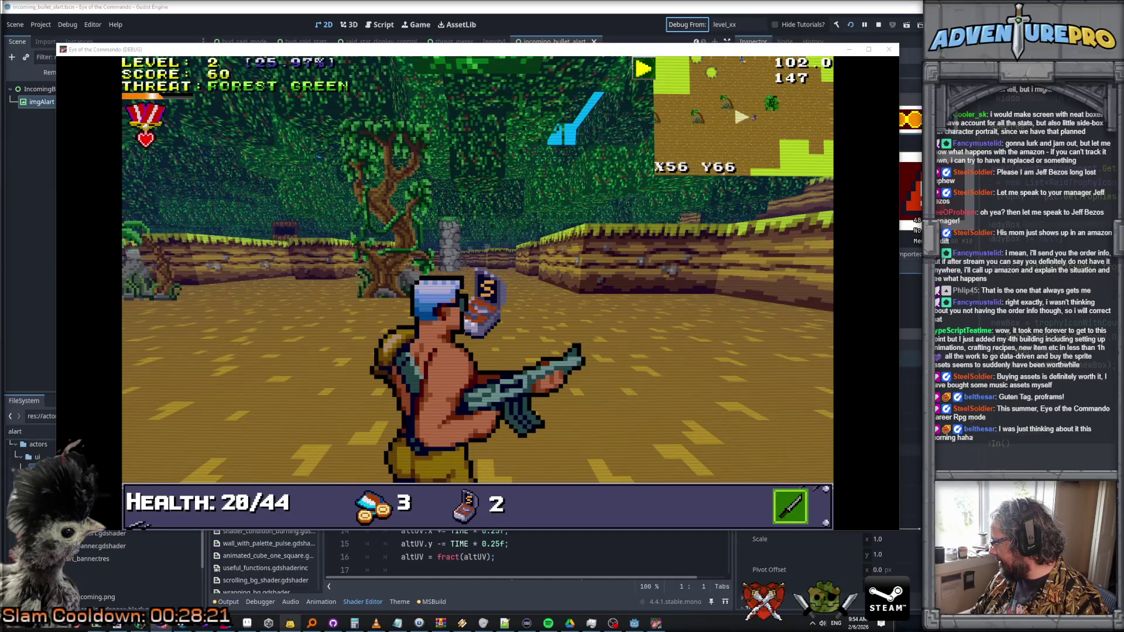
- Switch to a bomb, shoot nearby enemies, grab bullet and grenade pickups, and break a crate
mouse_move(226, 622)
key("a")
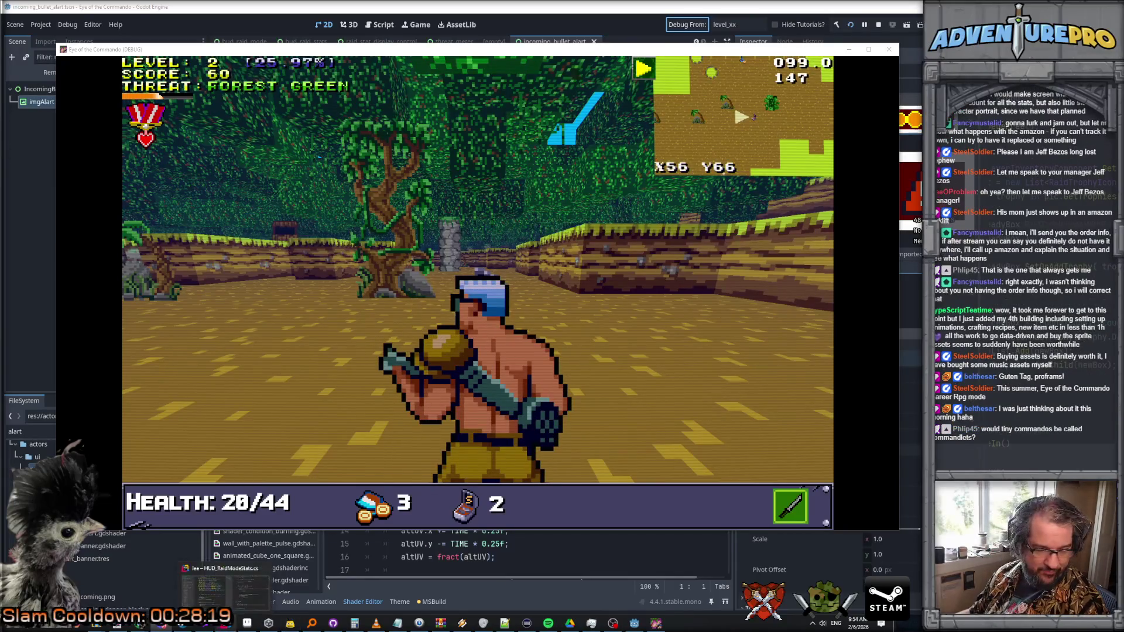
key("a")
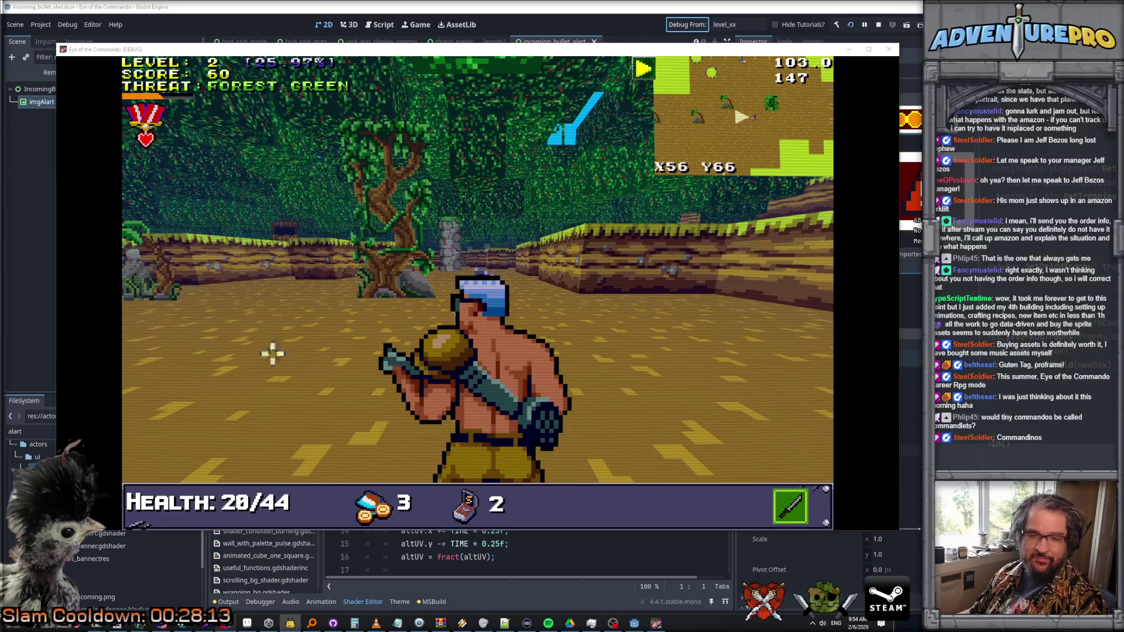
key("a")
left_click(557, 303)
key("d")
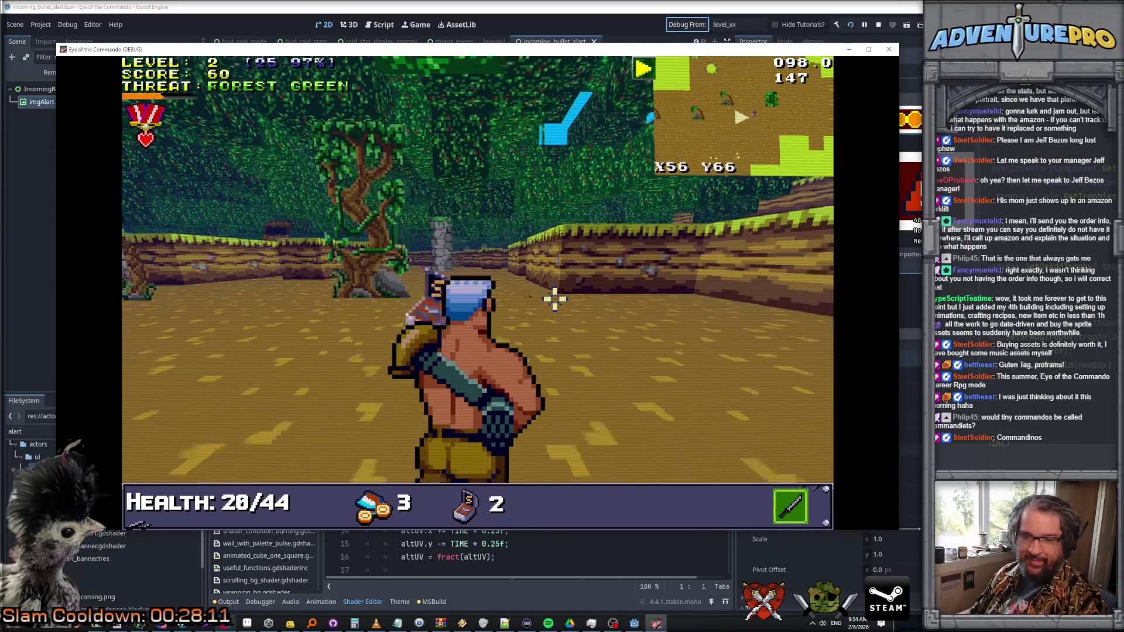
key("w")
key("d")
key("w")
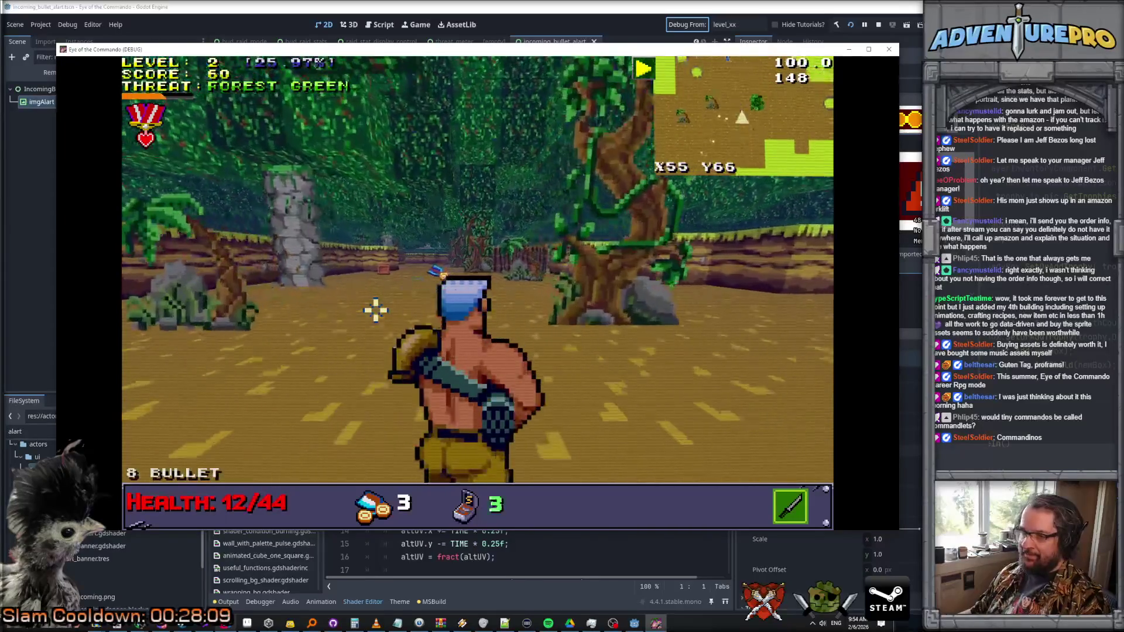
key("w")
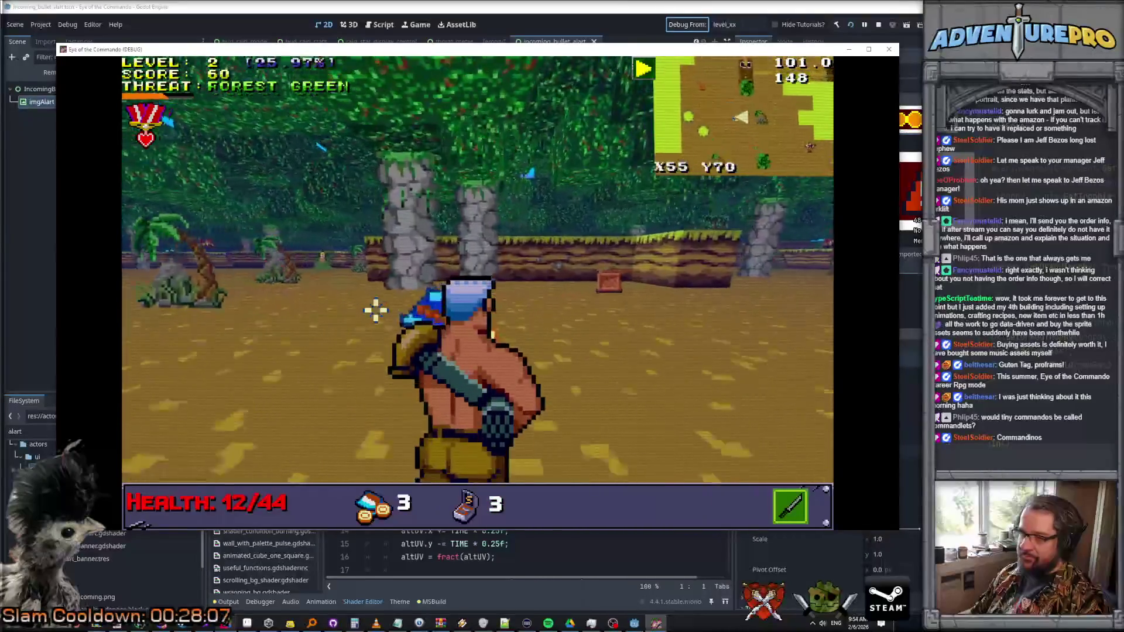
key("space")
- Shoot down the Nitro Mook, destroy the defense tower and collect the ammo pickup
key("a")
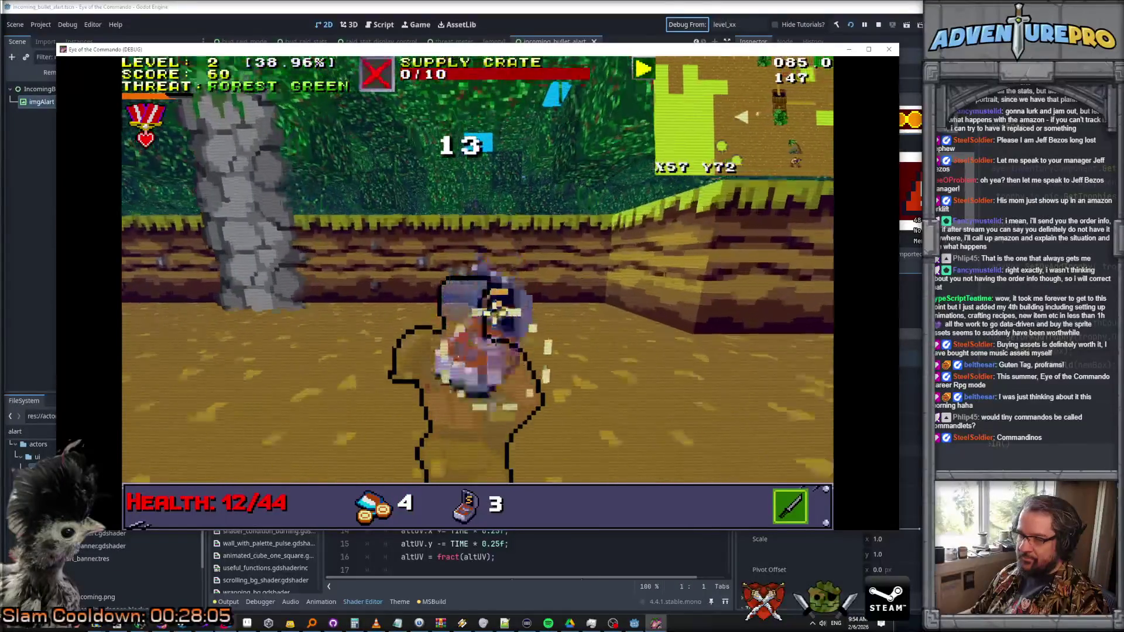
key("d")
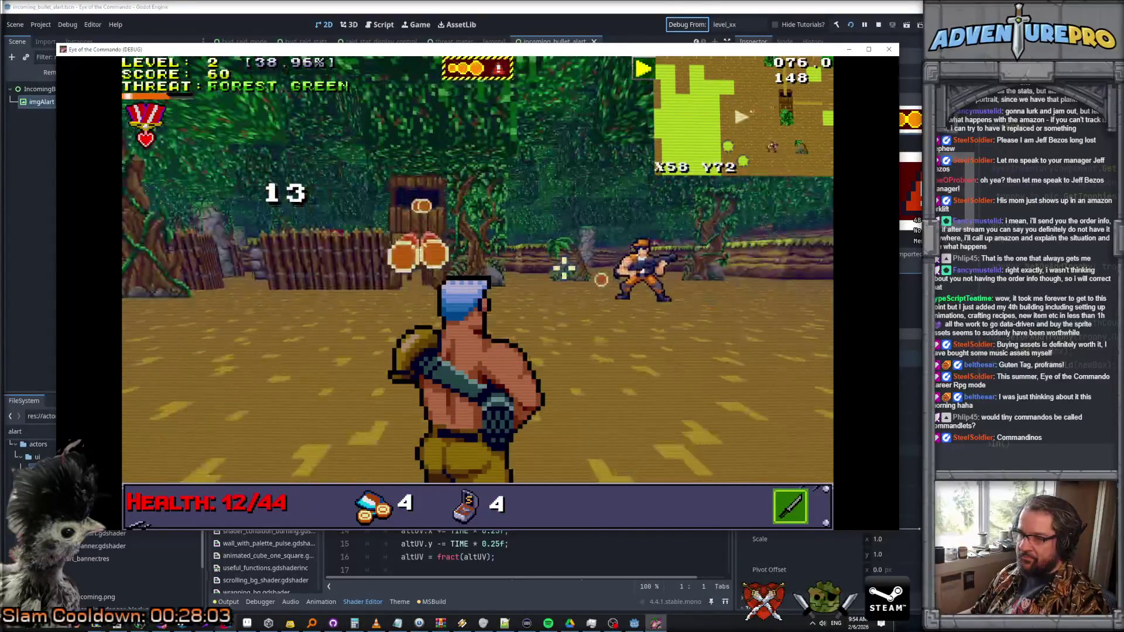
key("space")
key("w")
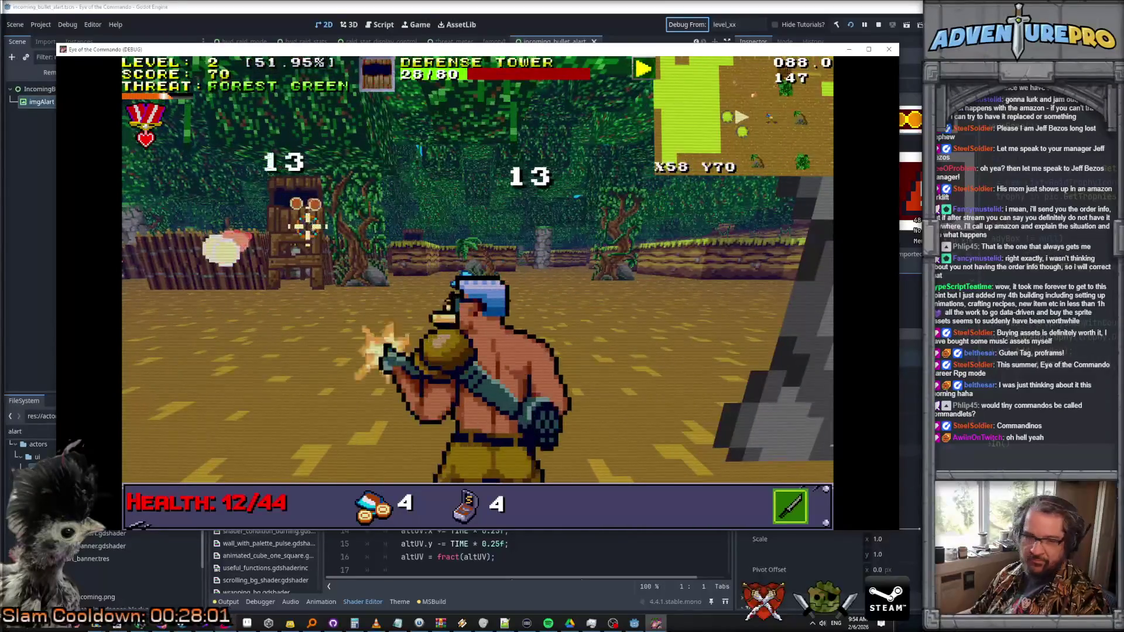
key("space")
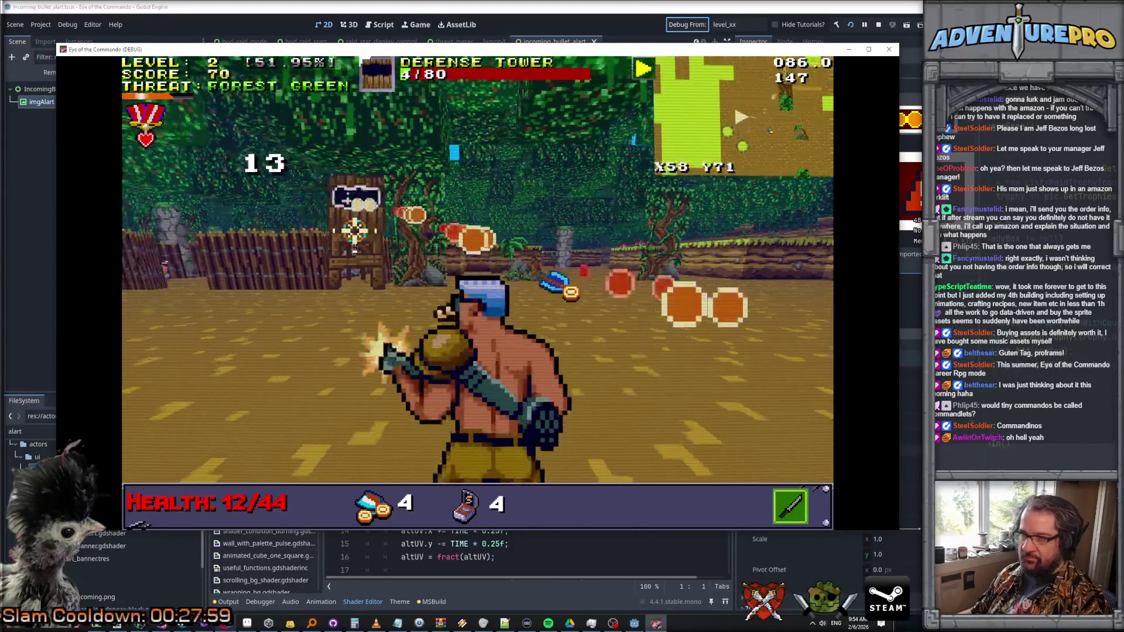
key("a")
key("w")
key("d")
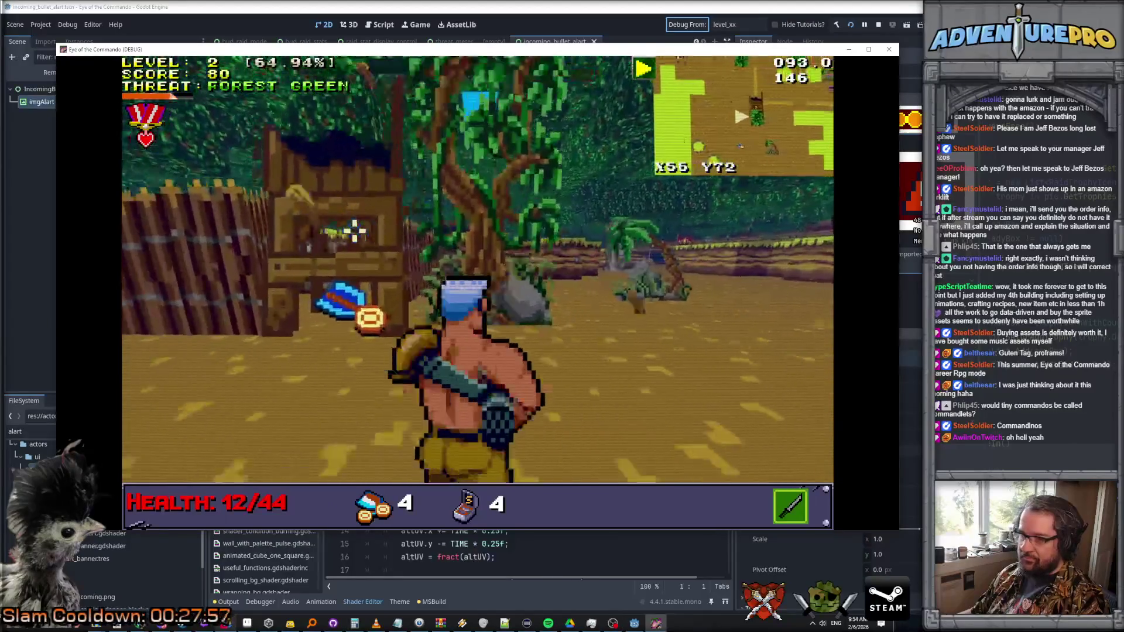
- Reposition toward the enemy soldiers and advance further into the jungle level
key("a")
key("w")
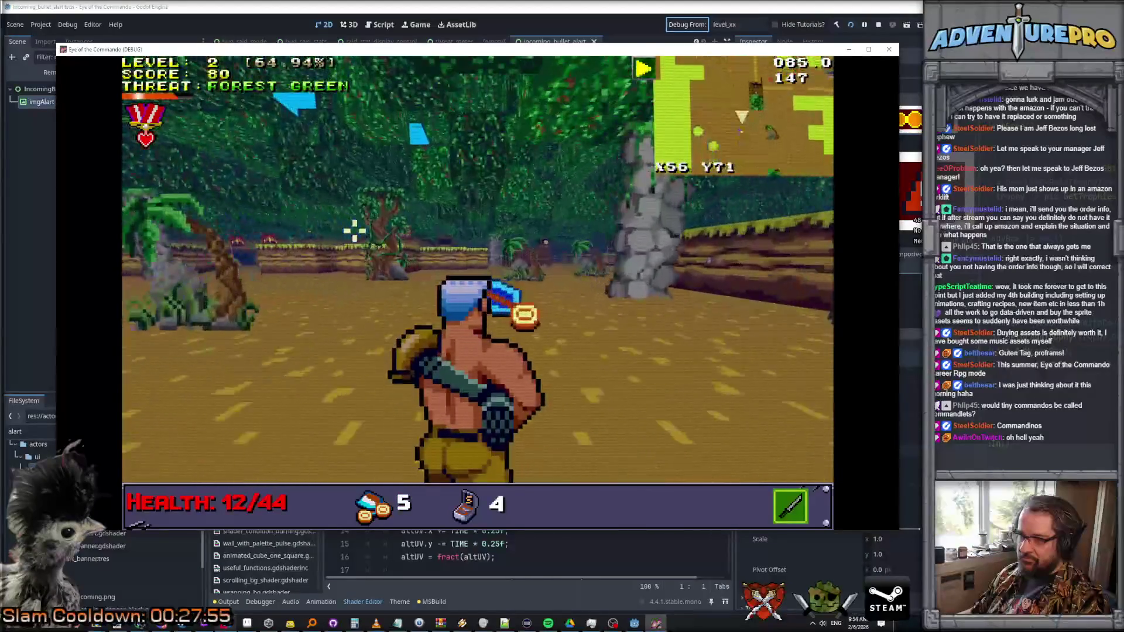
key("d")
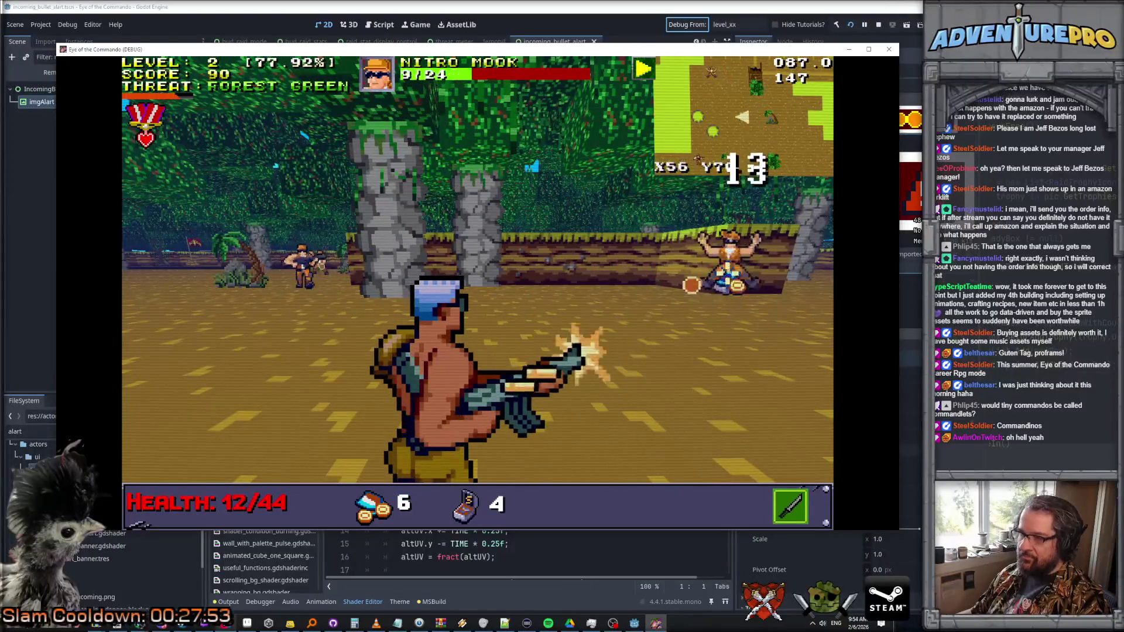
key("w")
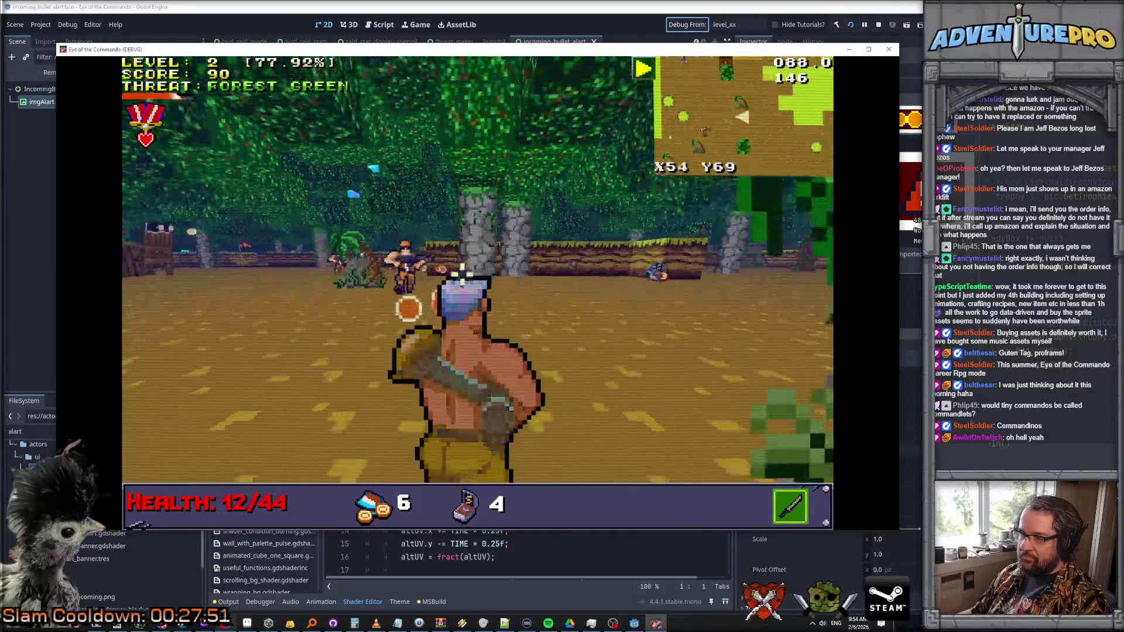
key("d")
key("w")
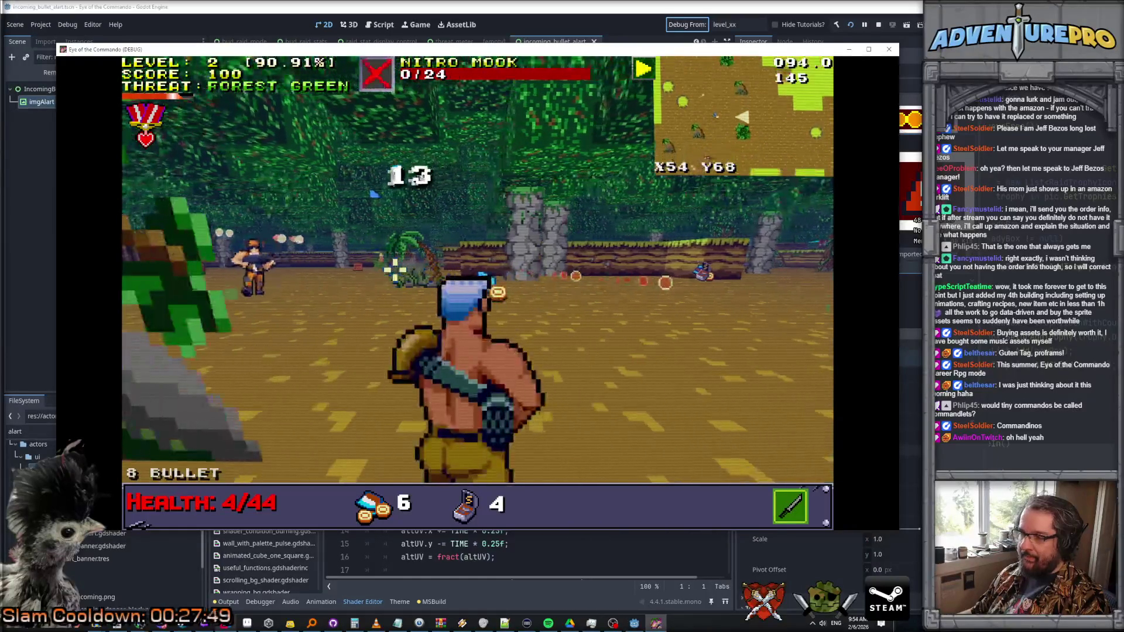
key("a")
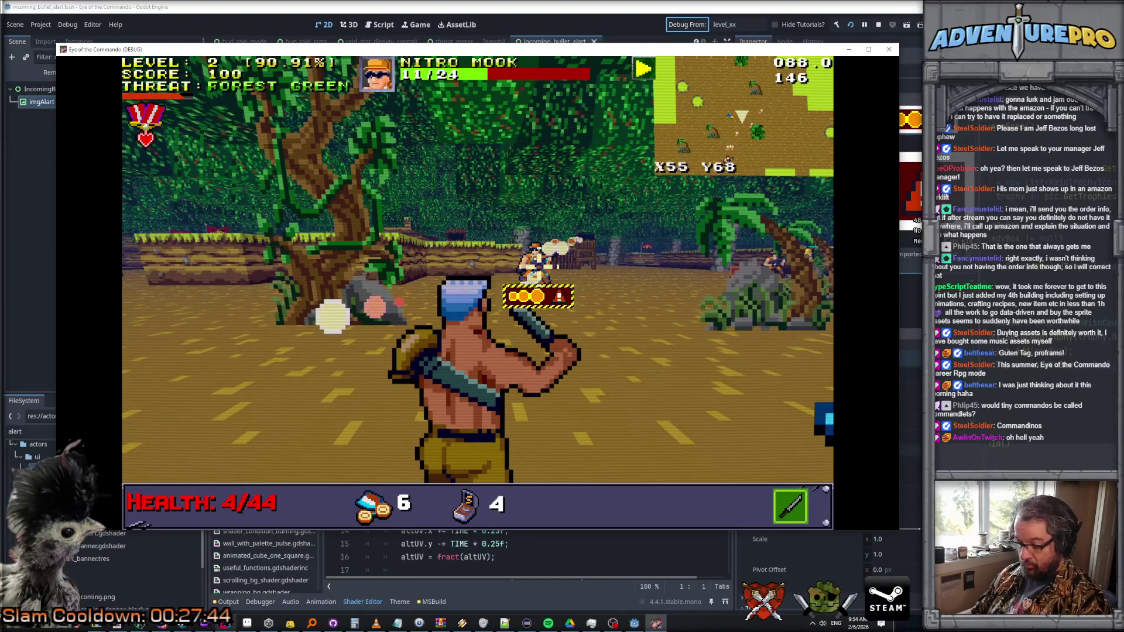
key("a")
key("d")
key("w")
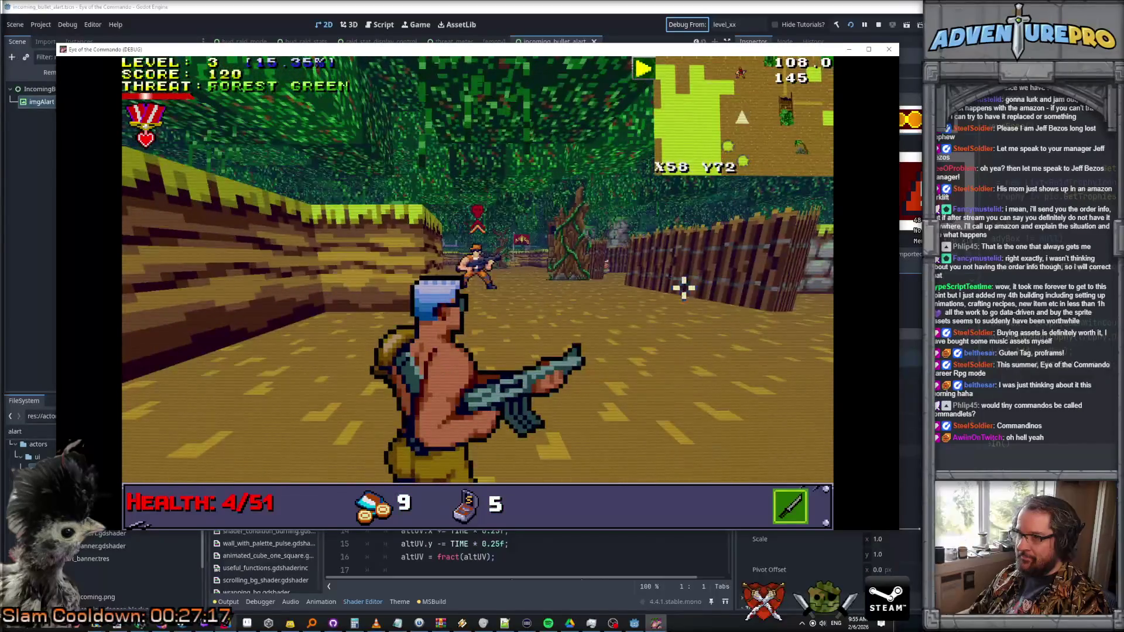
- Track the approaching enemies and shoot the creature on the right
key("d")
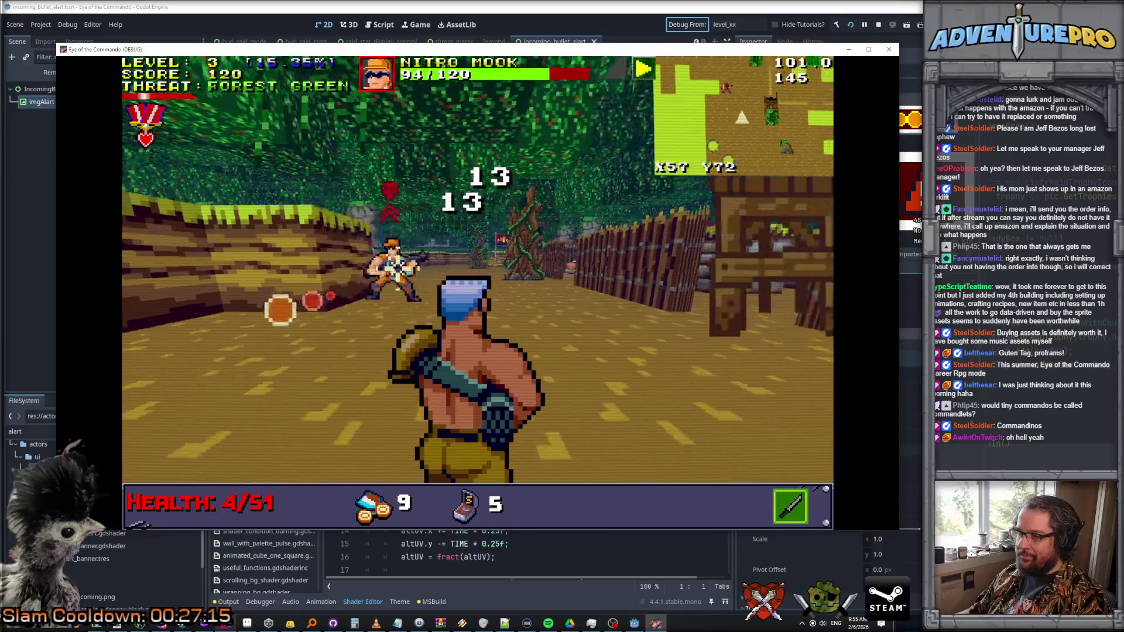
key("a")
key("d")
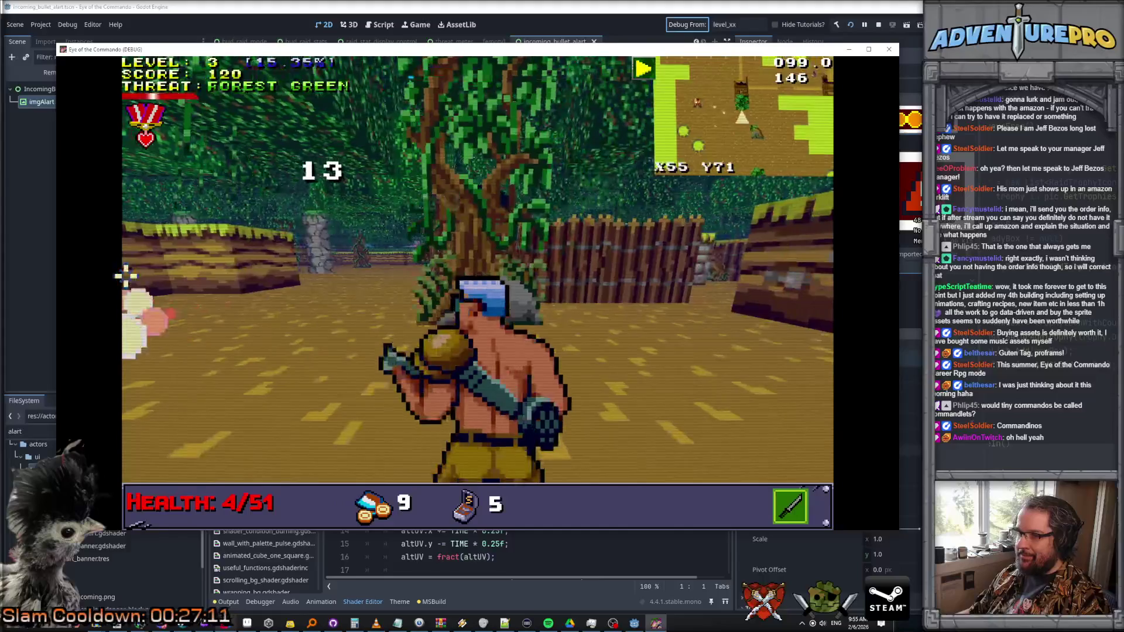
key("d")
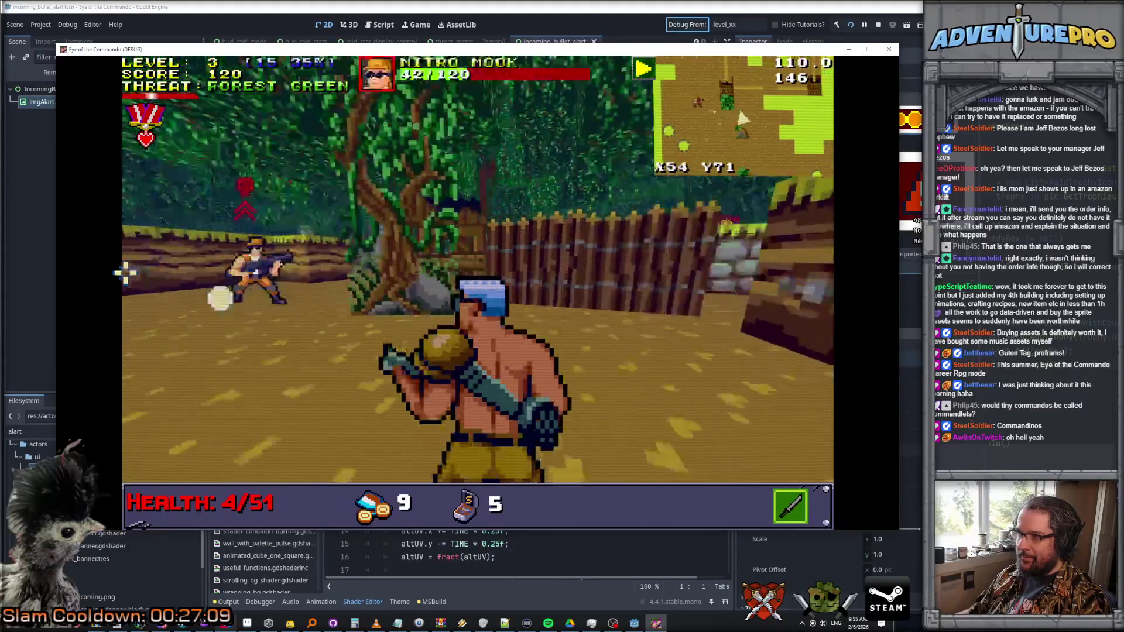
key("a")
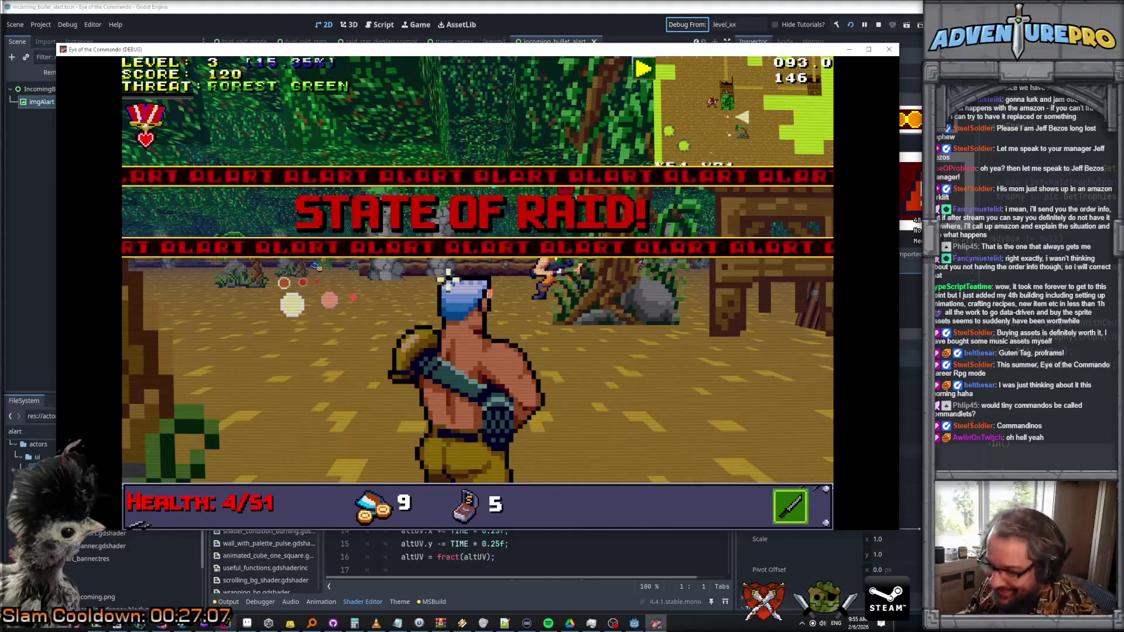
key("d")
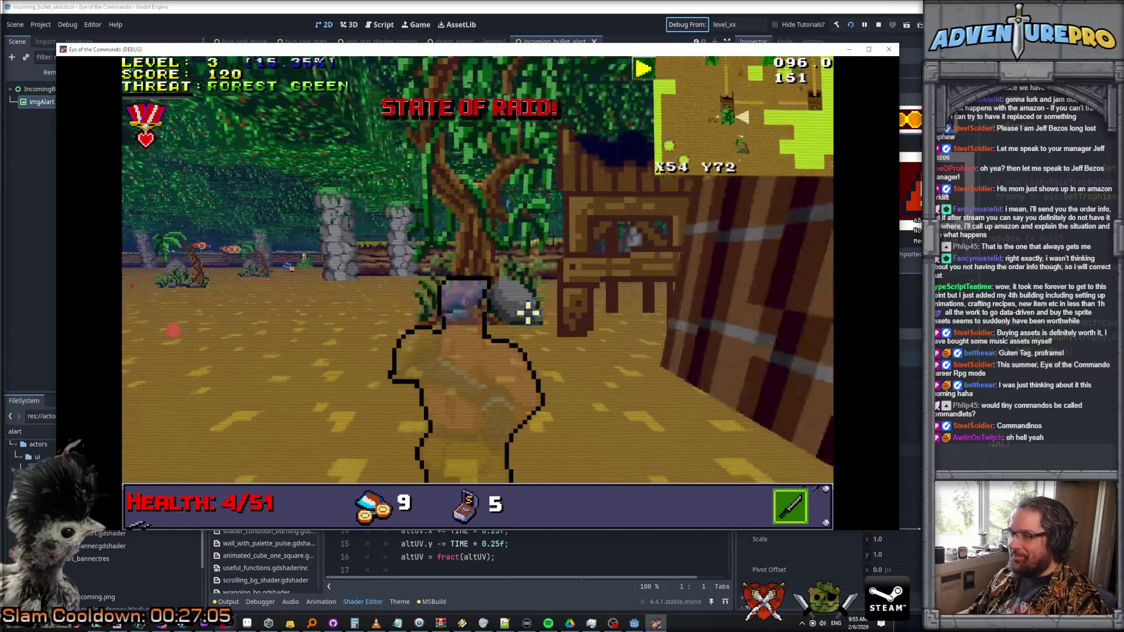
key("a")
left_click(763, 334)
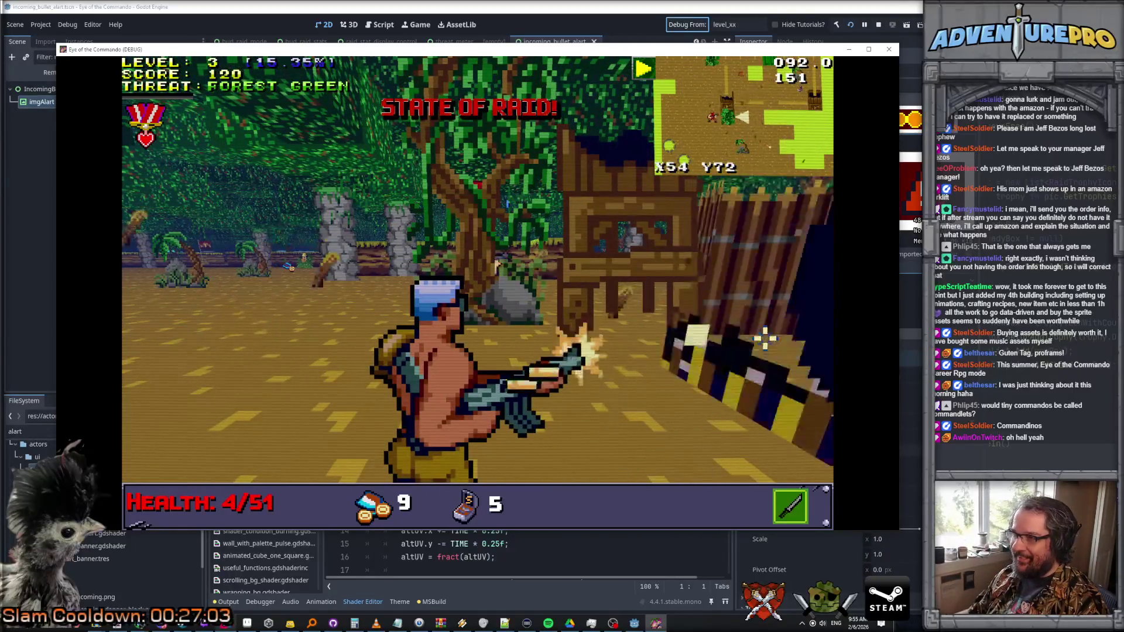
- Collect the Battle Chicken crate and the green crate's Another Scope reward
key("a")
key("w")
key("a")
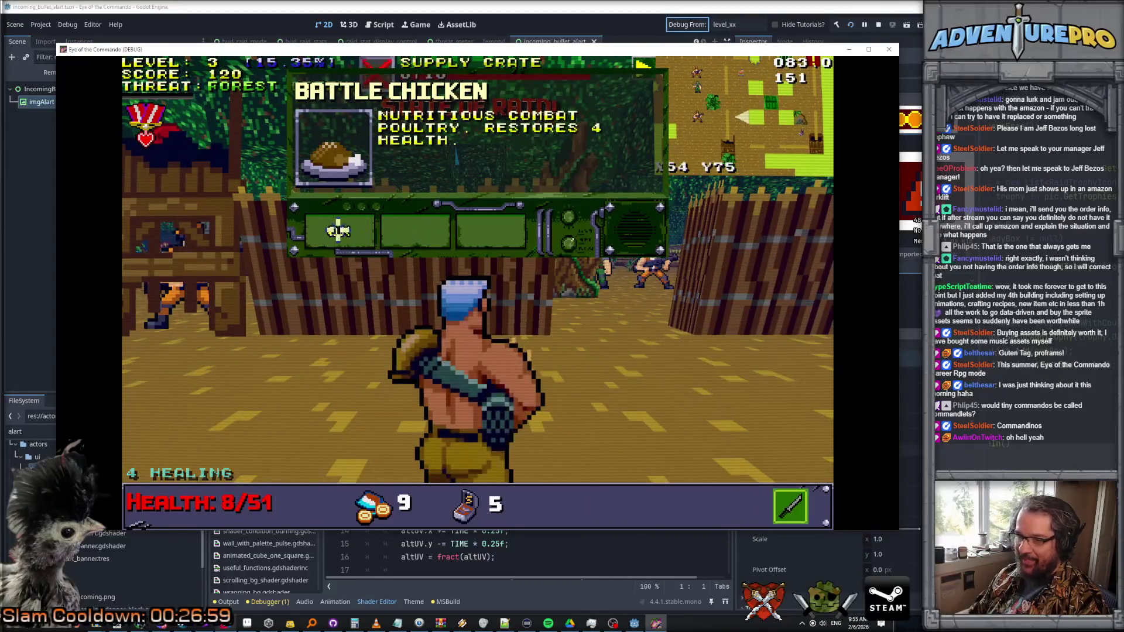
left_click(338, 231)
key("d")
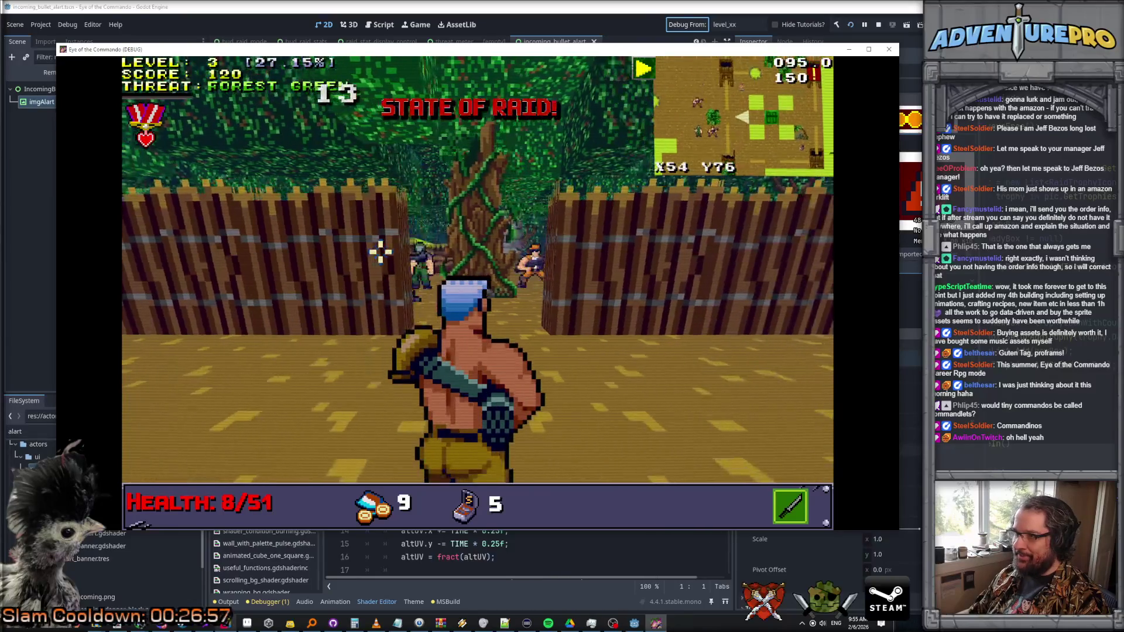
key("w")
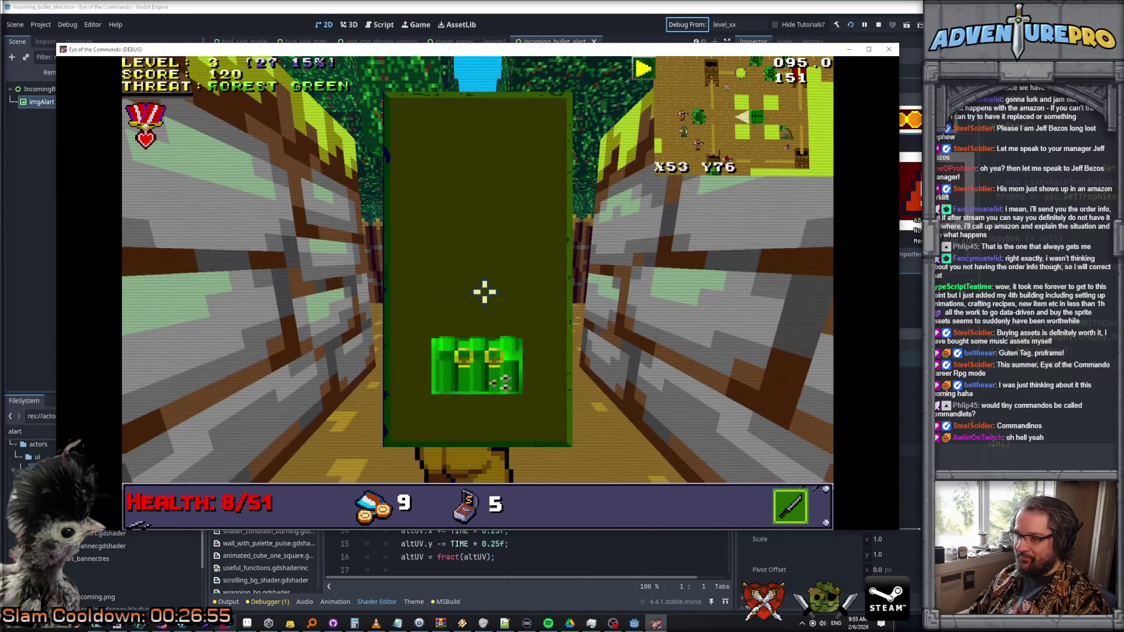
left_click(494, 284)
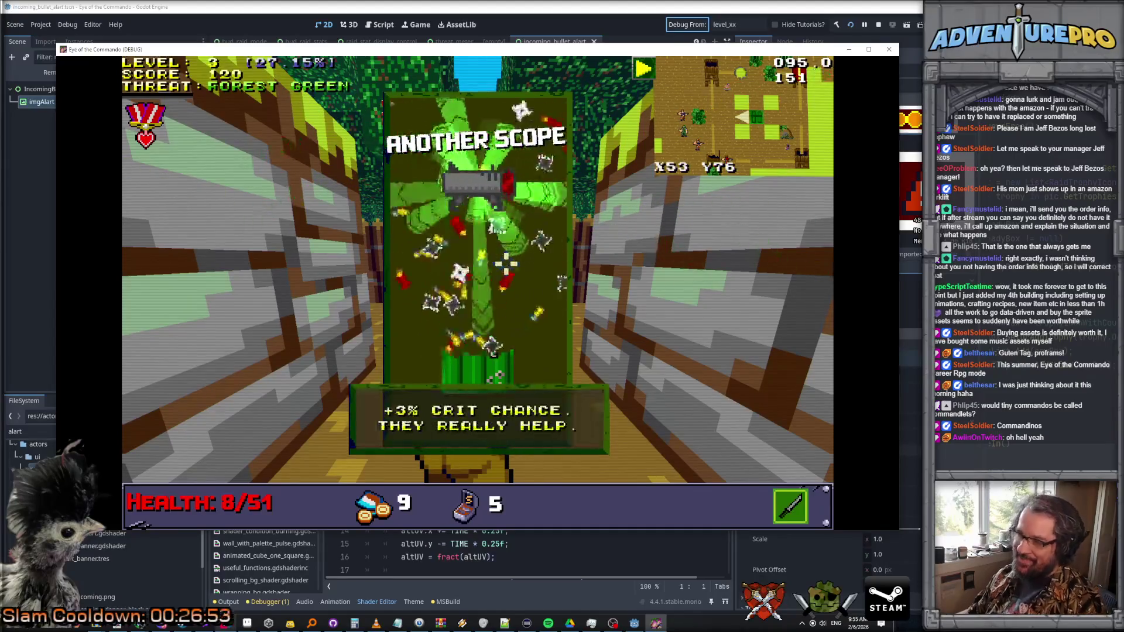
left_click(492, 243)
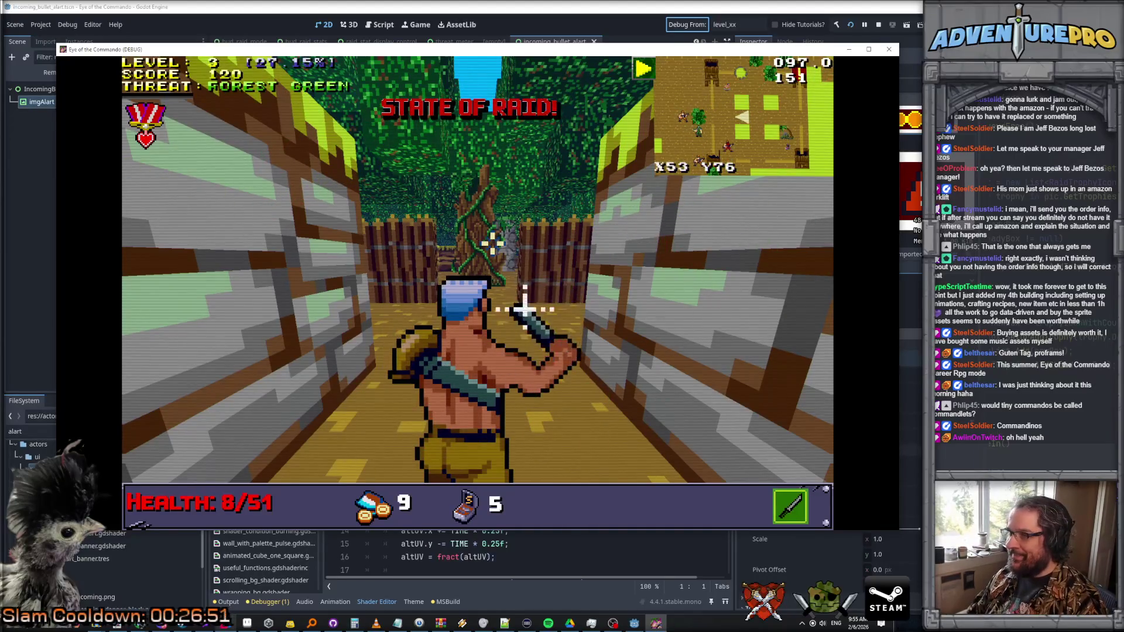
- Fight down the walled corridor, dismissing the Eagle of Freedom medal and Ameriburger notices
key("w")
key("w")
key("w")
left_click(491, 243)
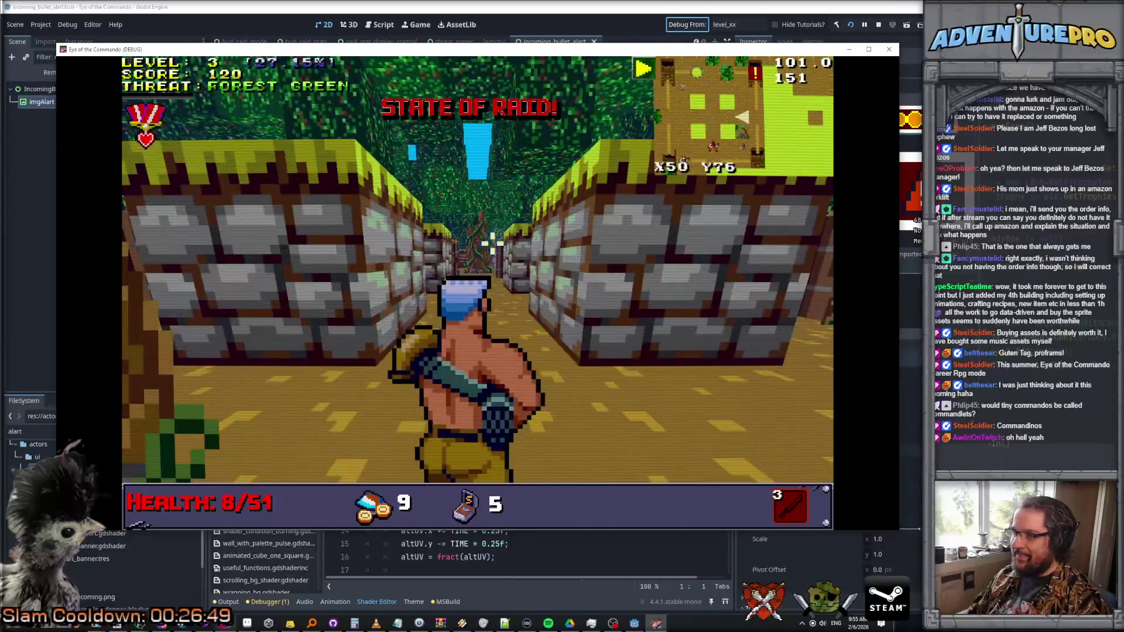
key("a")
key("d")
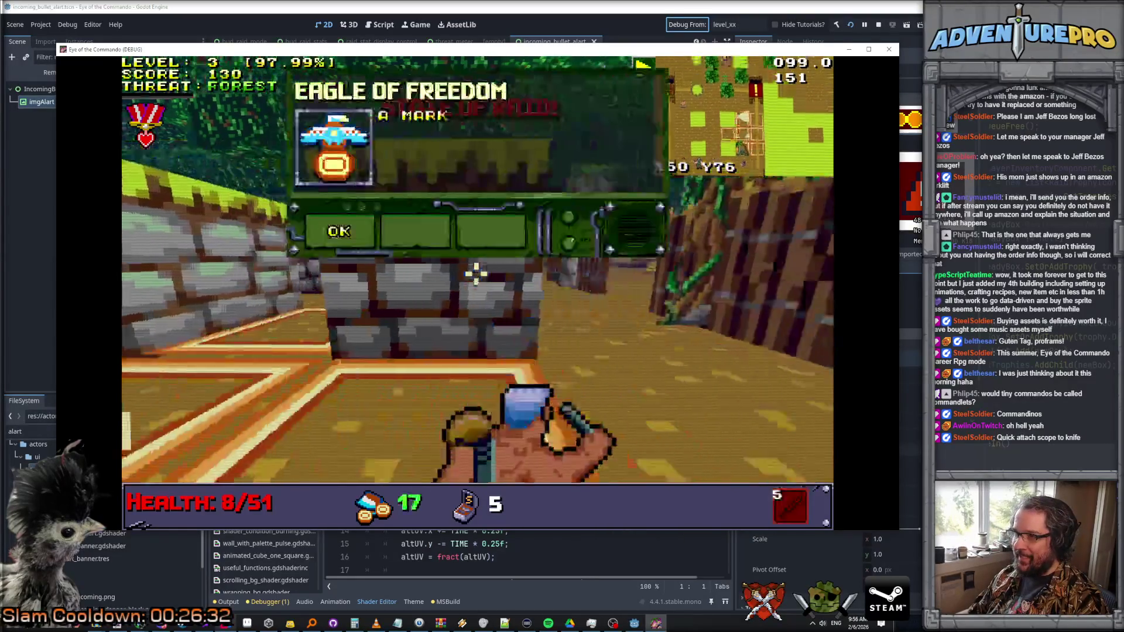
left_click(360, 231)
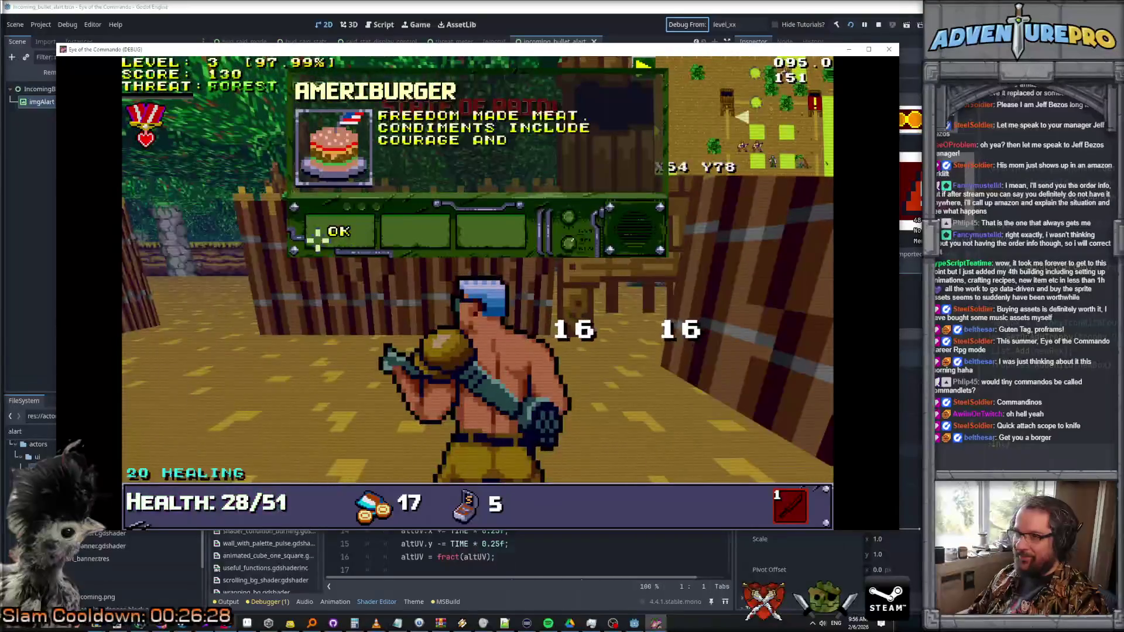
left_click(347, 231)
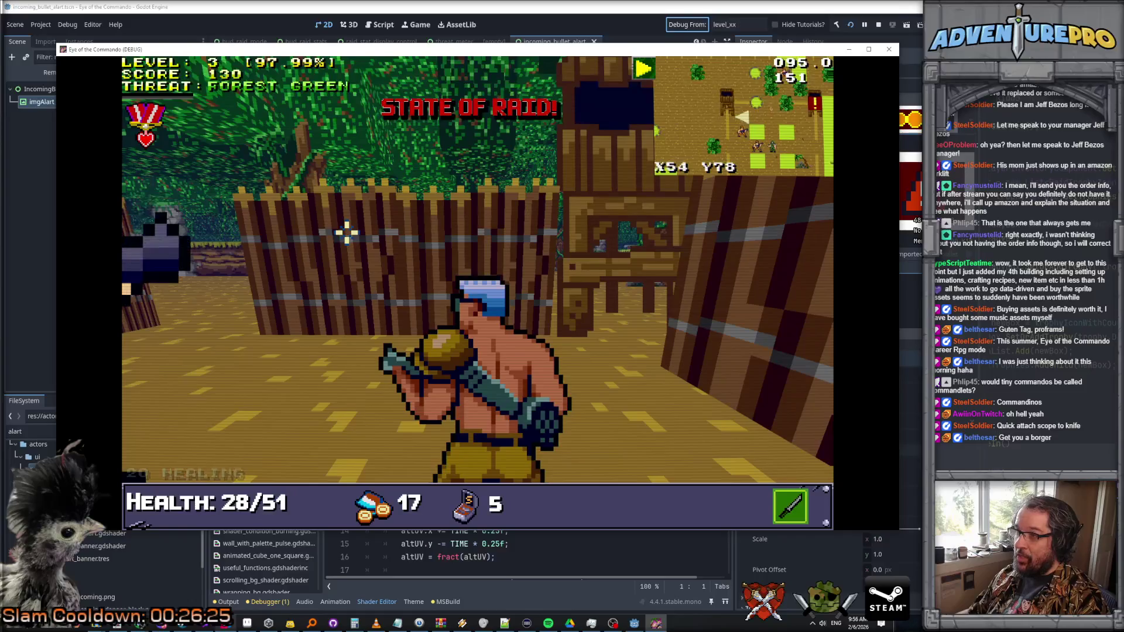
- Shoot the approaching Nitro Mook until it falls
left_click(477, 254)
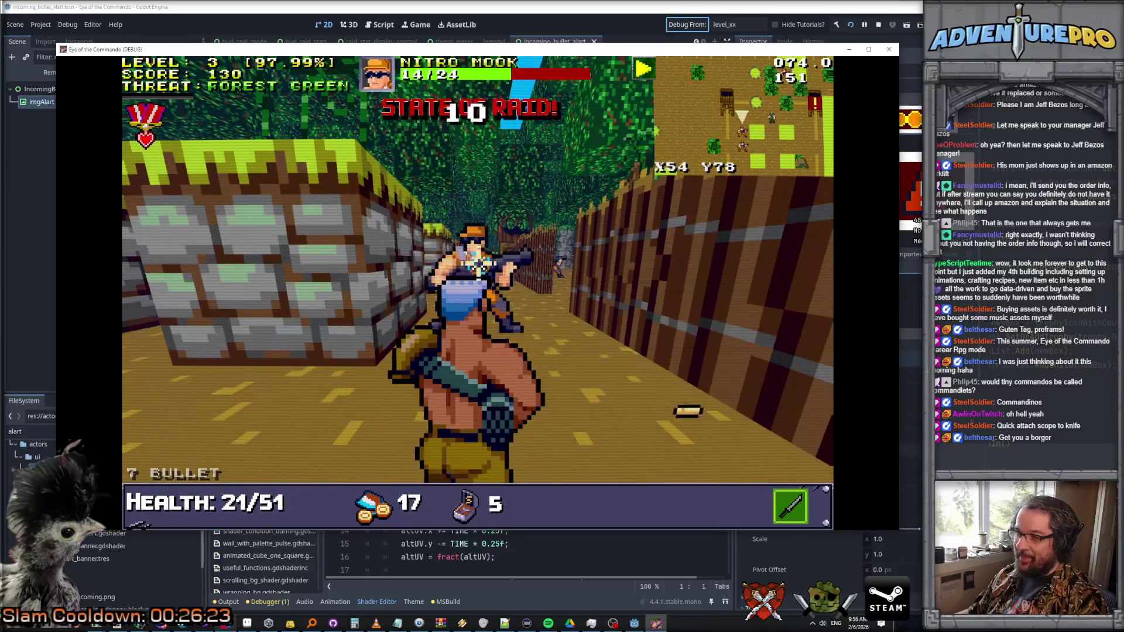
left_click(477, 254)
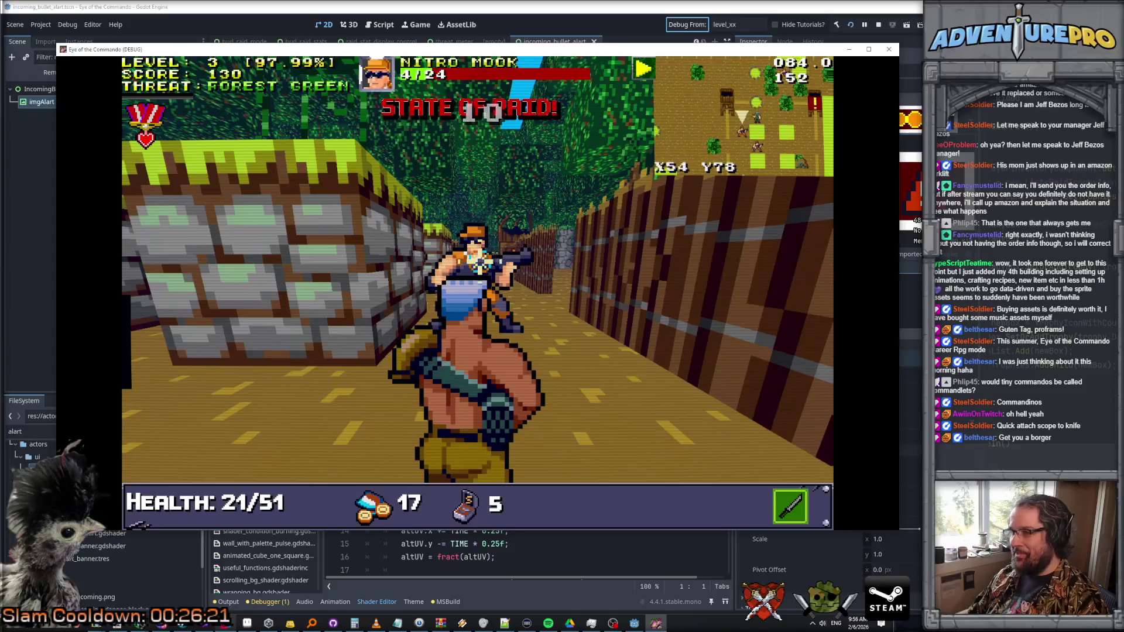
left_click(478, 260)
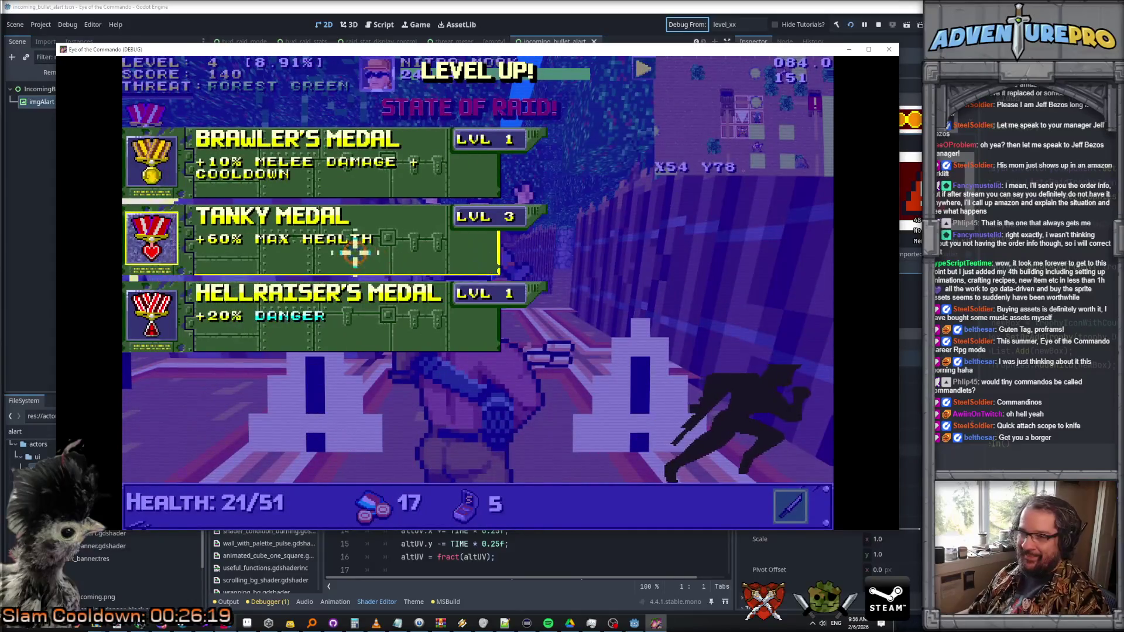
- Choose the Tanky Medal for more max health, then shoot at the tree
left_click(312, 223)
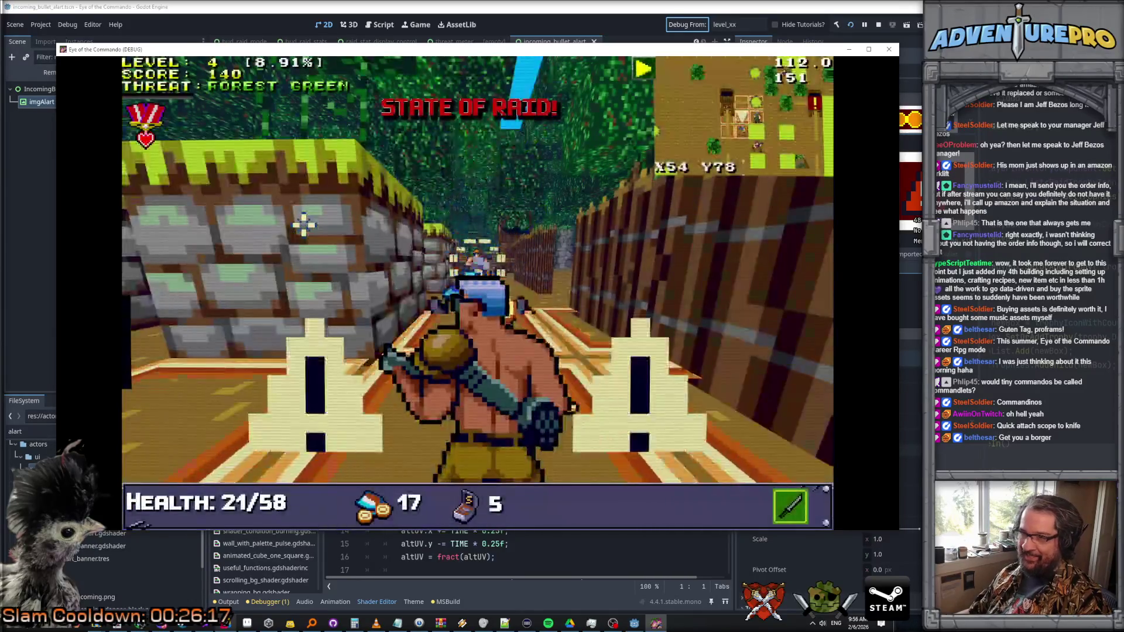
key("Left")
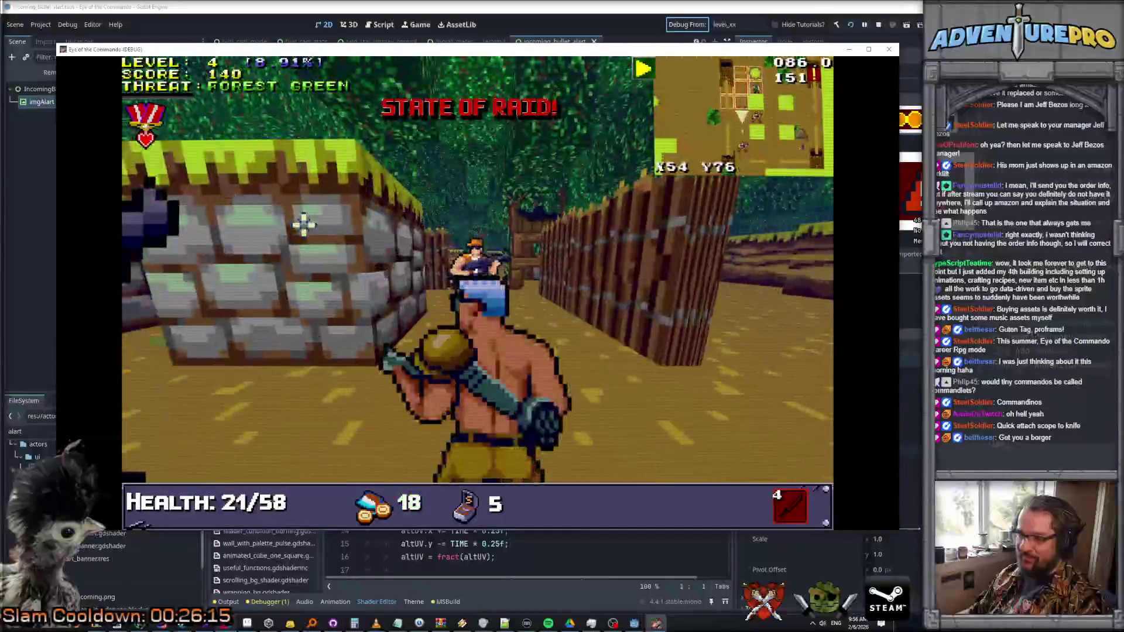
left_click_drag(527, 308, 484, 254)
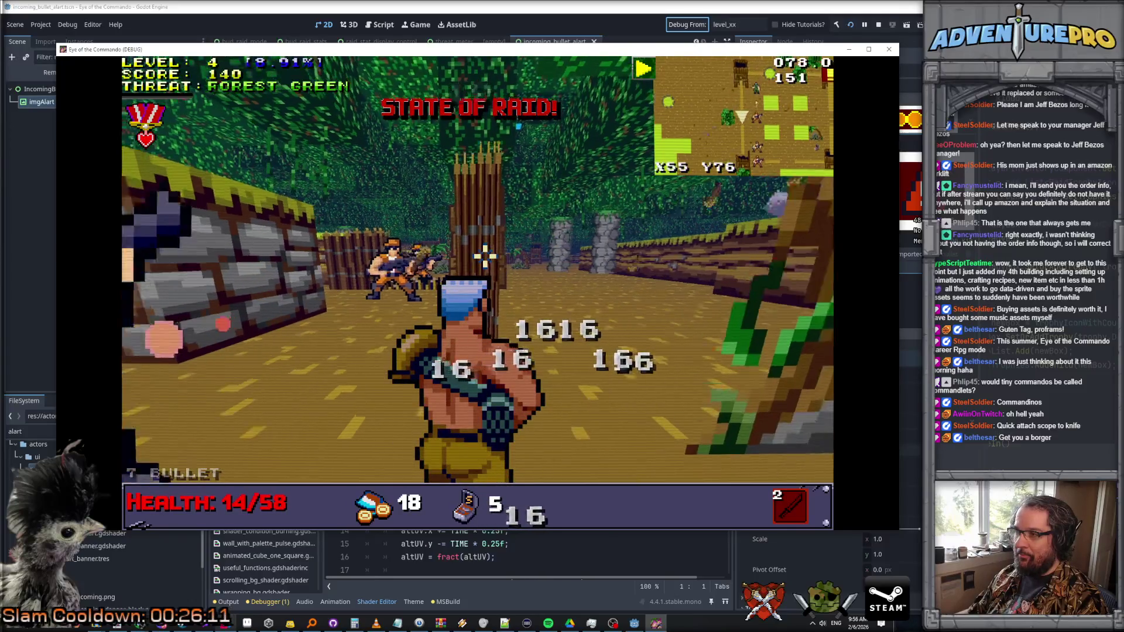
left_click(486, 256)
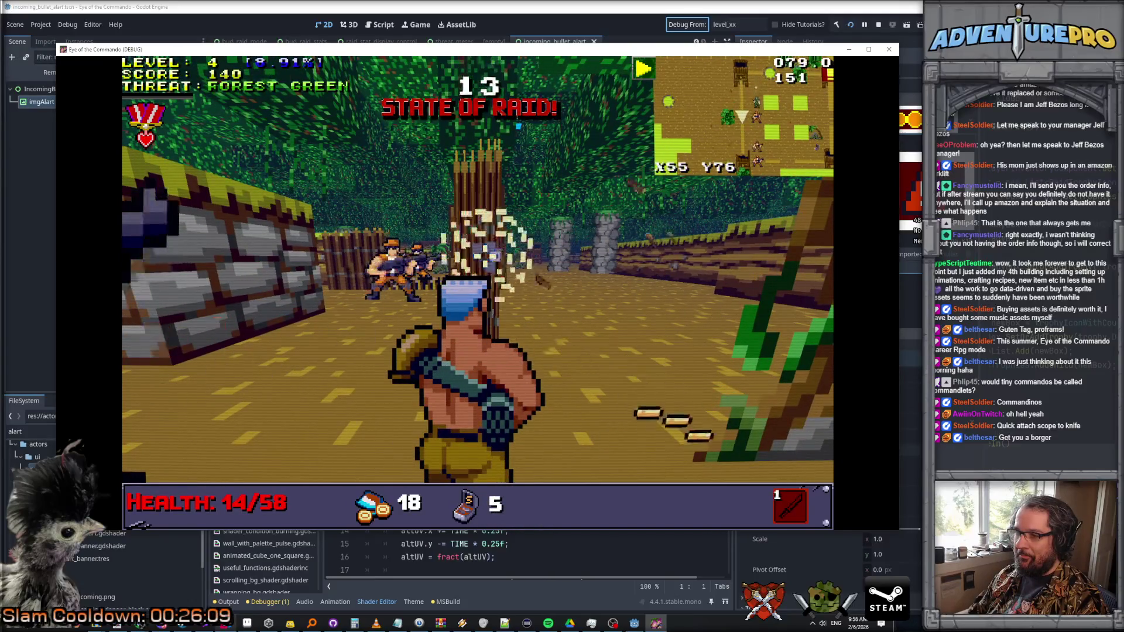
left_click(485, 256)
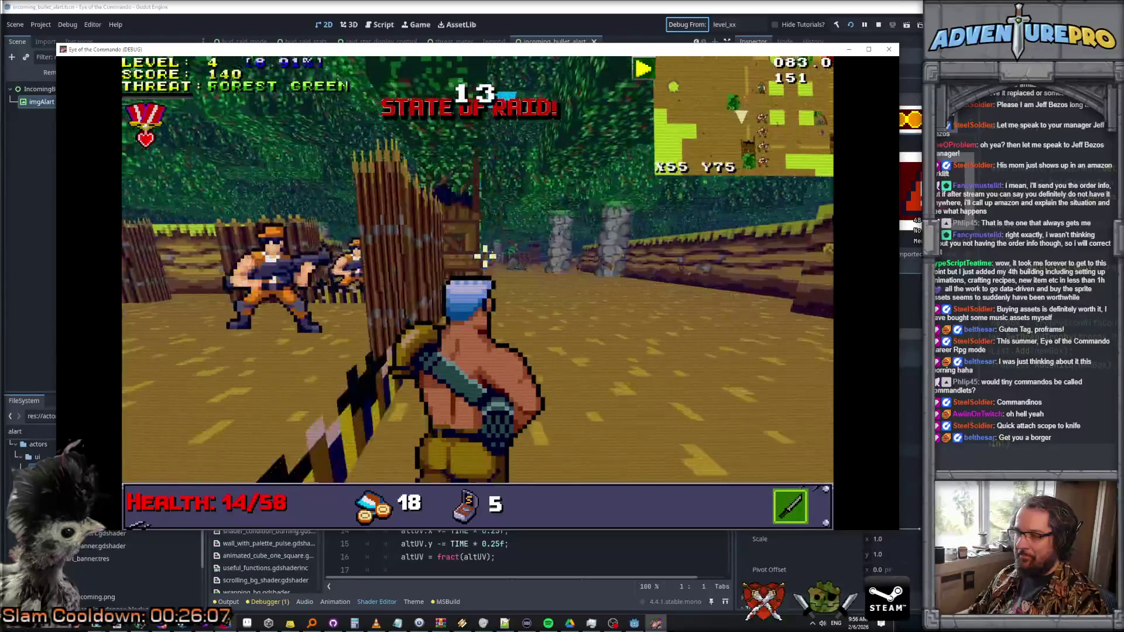
- Knife enemies in the clearing, switch to gun aiming, and open the medal shop
key("a")
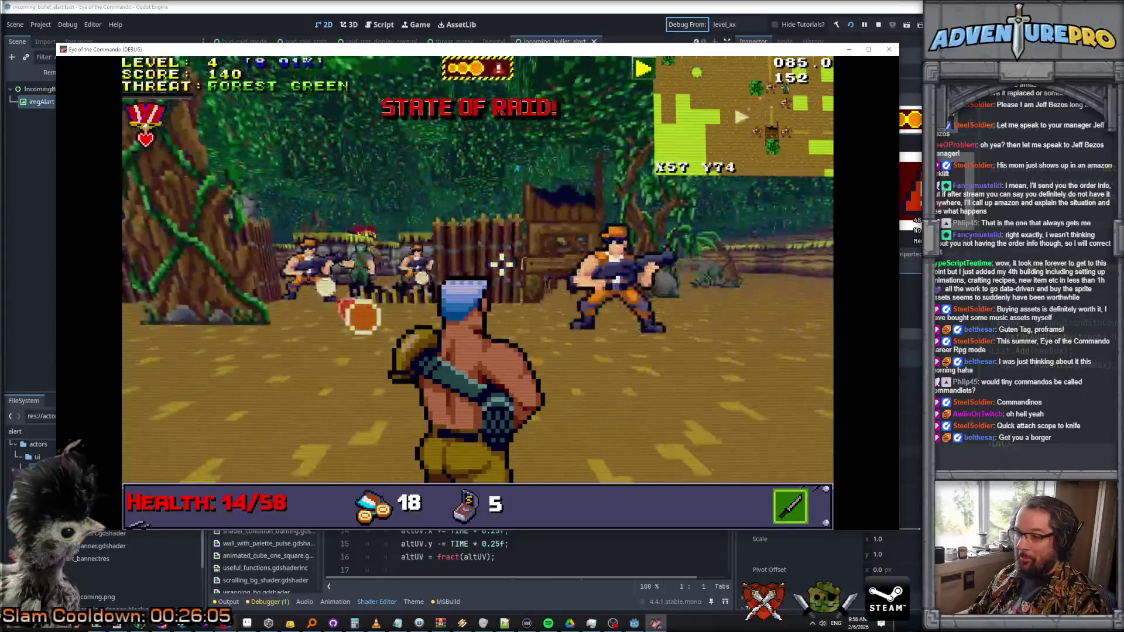
left_click(502, 264)
key("w")
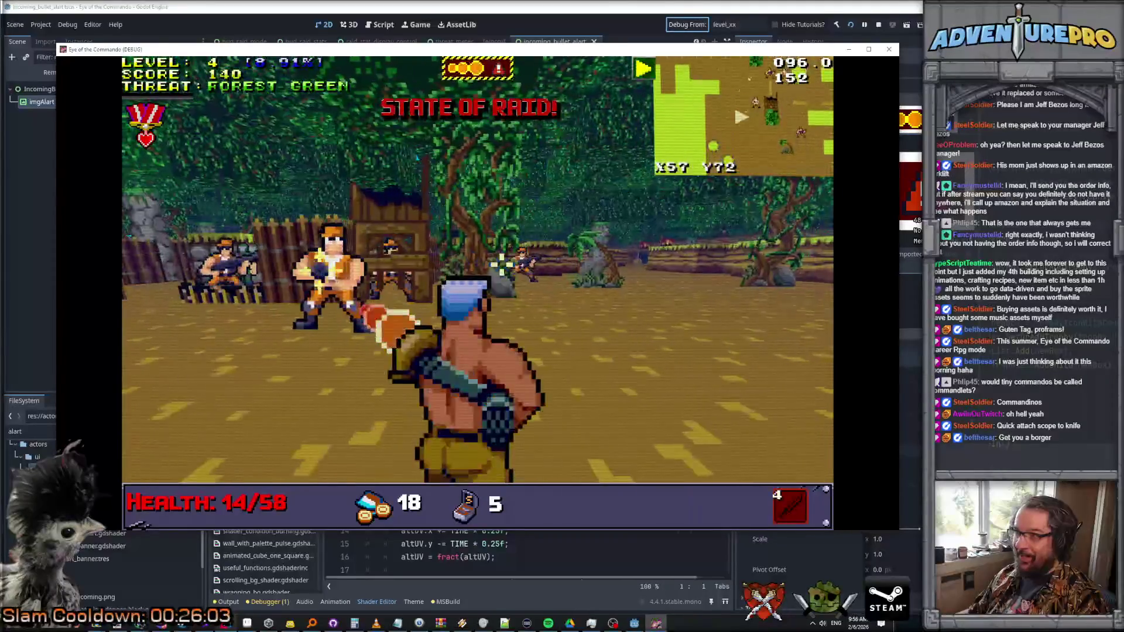
key("w")
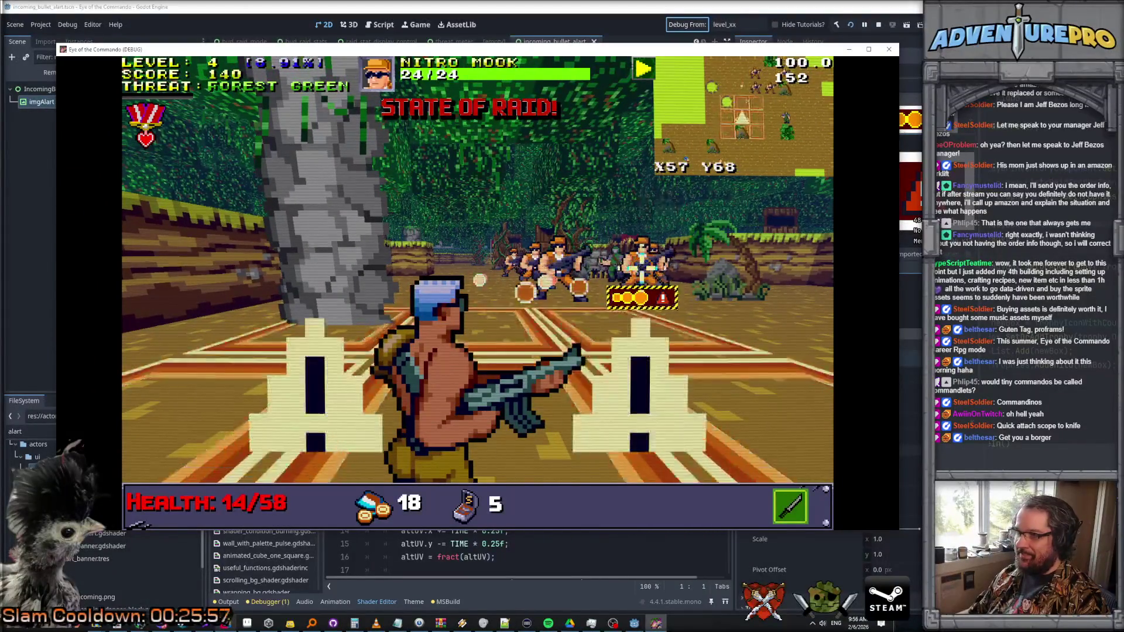
key("a")
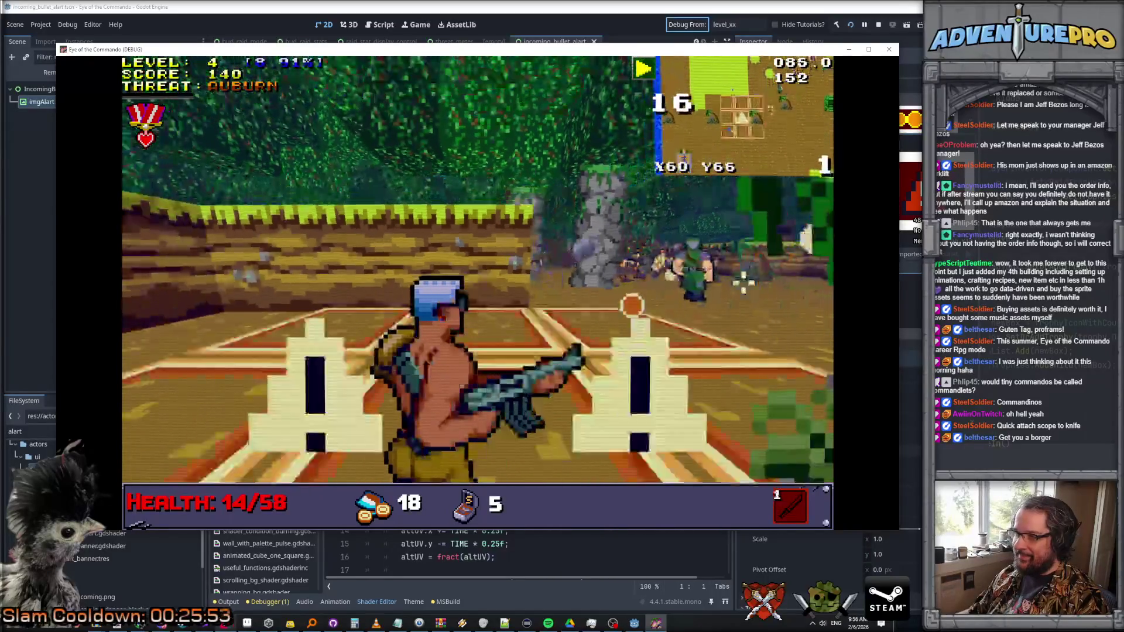
right_click(703, 266)
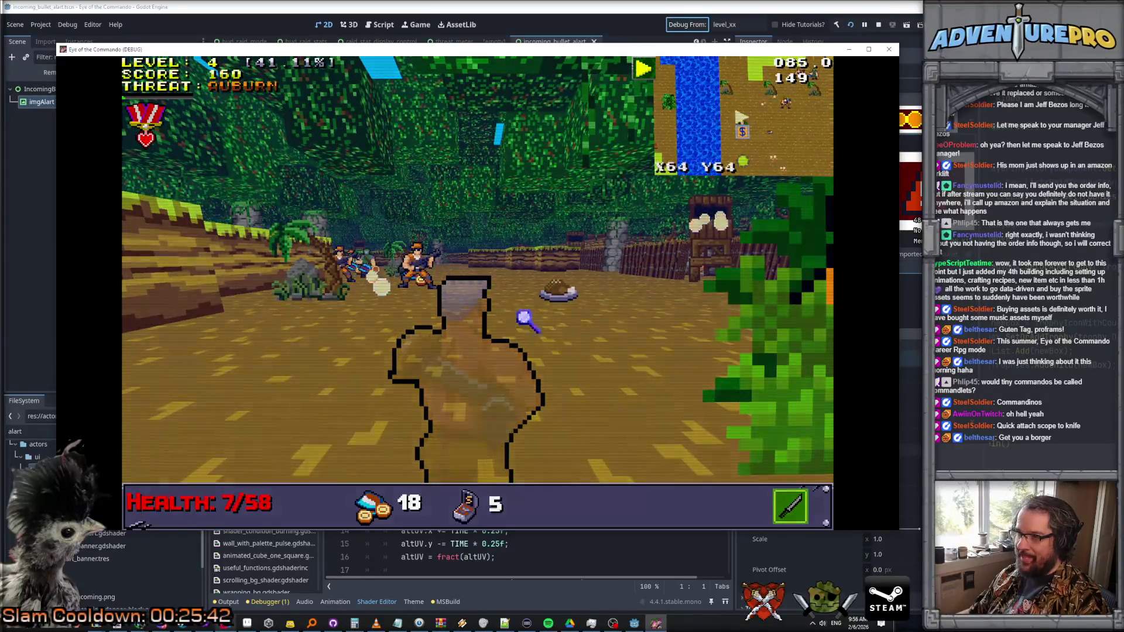
left_click(523, 317)
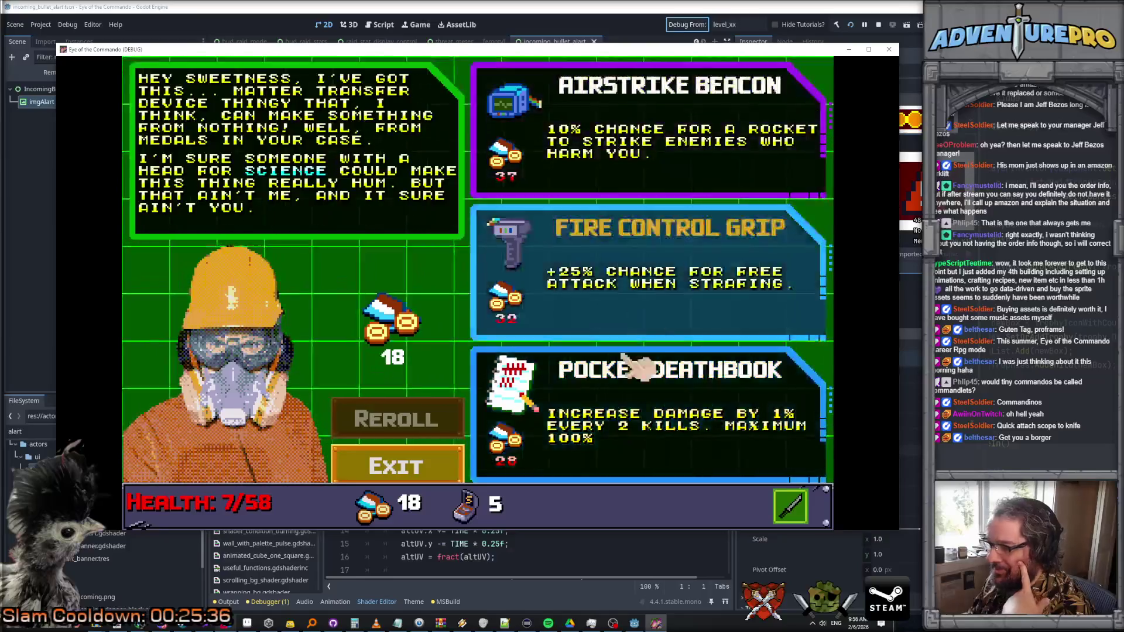
- Exit the shop and push toward the river fighting enemies until Game Over at score 210
left_click(441, 472)
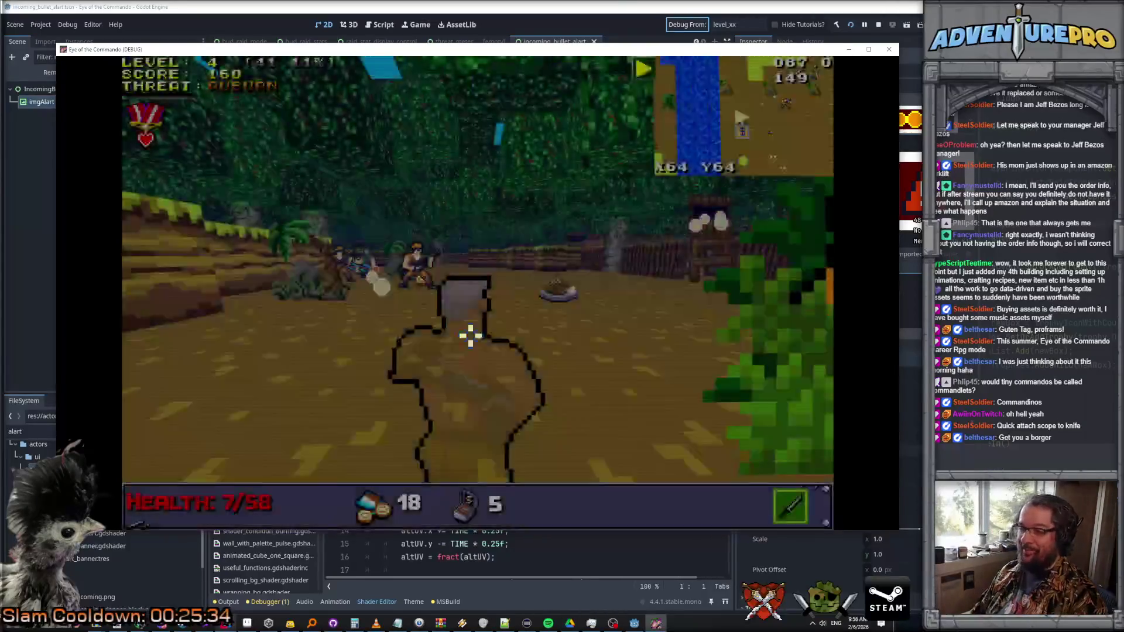
key("Up")
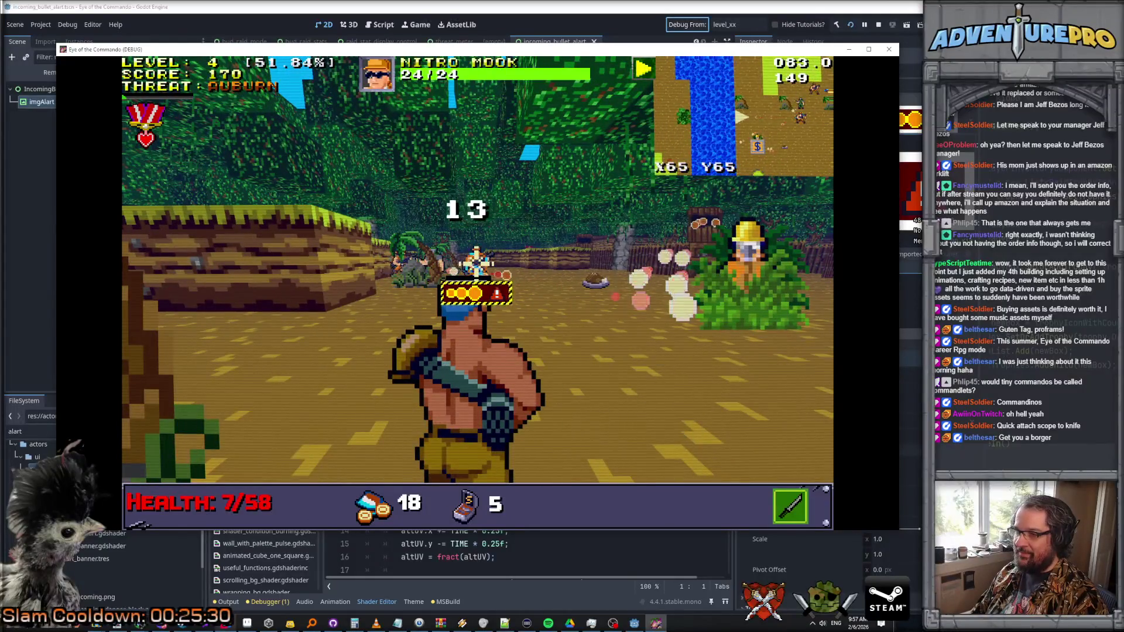
key("Up")
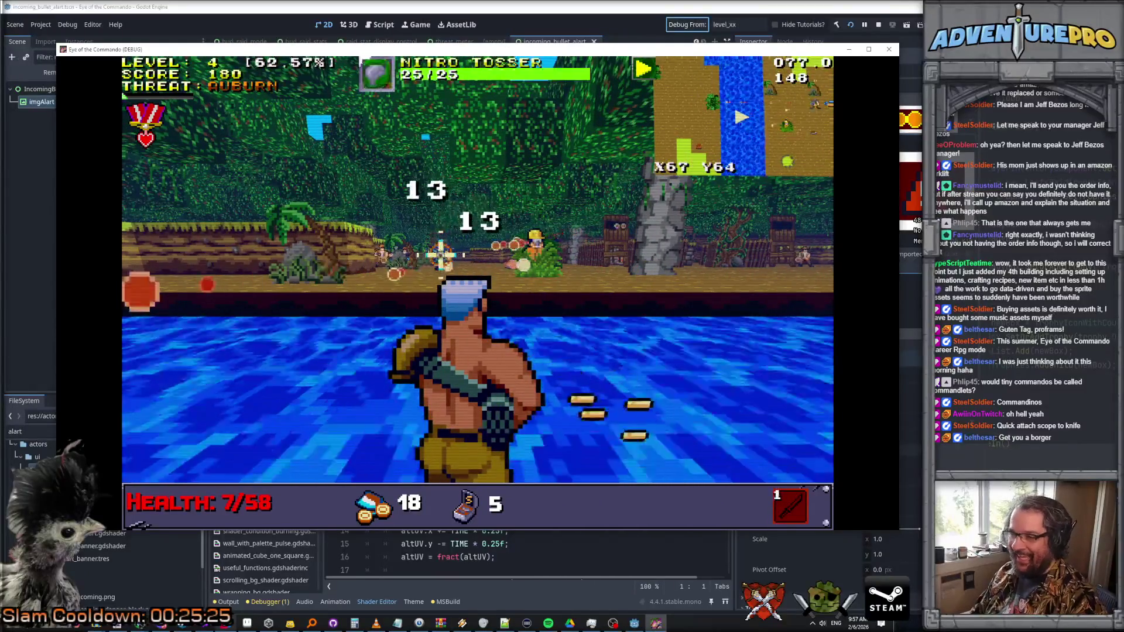
key("Down")
key("Left")
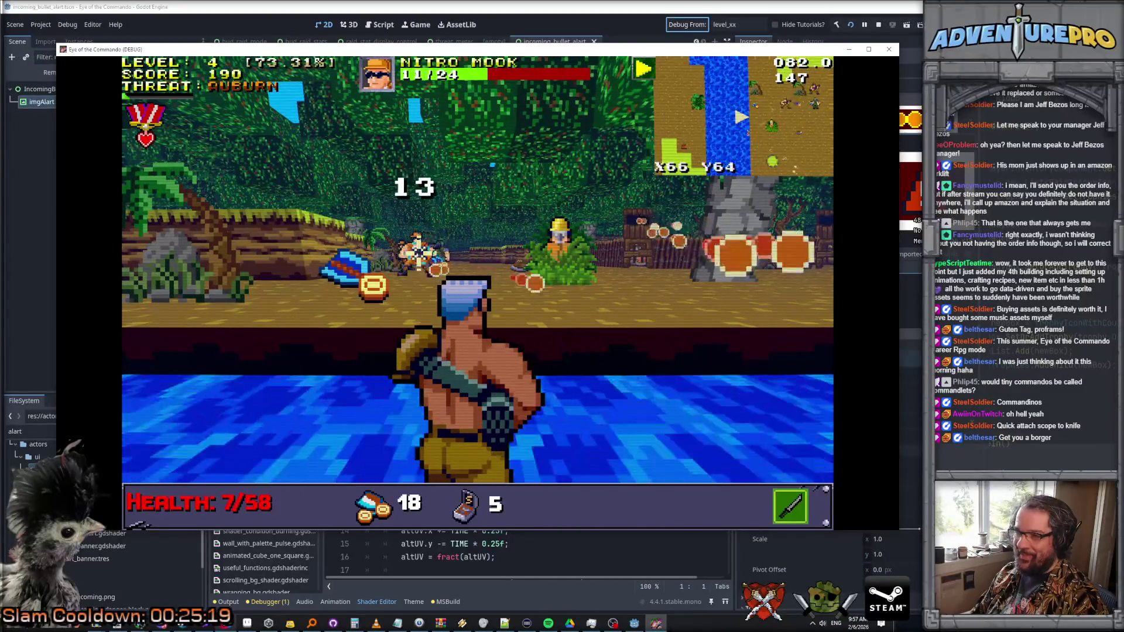
key("Left")
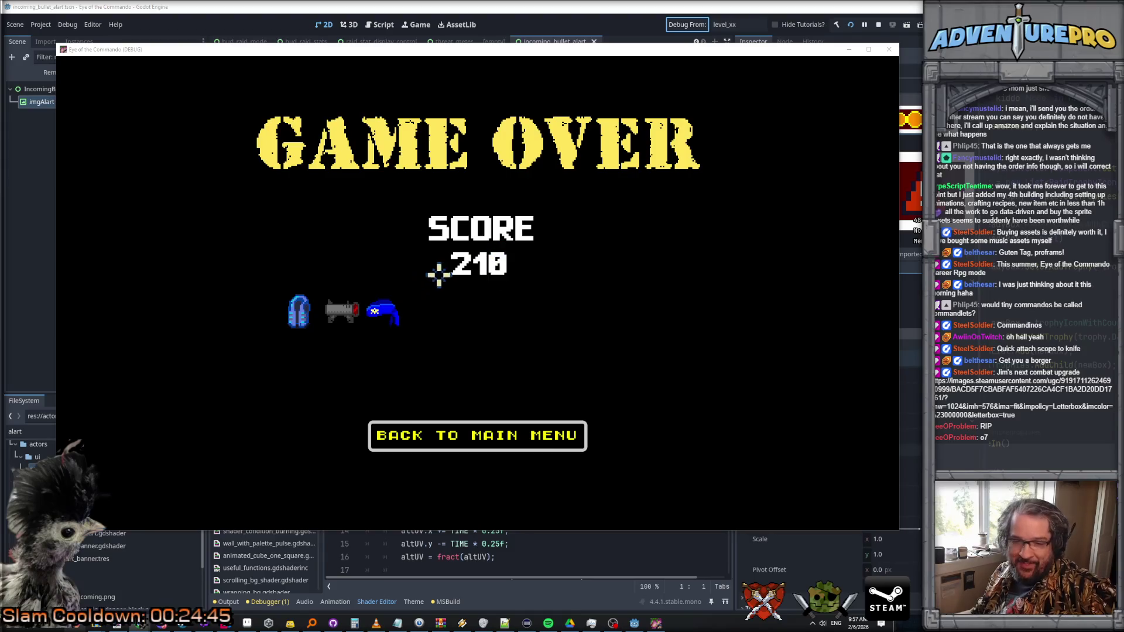
- Close the finished game and switch through scene tabs back to incoming_bullet_alart
left_click(895, 50)
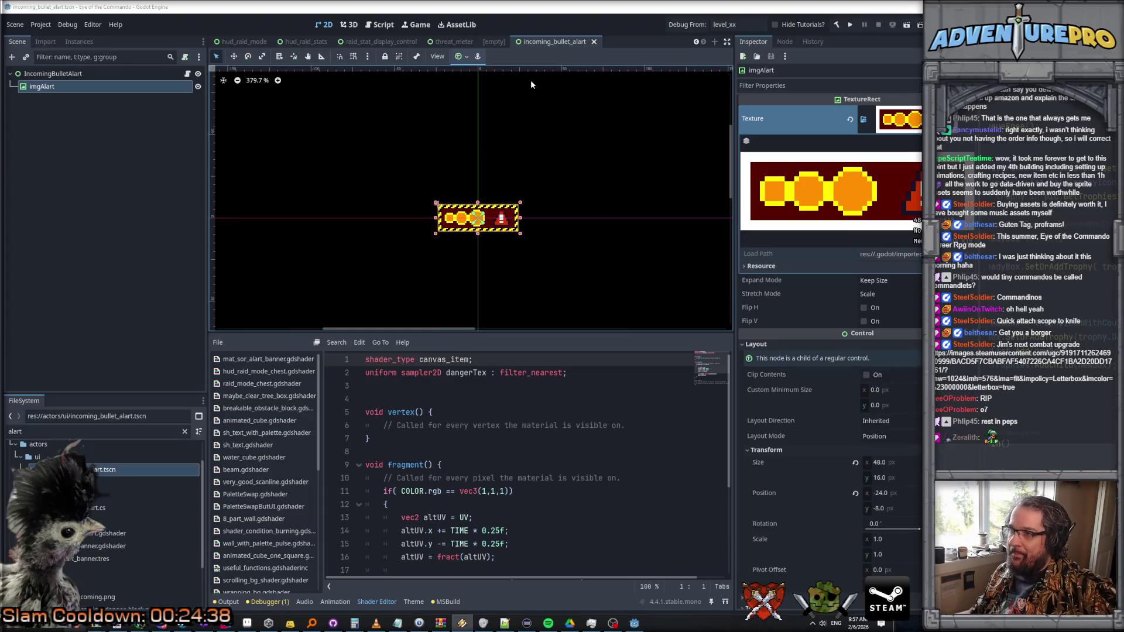
left_click(454, 42)
left_click(494, 41)
left_click(556, 42)
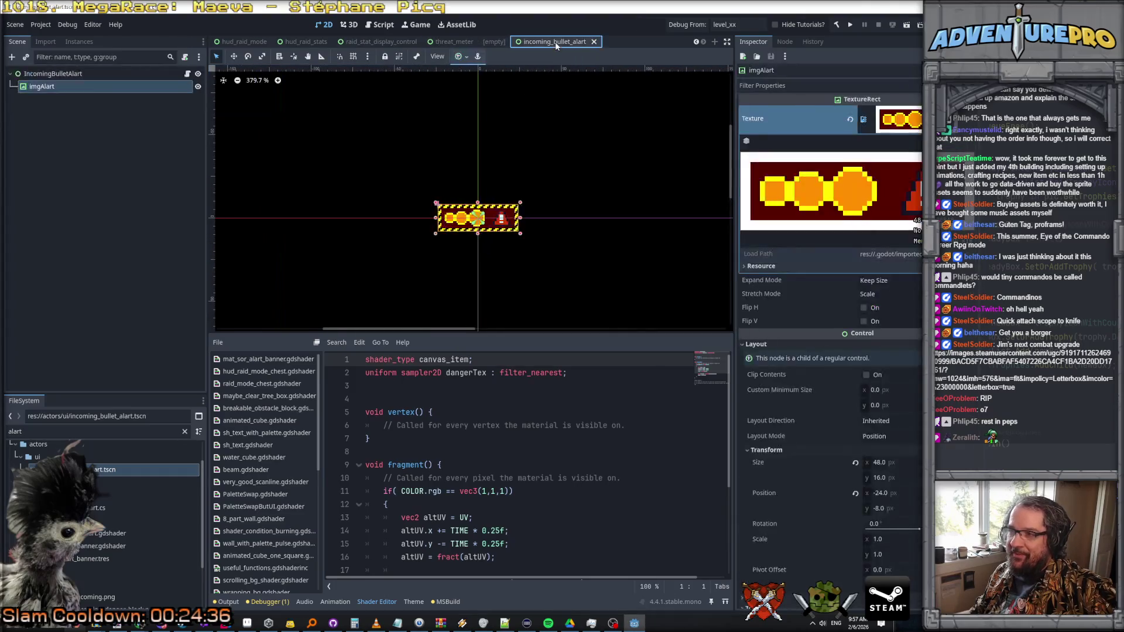
- Bring the Chrome YouTube music window up full size from the taskbar preview
mouse_move(165, 627)
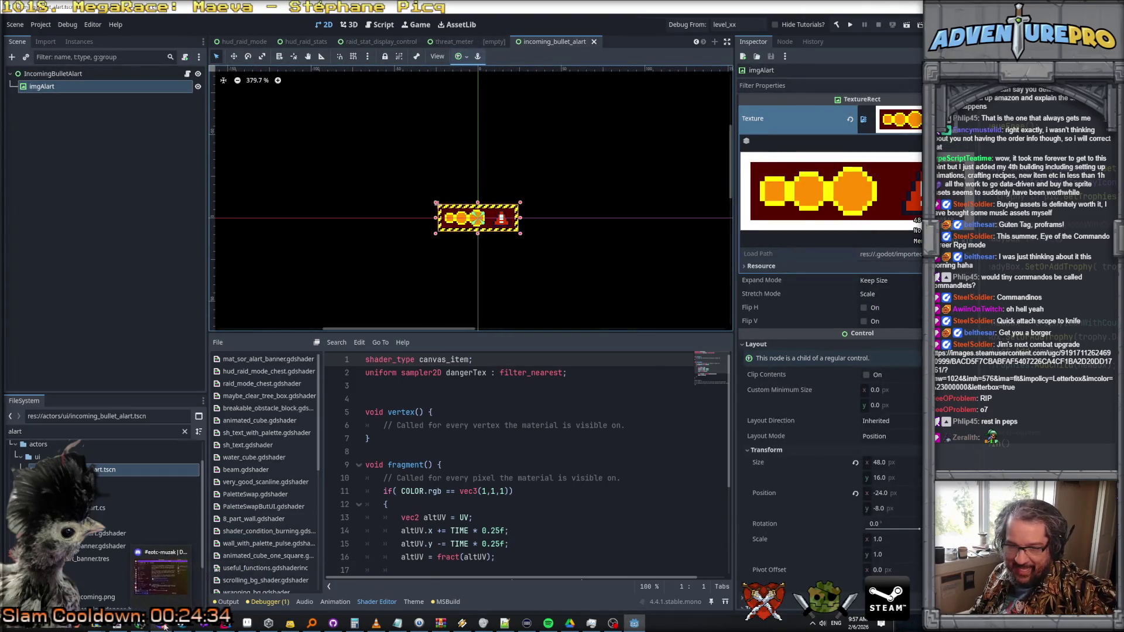
mouse_move(225, 624)
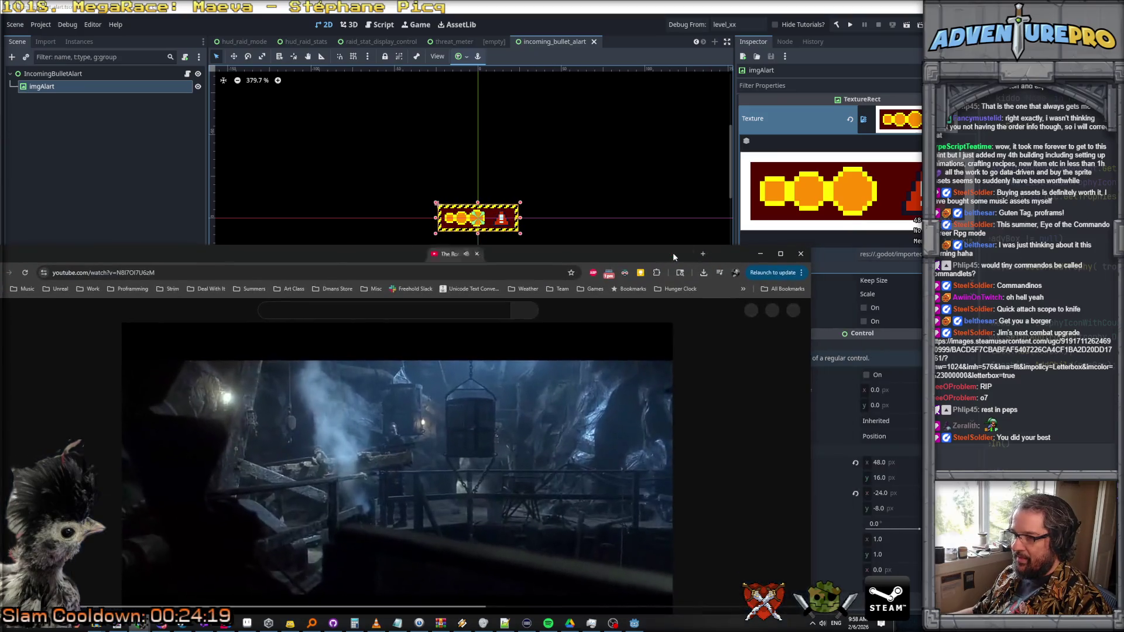
double_click(673, 251)
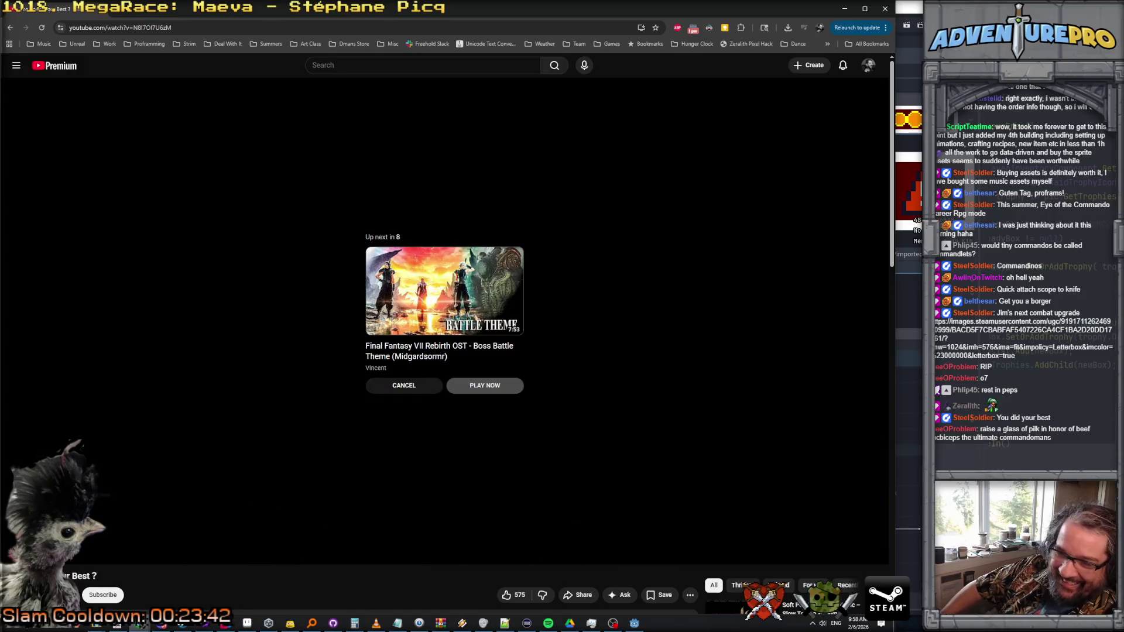
- Switch from the YouTube browser back to the Godot editor with Alt+Tab
key("alt+Tab")
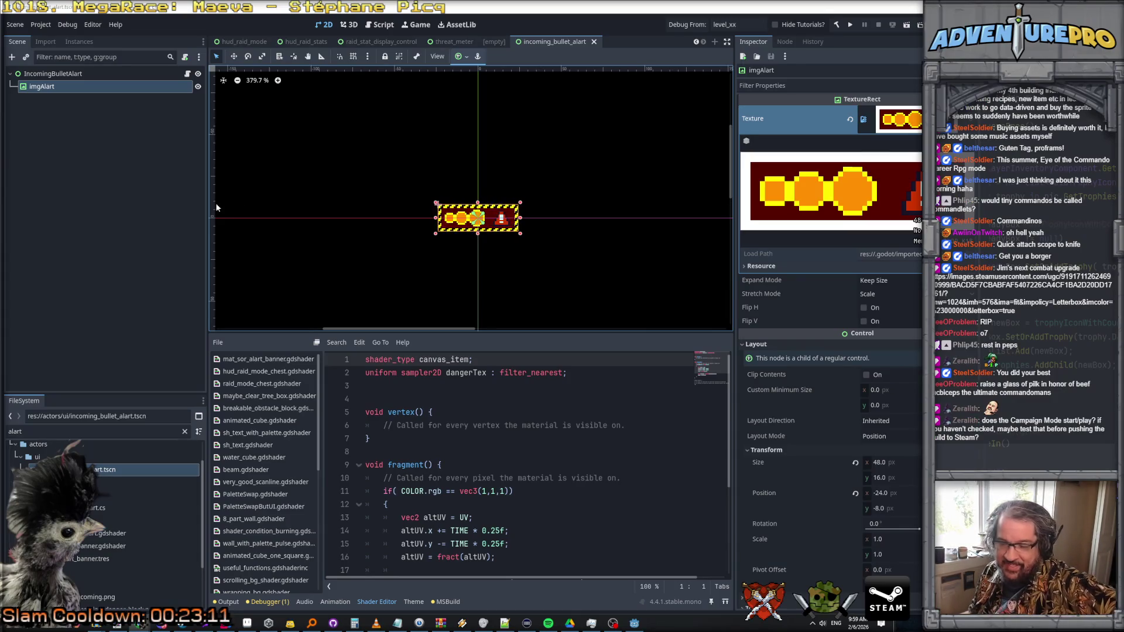
- Run the project to test the fix and skip past the early-access warning
left_click(852, 25)
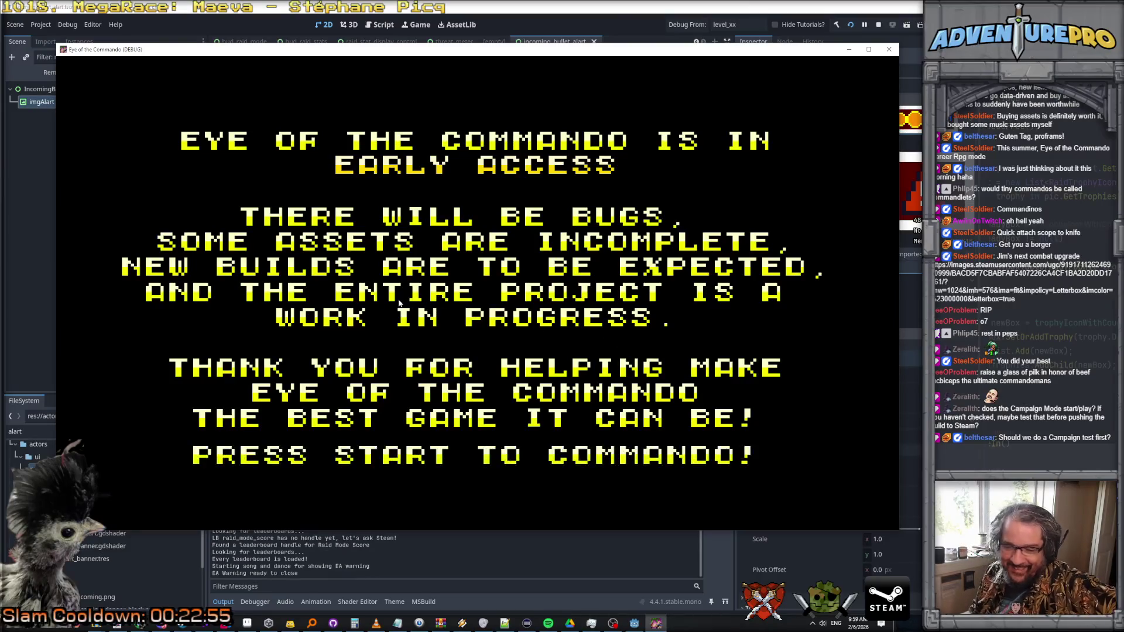
key("Return")
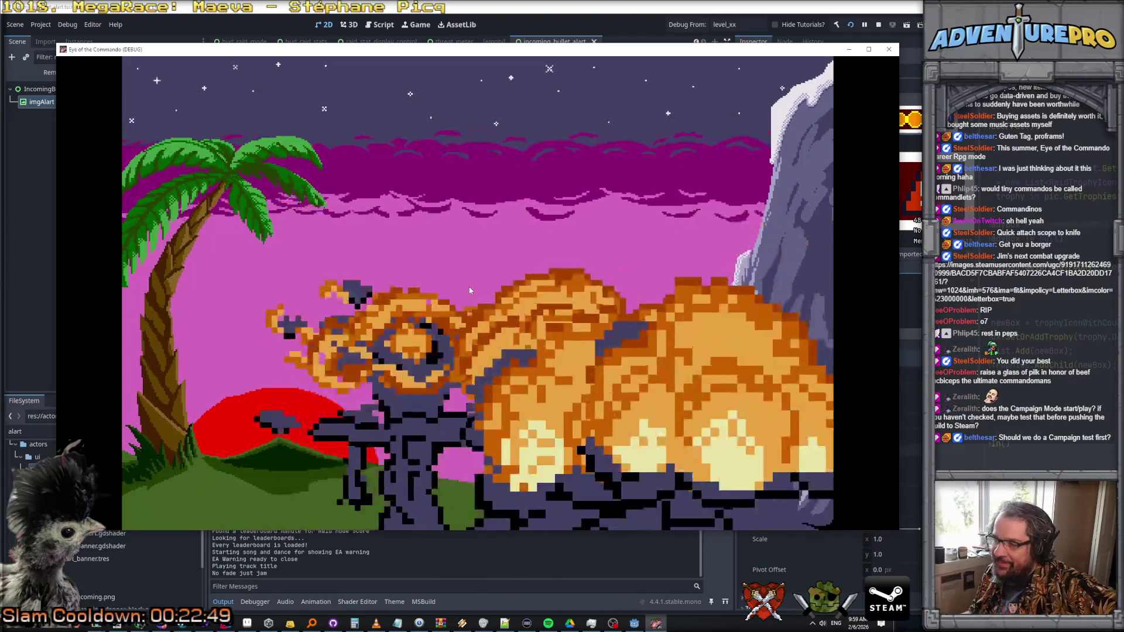
- Start a new Campaign game as a Specialist armed with the Dragonfire AS
key("Return")
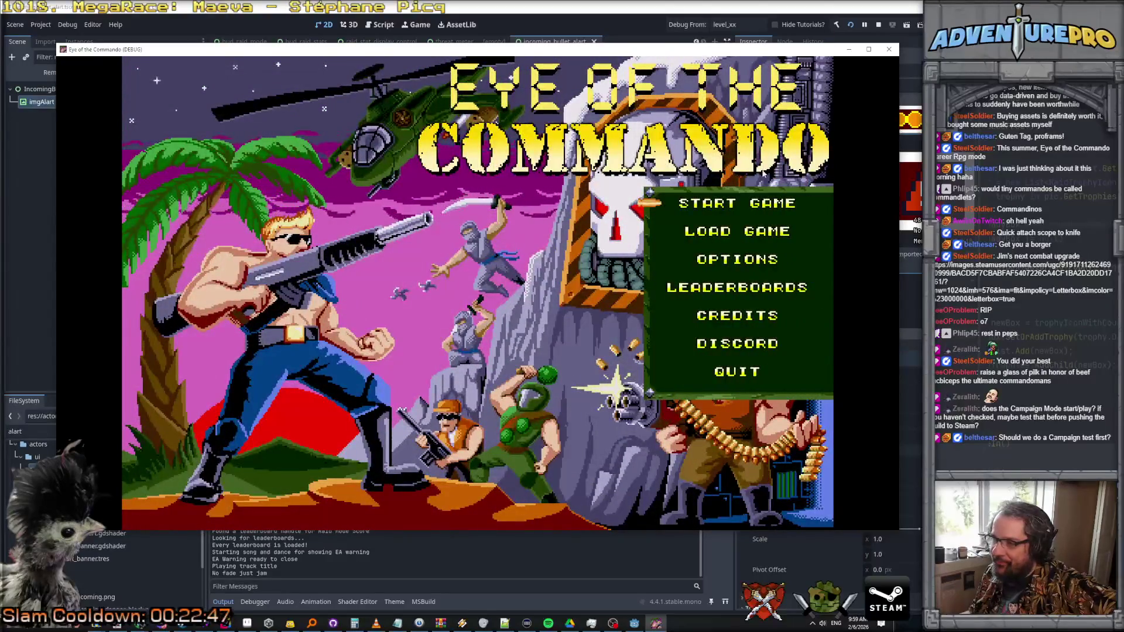
left_click(732, 206)
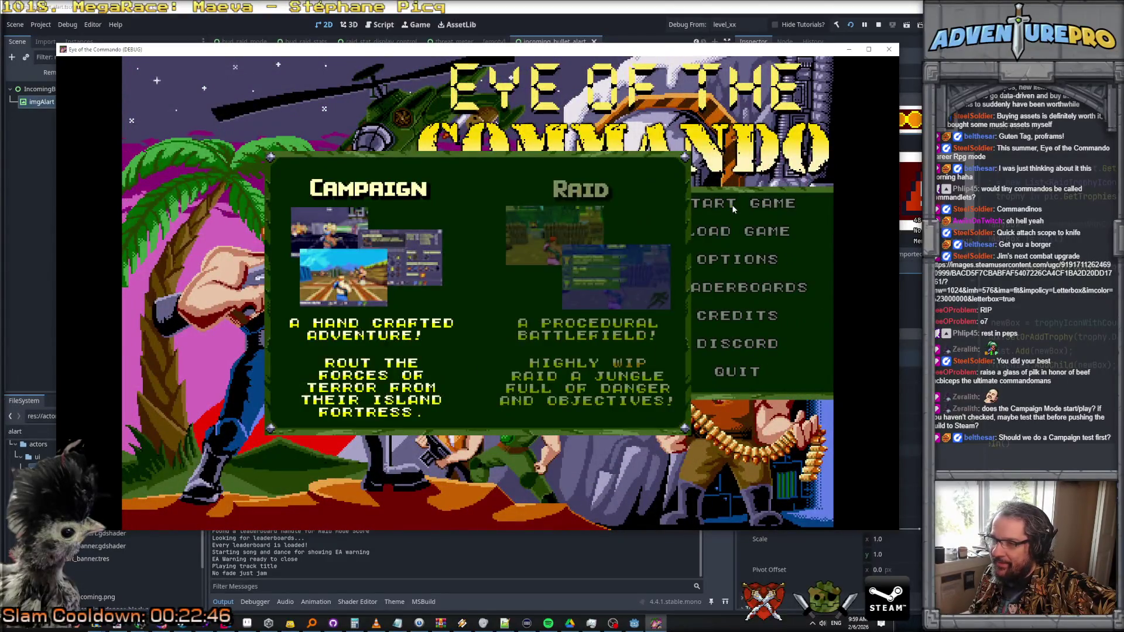
left_click(370, 261)
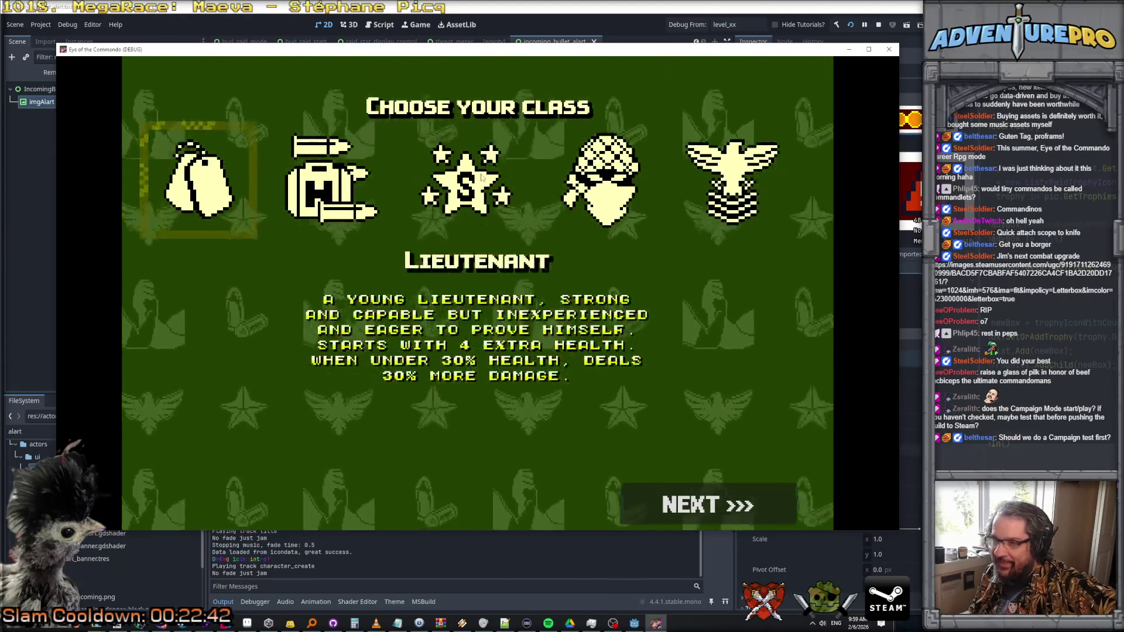
left_click(465, 178)
left_click(694, 503)
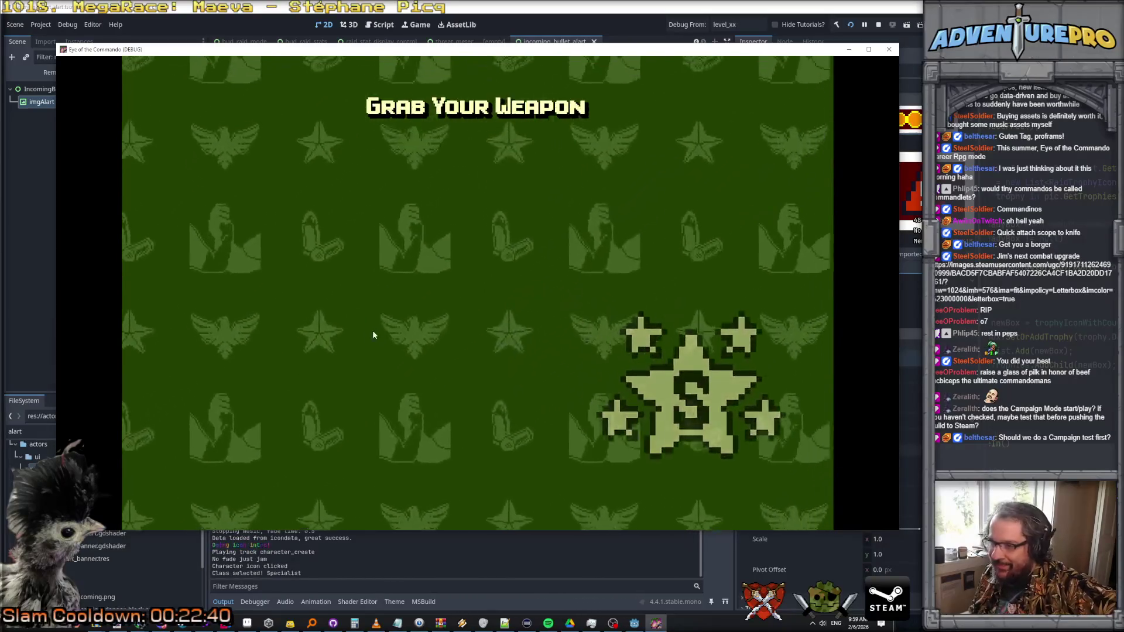
key("Down")
key("Down")
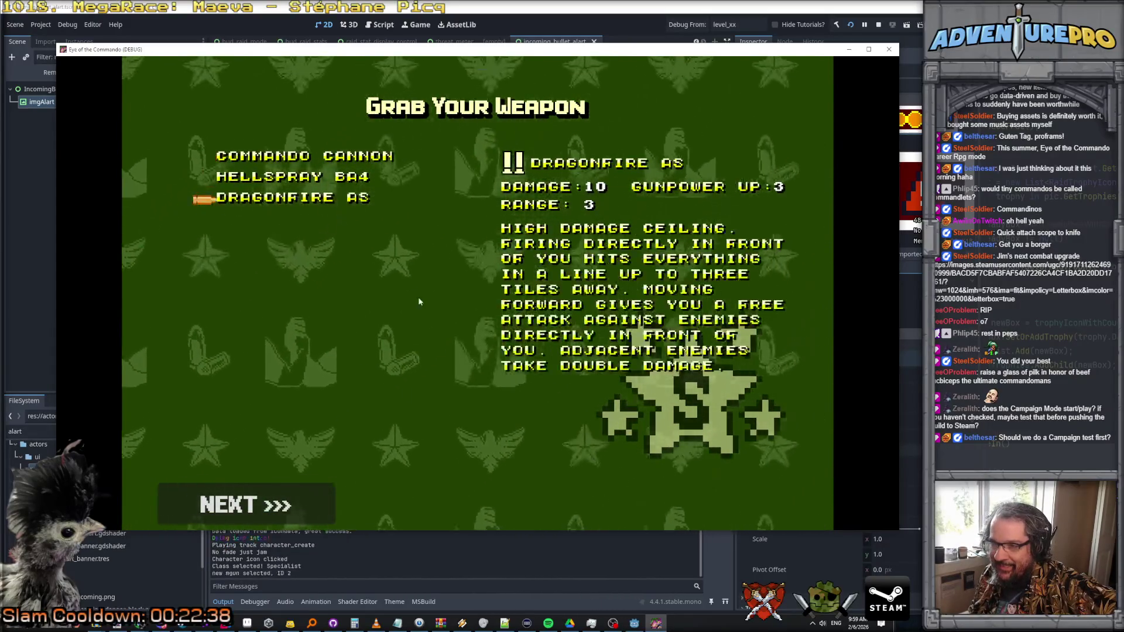
left_click(295, 518)
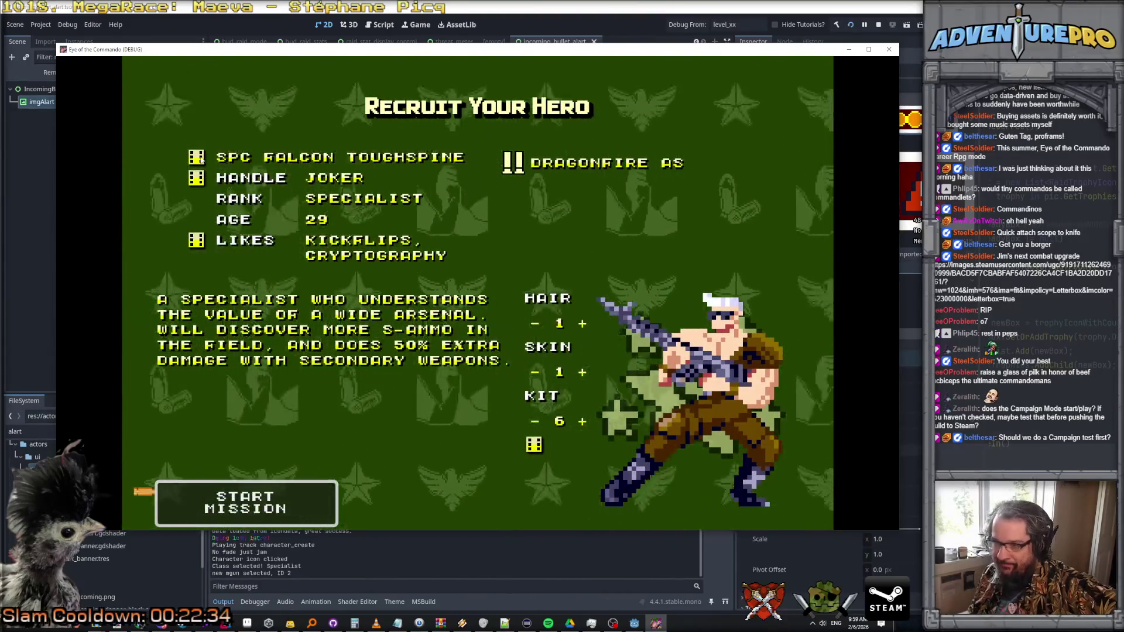
- Reroll the hero's name five times, randomise the skin, start the mission, and refocus the editor
left_click(199, 158)
left_click(199, 158)
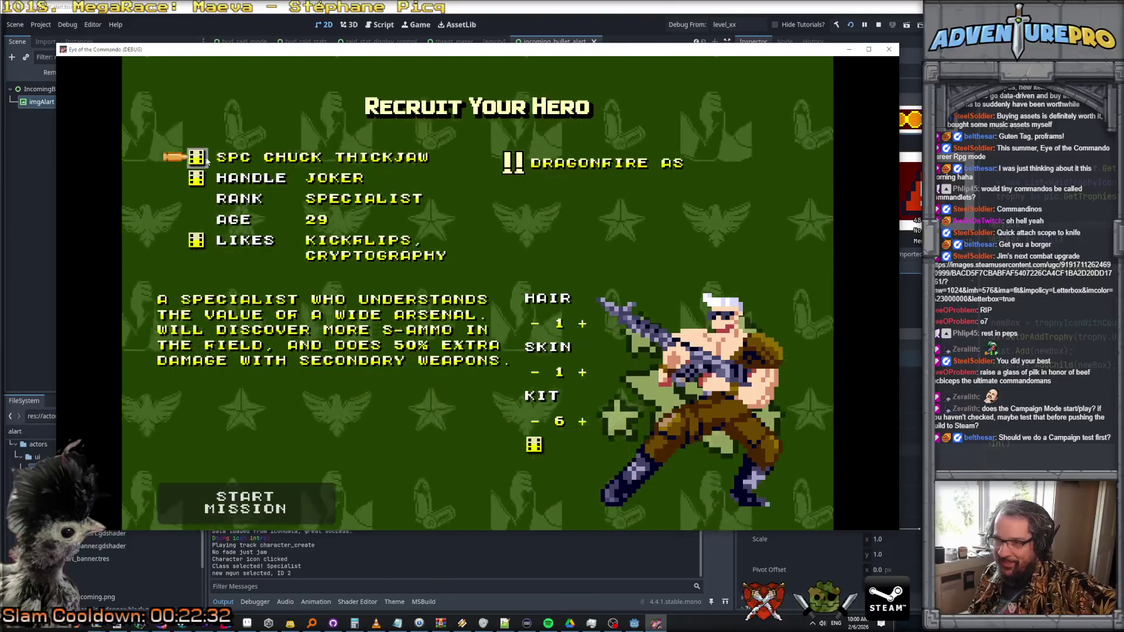
left_click(204, 160)
left_click(201, 161)
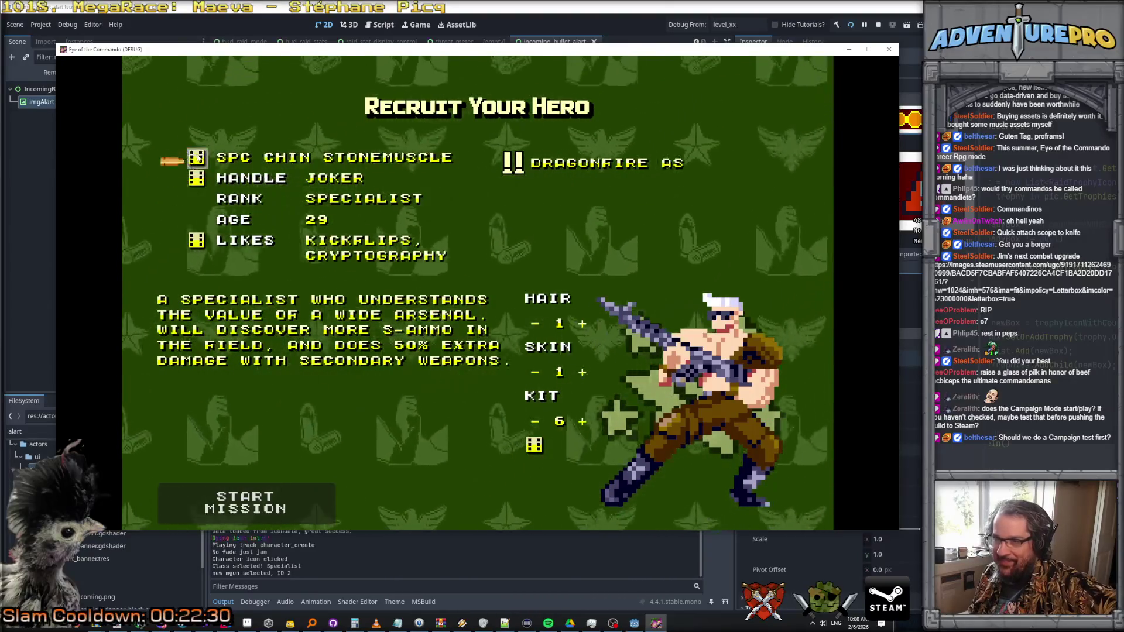
left_click(201, 162)
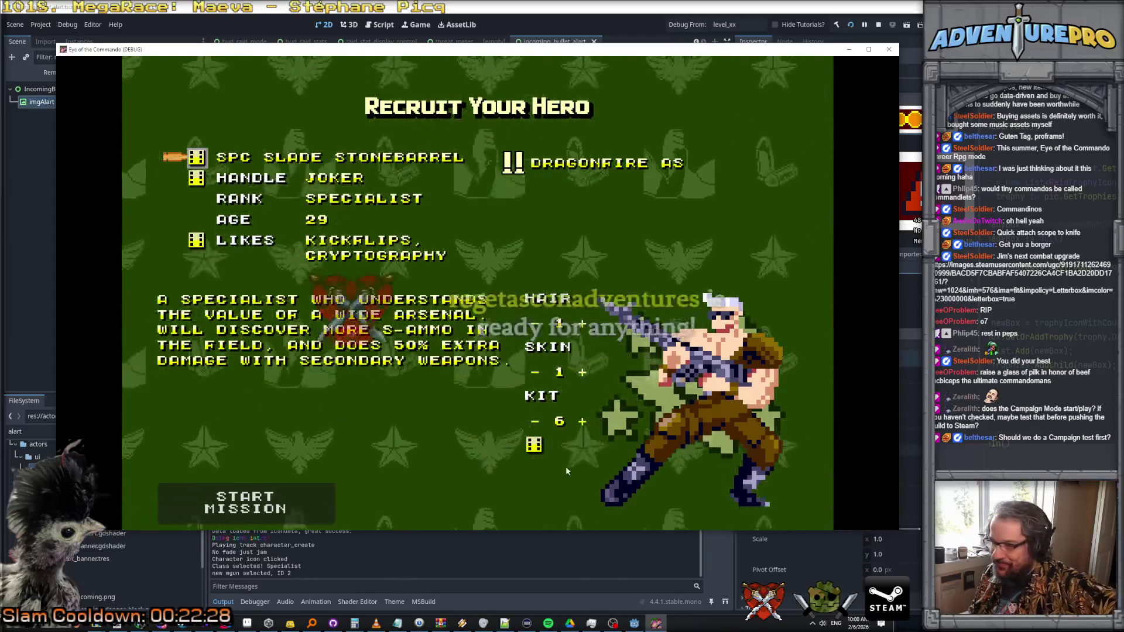
left_click(533, 444)
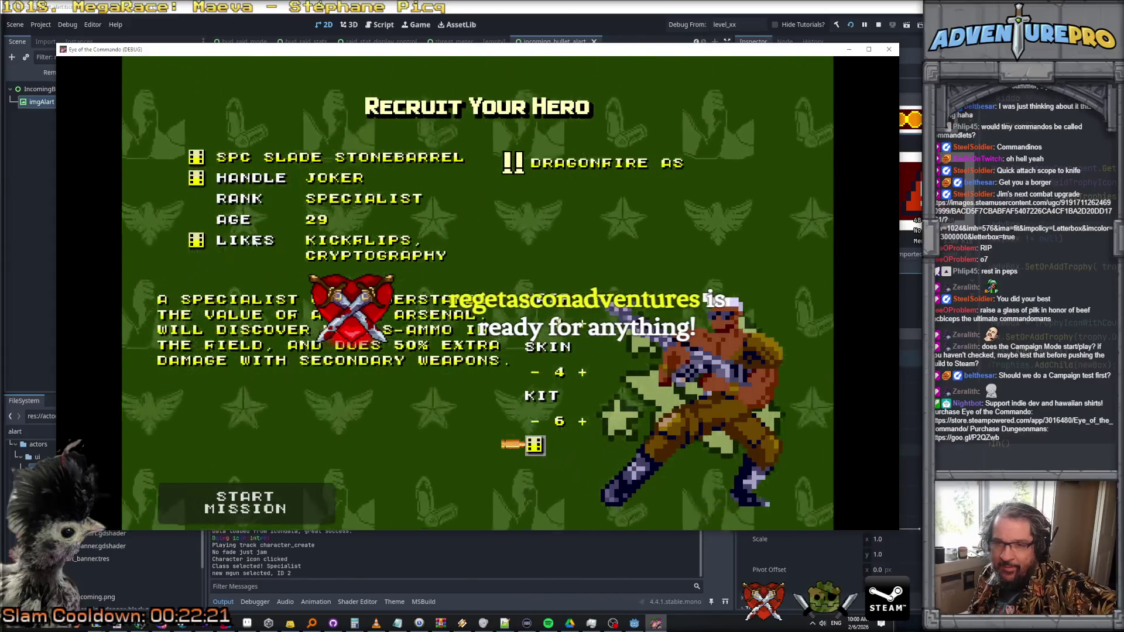
left_click(253, 498)
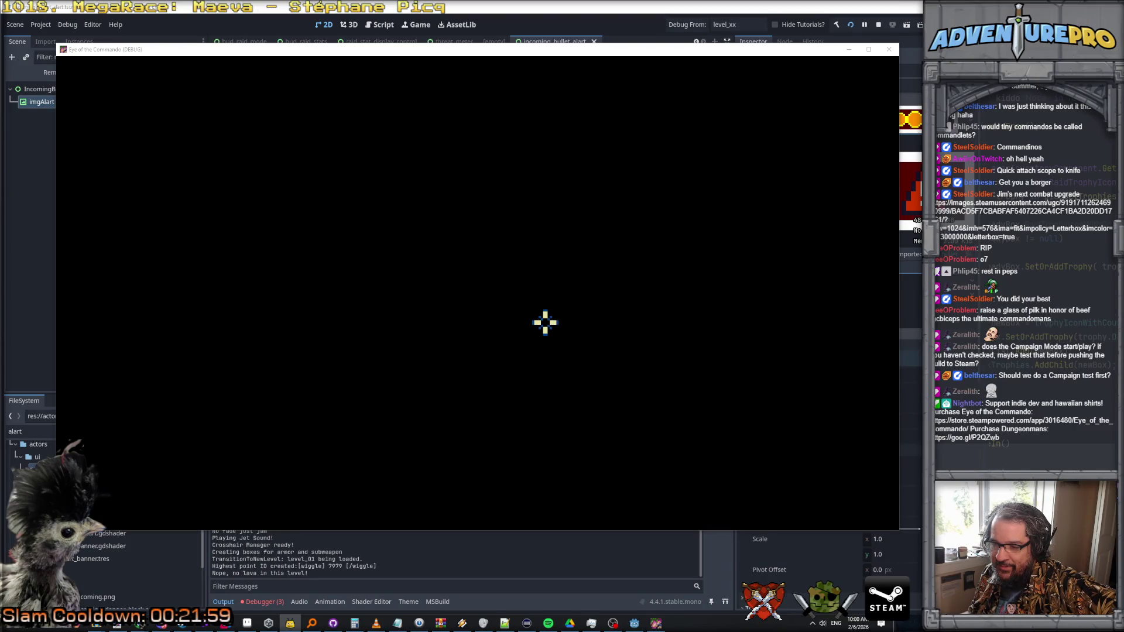
left_click(444, 553)
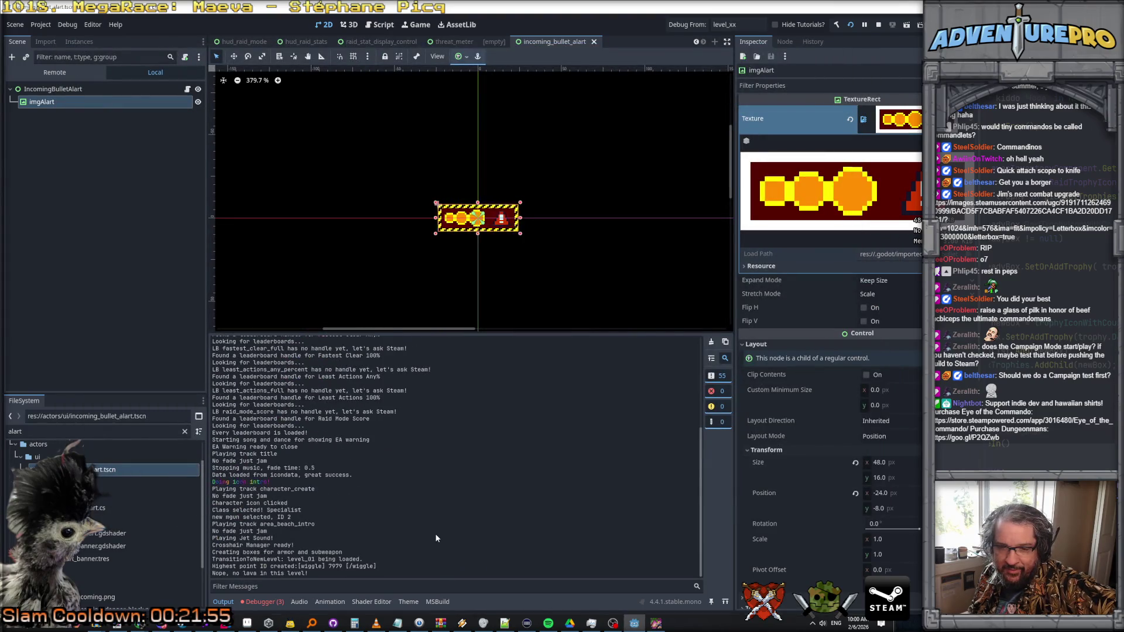
- Expand the 0:01:00:184, :186 and :289 NullReferenceException entries in the Debugger's Errors tab
left_click(262, 601)
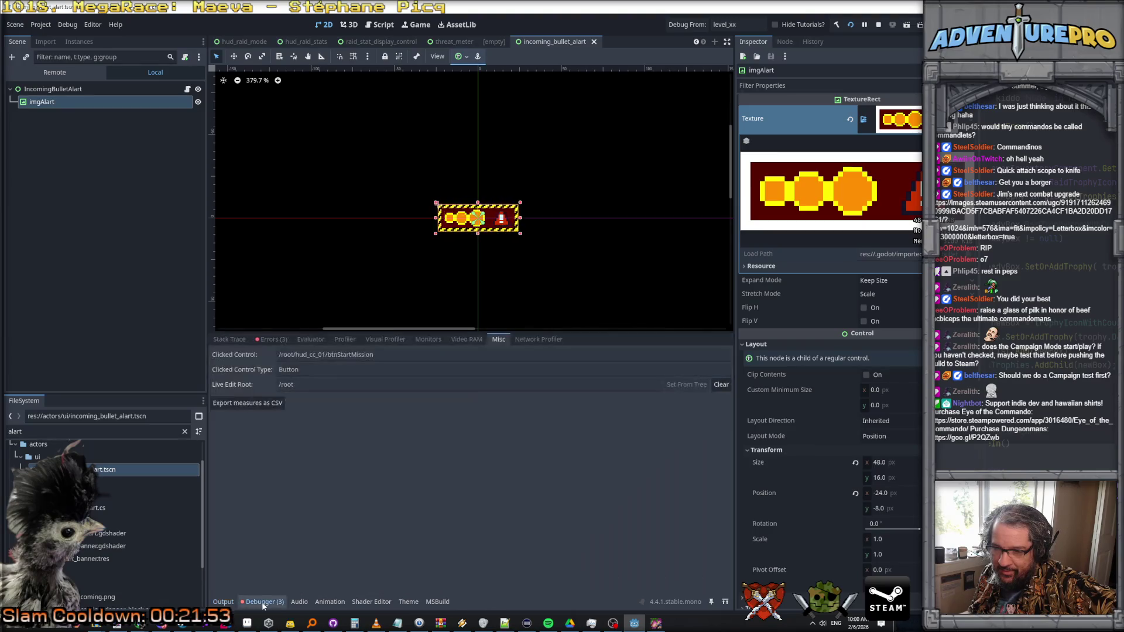
left_click(275, 340)
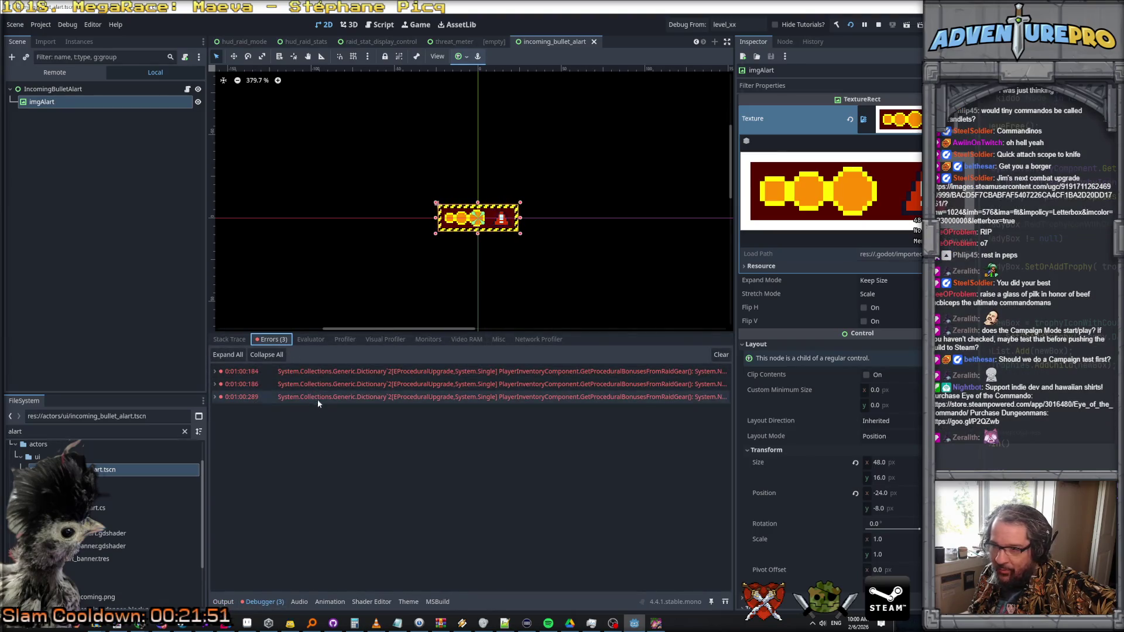
left_click(215, 373)
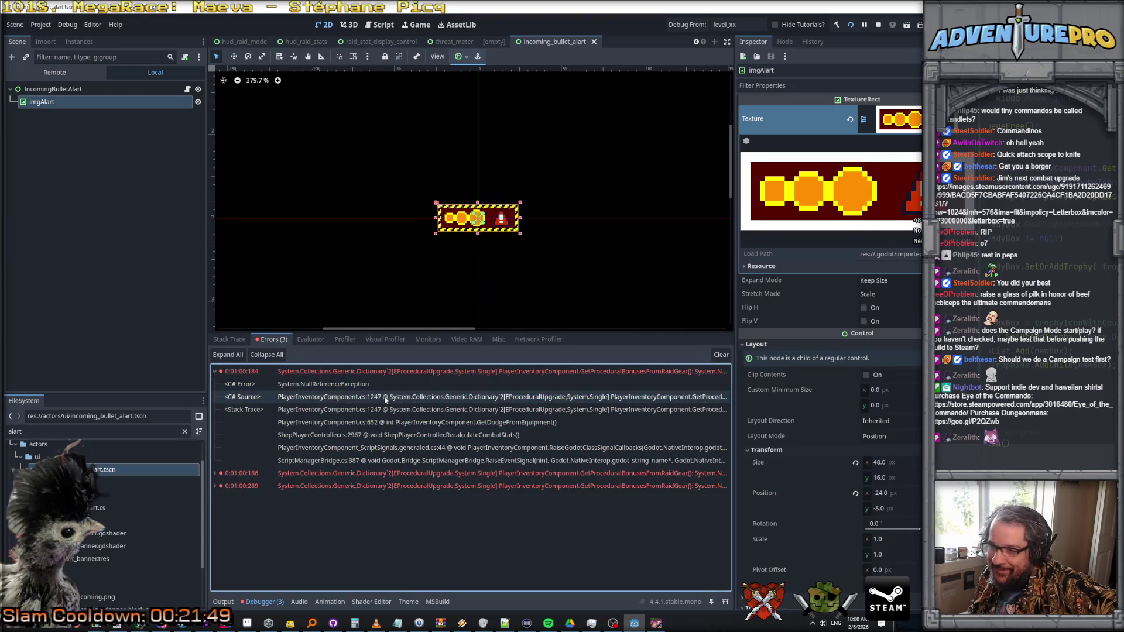
left_click(221, 473)
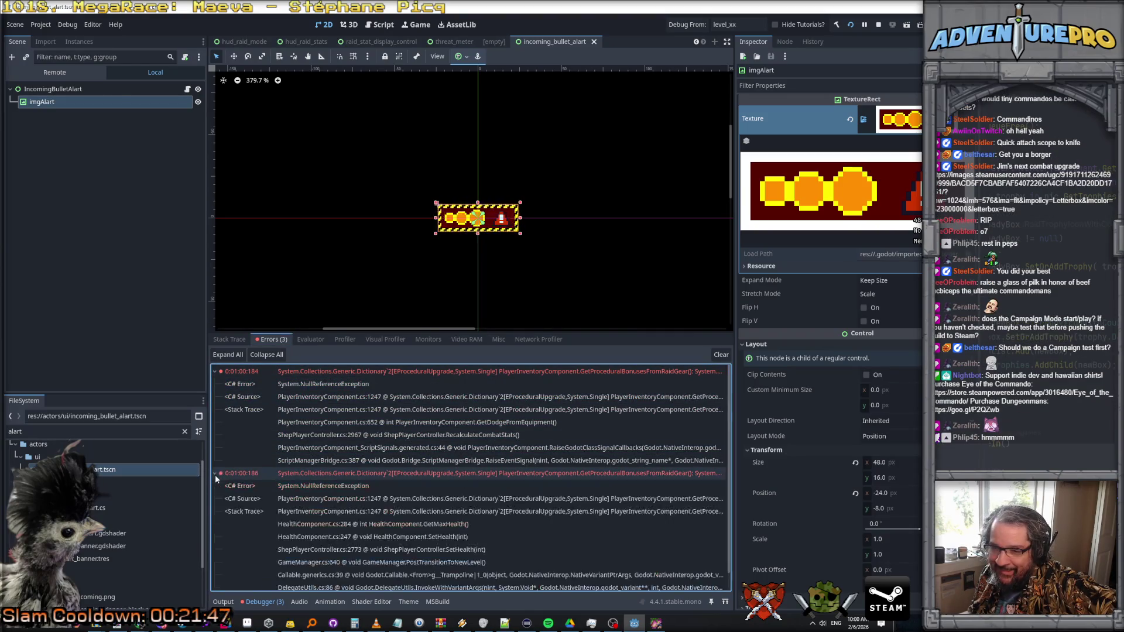
scroll(246, 504, "down", 1)
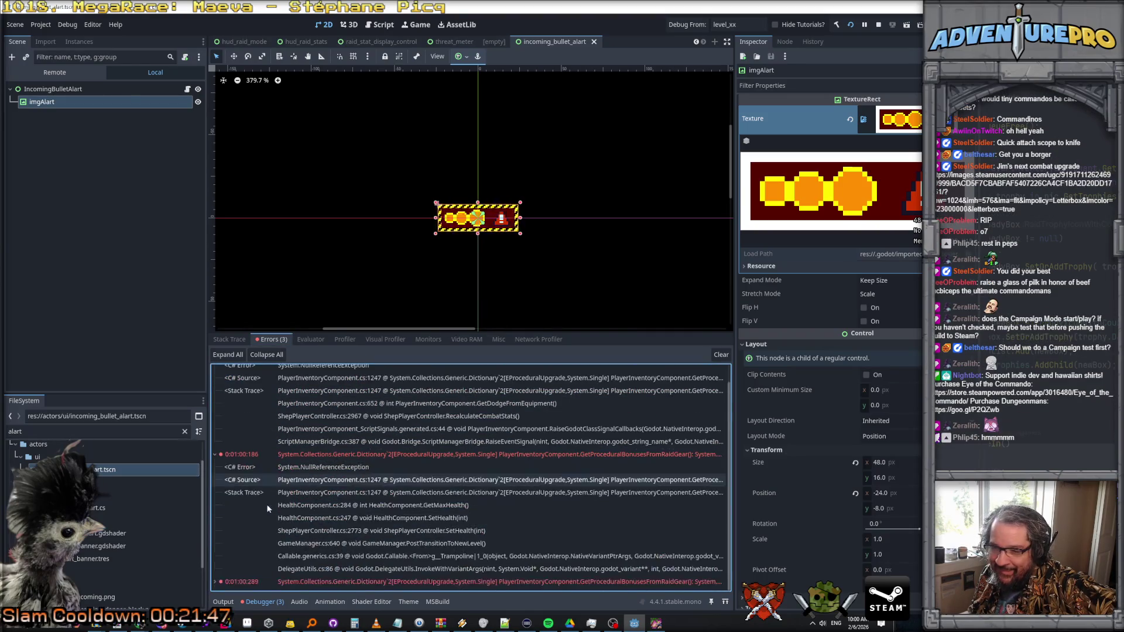
left_click(236, 583)
scroll(351, 497, "down", 5)
scroll(409, 471, "up", 5)
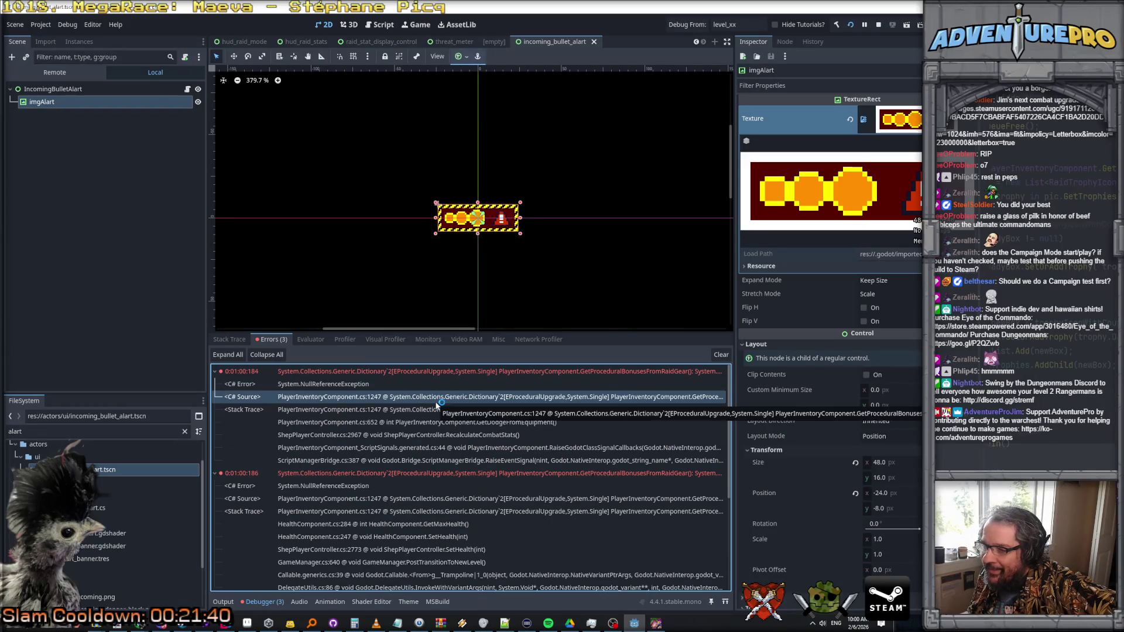
- Bring Rider forward briefly, then widen Godot's error list to read full stack-trace lines
double_click(436, 403)
key("ctrl+minus")
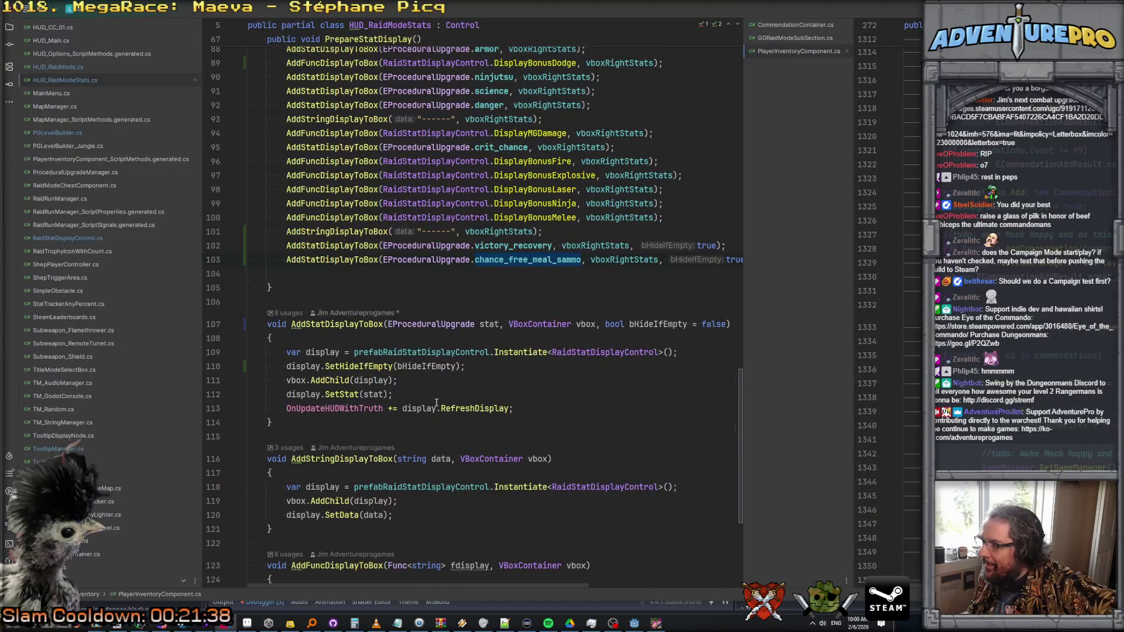
key("alt+Tab")
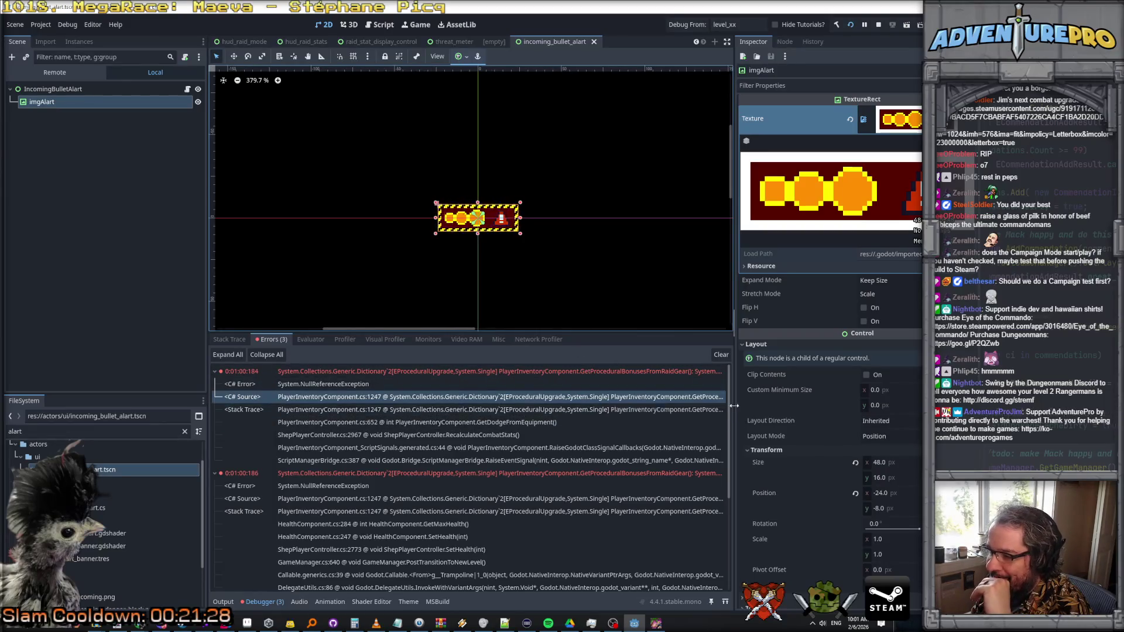
left_click_drag(736, 409, 830, 411)
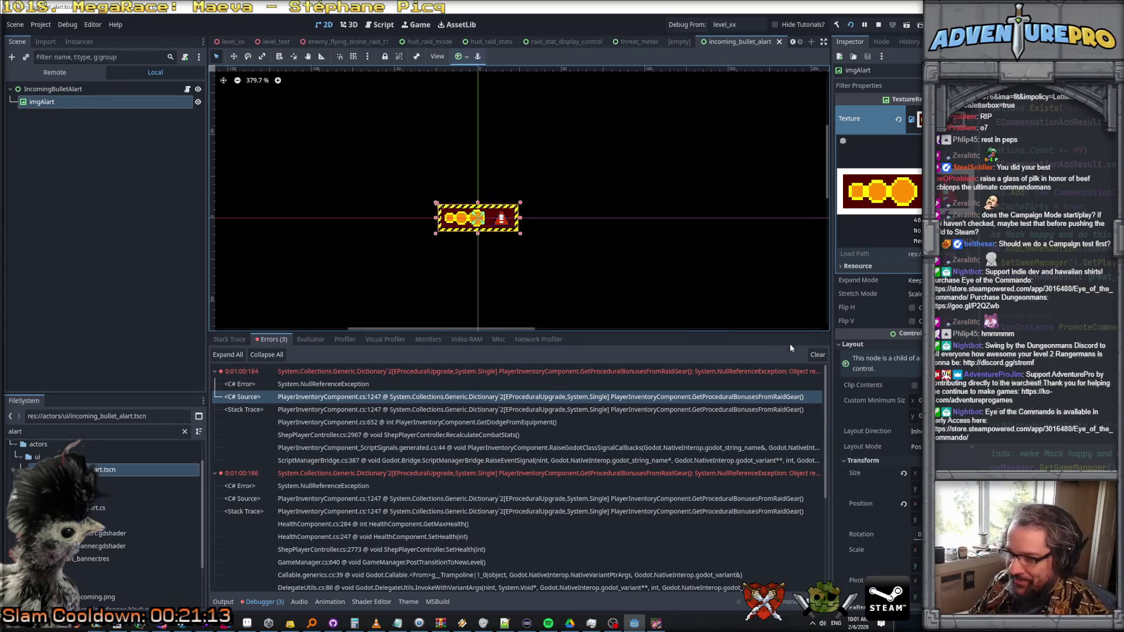
- Open PlayerInventoryComponent.cs line 652, the next trace entry, then ShepPlayerController.cs in Rider
double_click(529, 423)
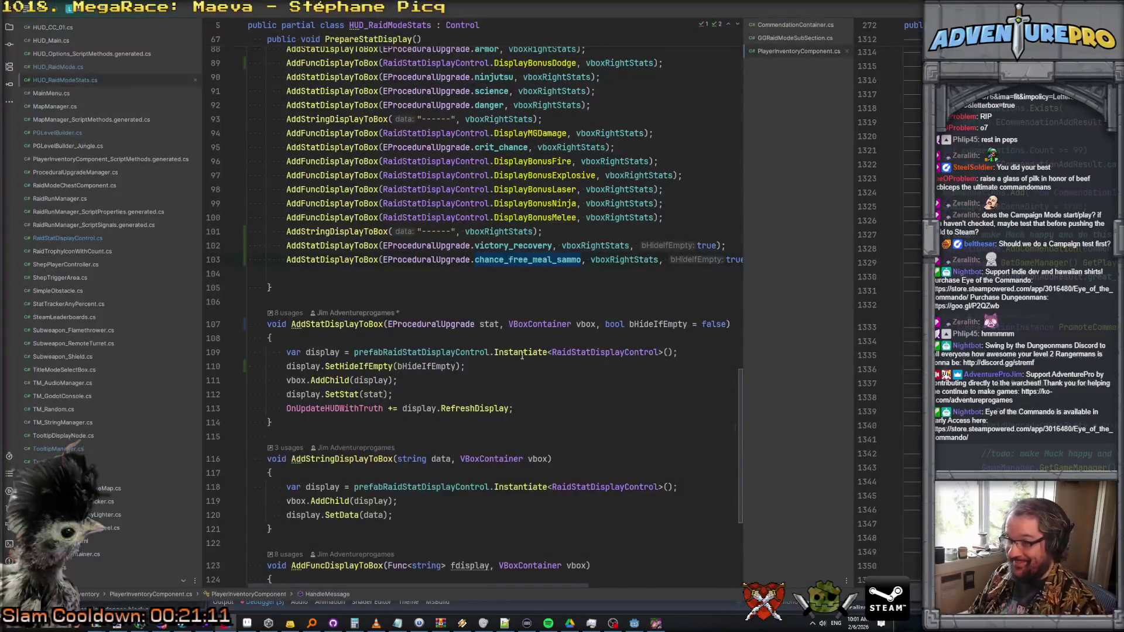
key("alt+Tab")
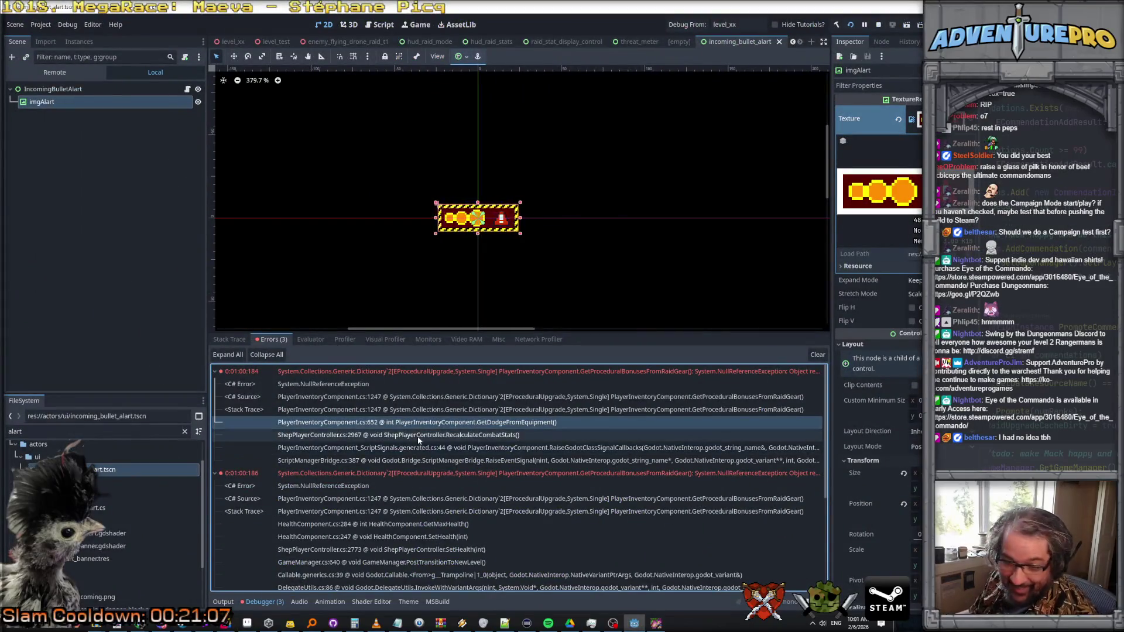
double_click(415, 437)
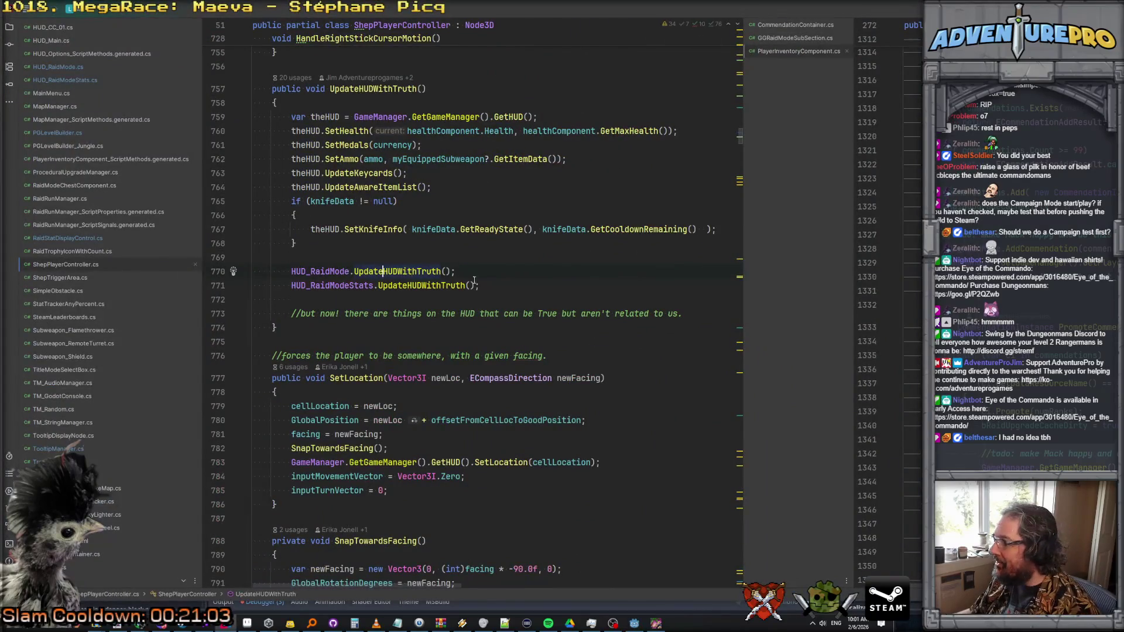
key("alt+Tab")
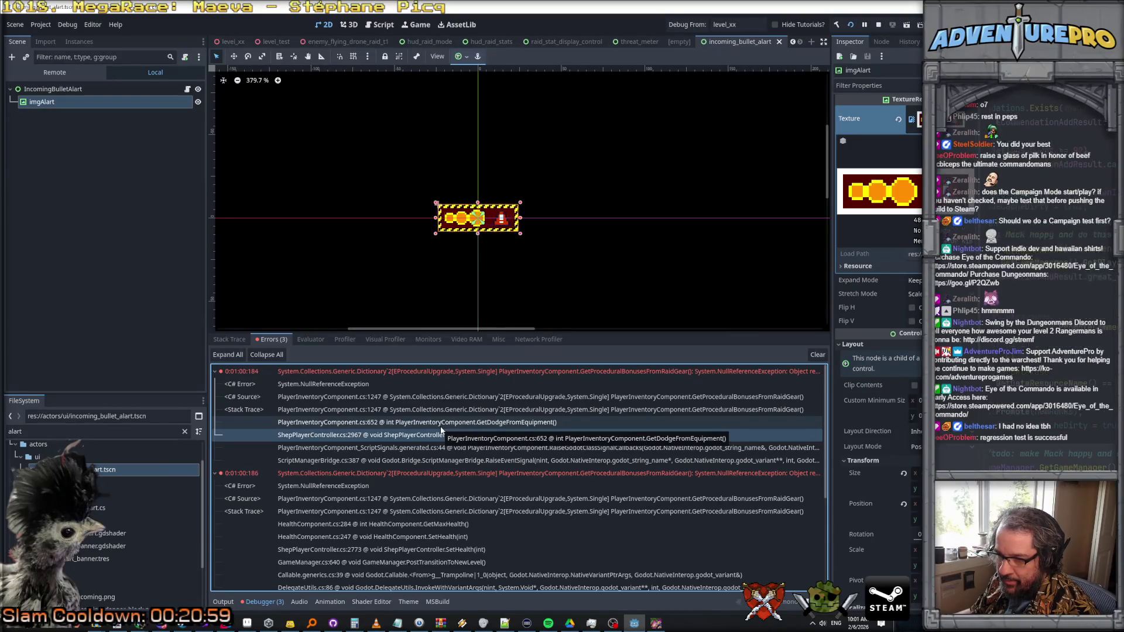
double_click(442, 427)
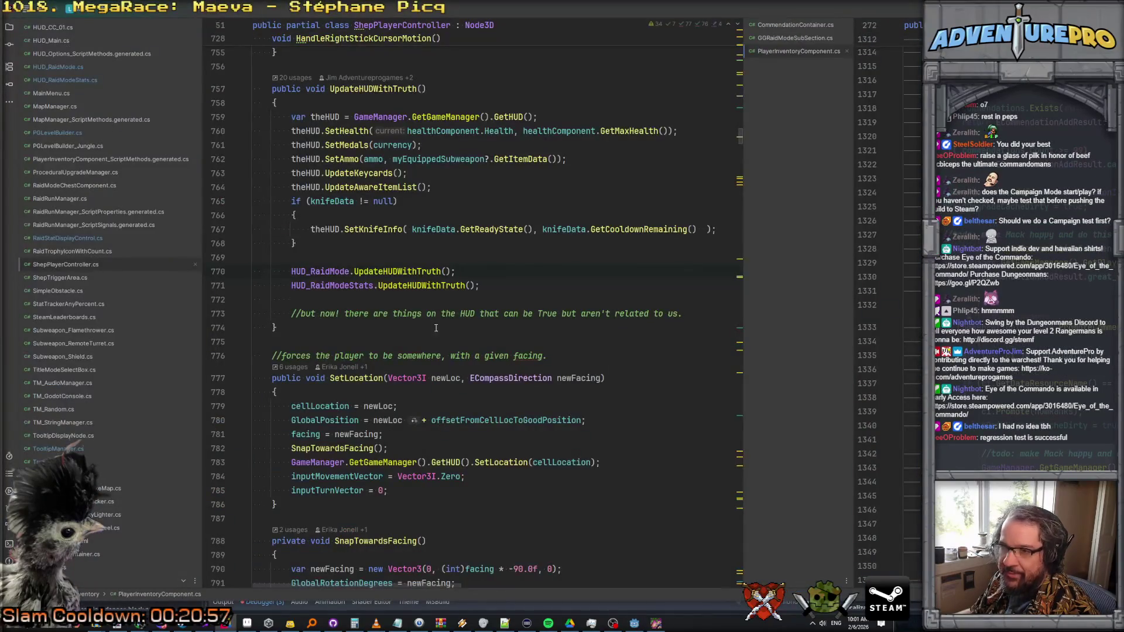
scroll(403, 229, "up", 20)
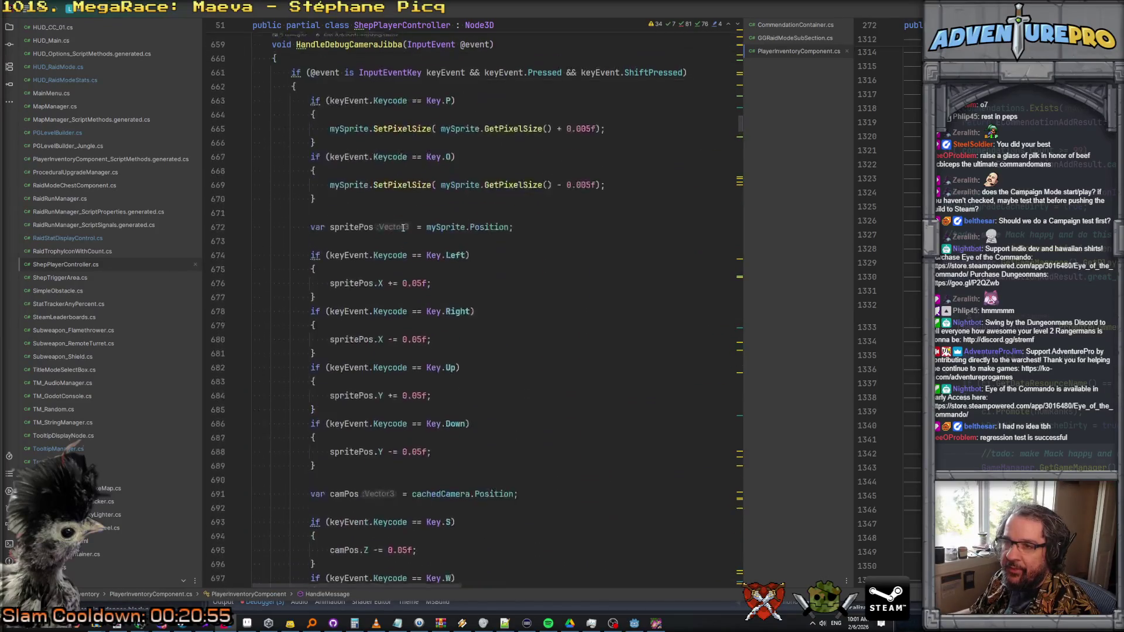
- Go to line 652 of PlayerInventoryComponent.cs and into GetProceduralBonusesFromRaidGear
scroll(403, 228, "down", 3)
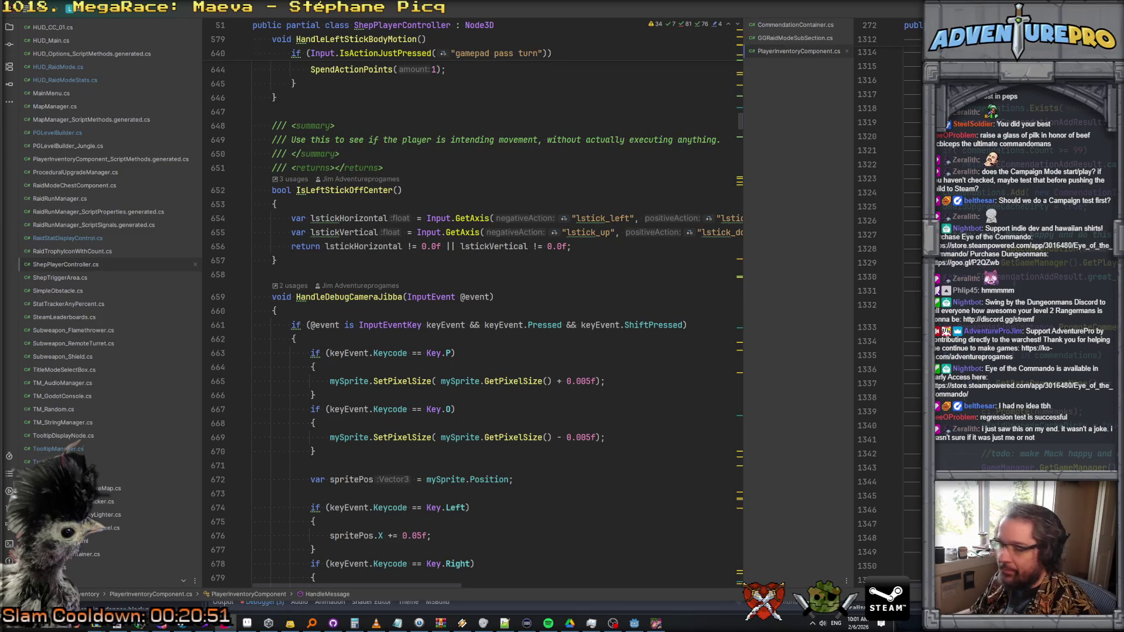
scroll(894, 205, "up", 20)
scroll(894, 204, "up", 15)
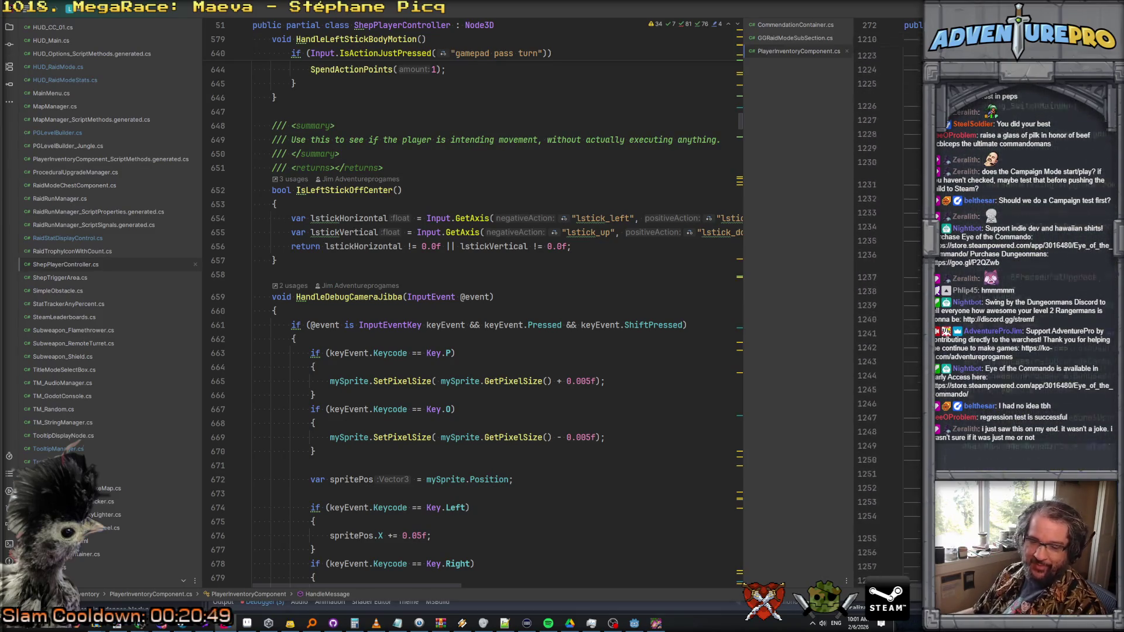
key("ctrl+g")
type("652")
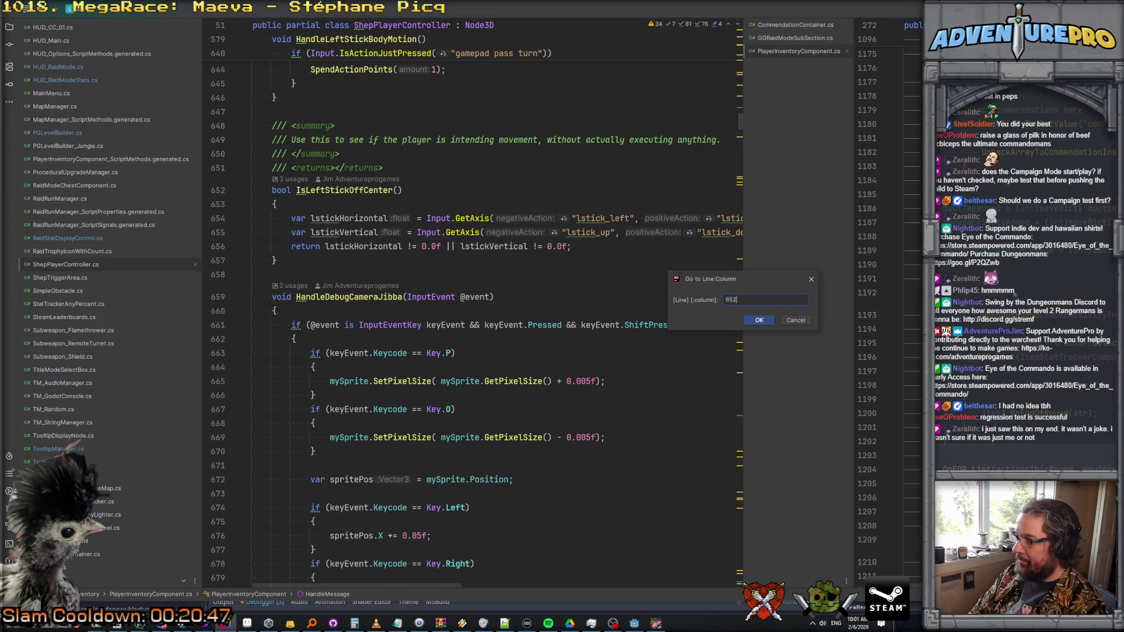
key("Return")
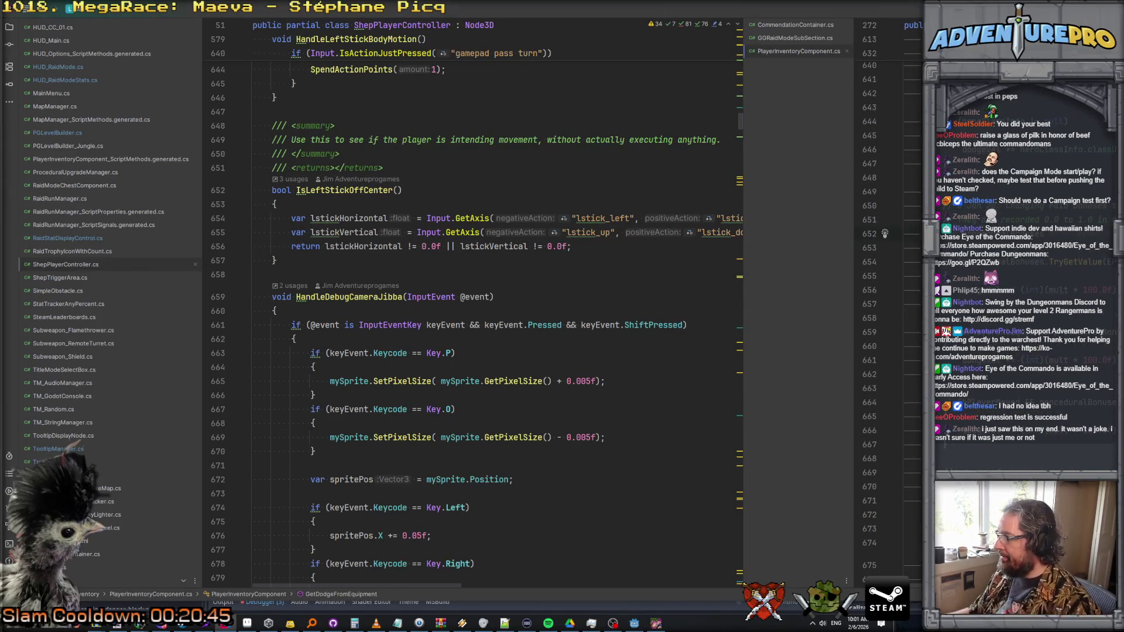
key("F12")
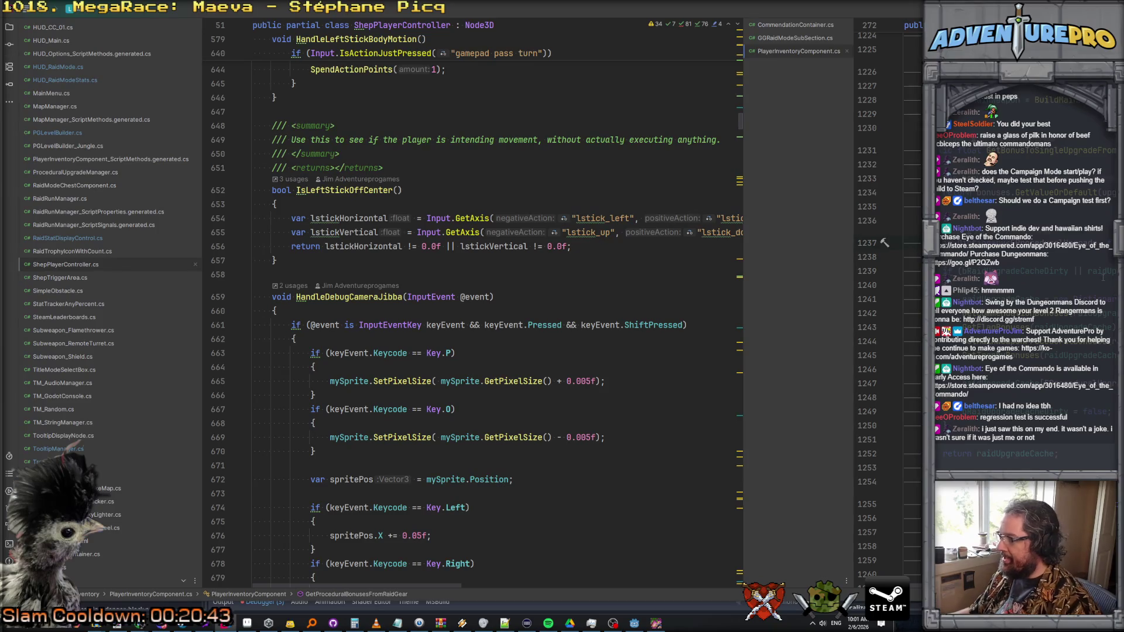
- Open the 2967 stack row from Godot's errors and jump to line 2967, RecalculateCombatStats
key("alt+Tab")
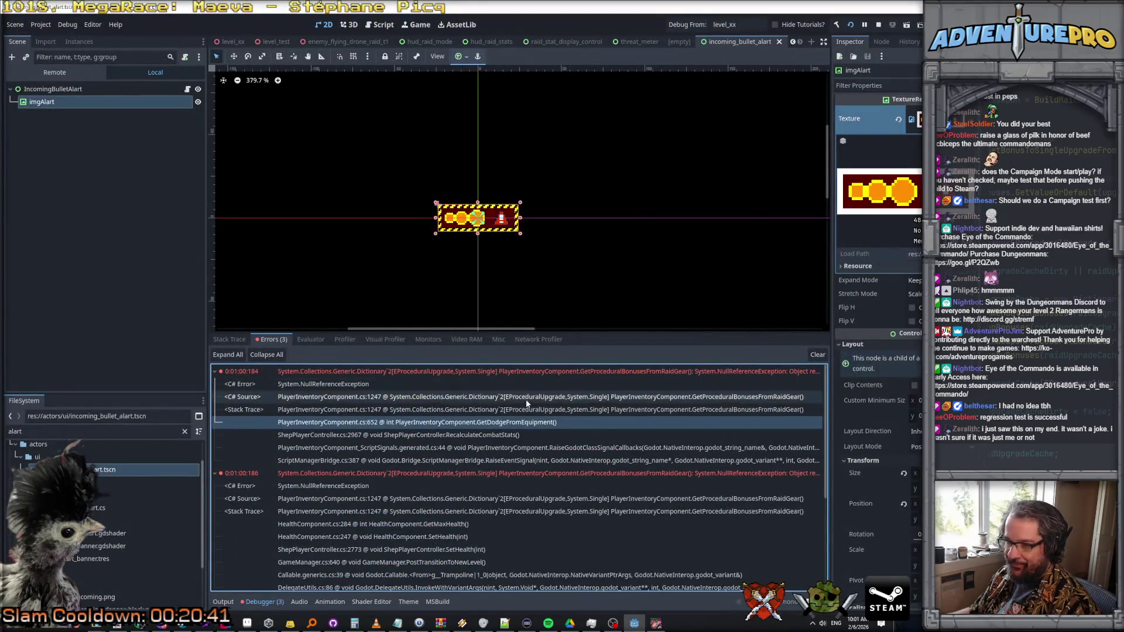
key("alt+Tab")
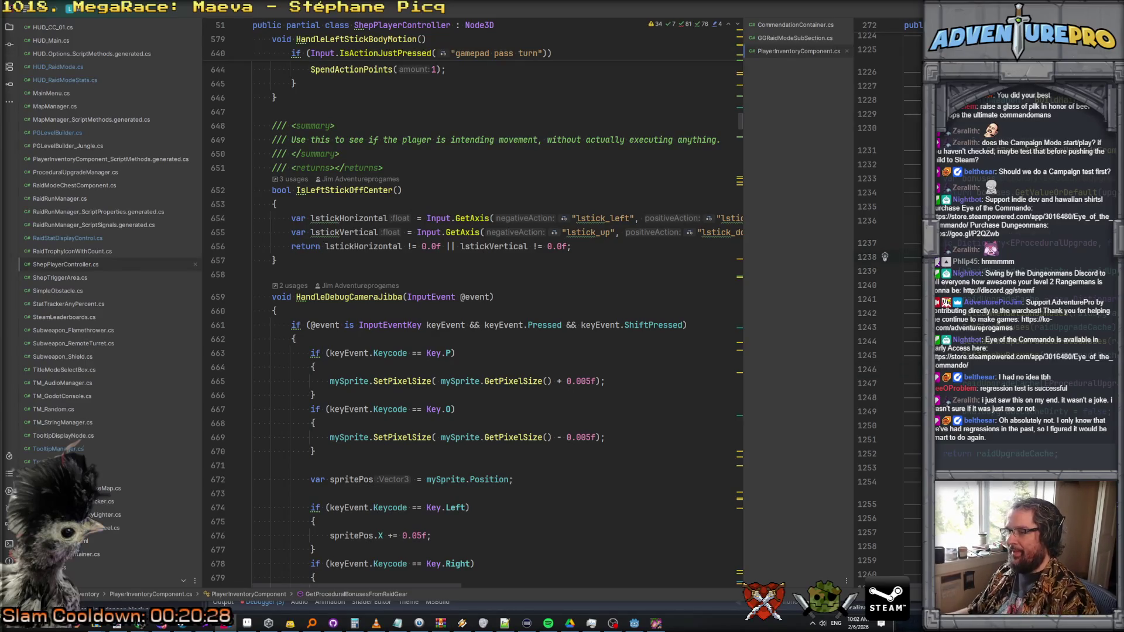
key("alt+Tab")
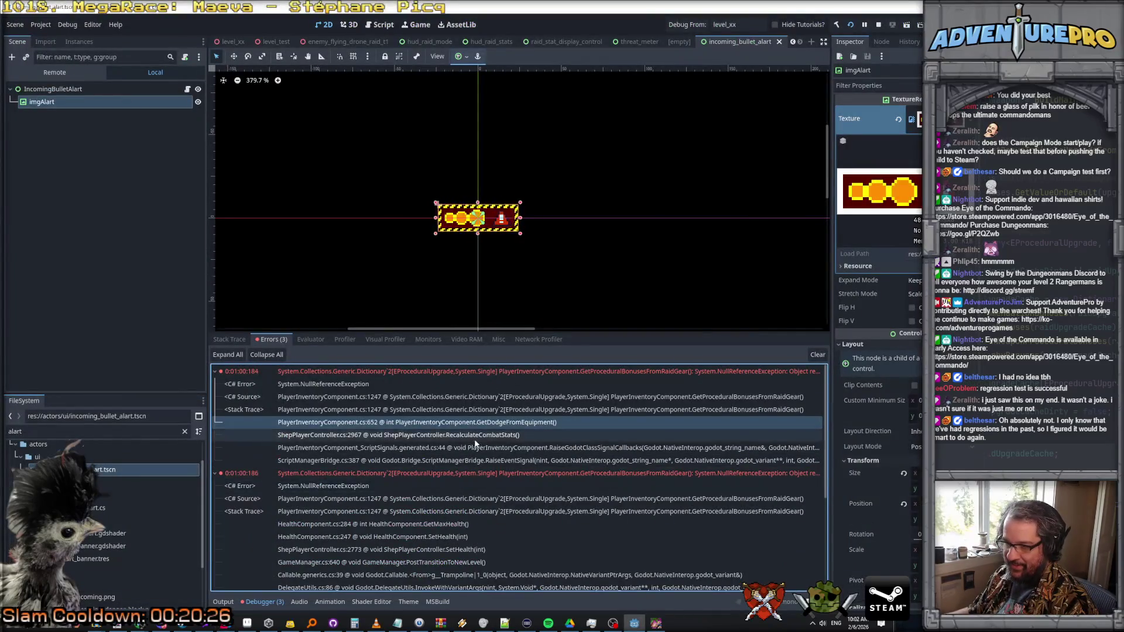
double_click(475, 436)
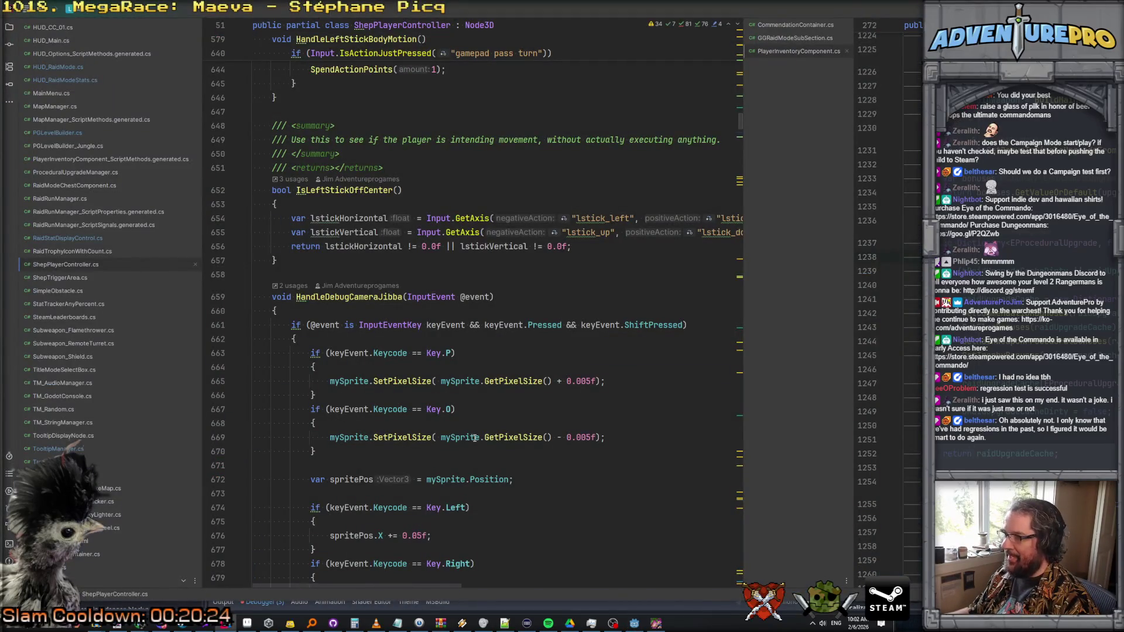
key("alt+Tab")
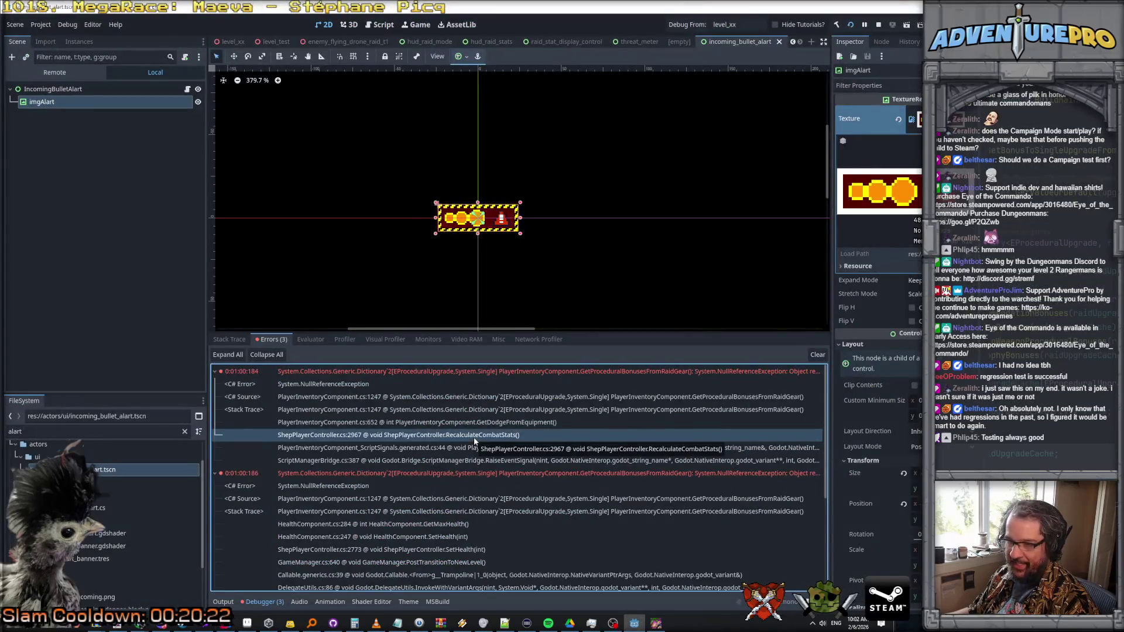
key("alt+Tab")
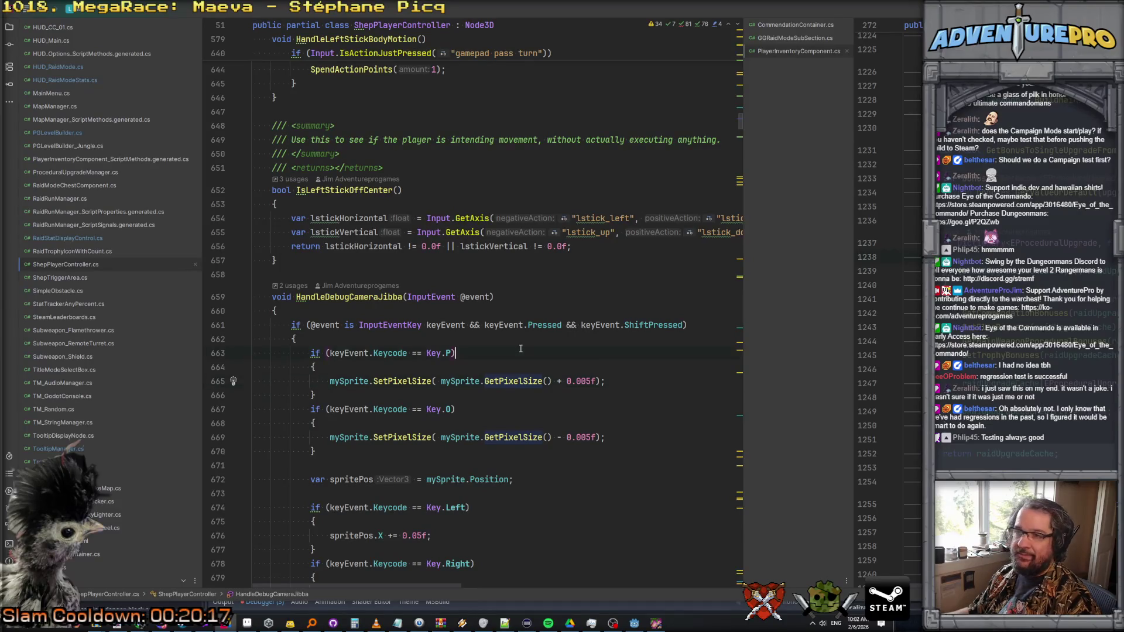
key("ctrl+g")
type("267")
key("Return")
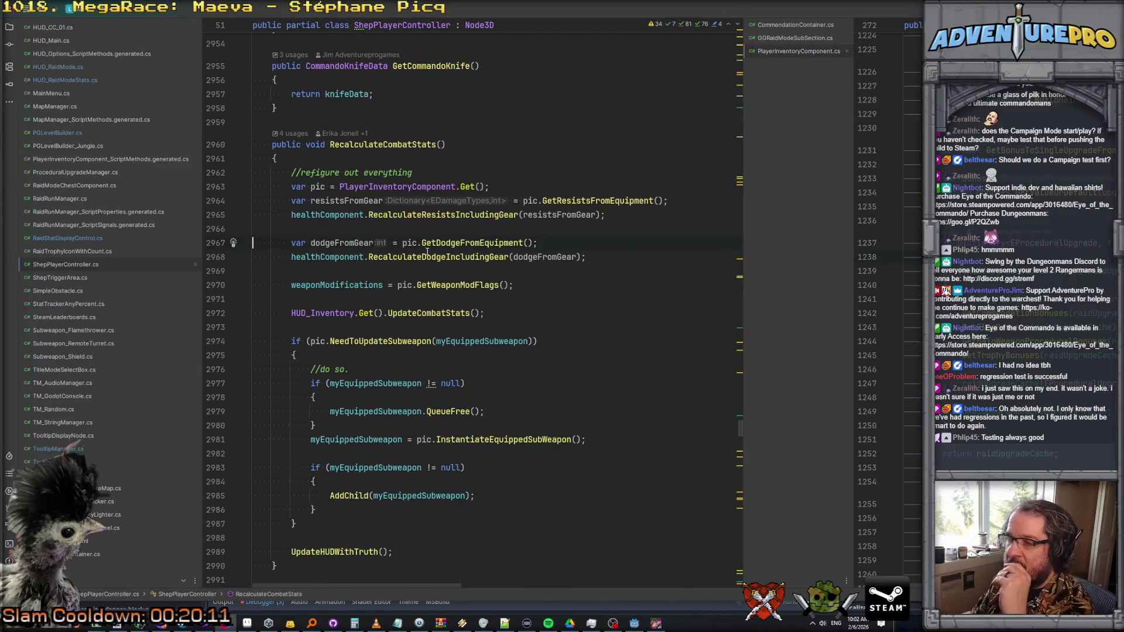
- Open the GetDodgeFromEquipment definition alongside and scroll through it
left_click(462, 245, "ctrl")
scroll(890, 304, "down", 3)
scroll(890, 304, "down", 6)
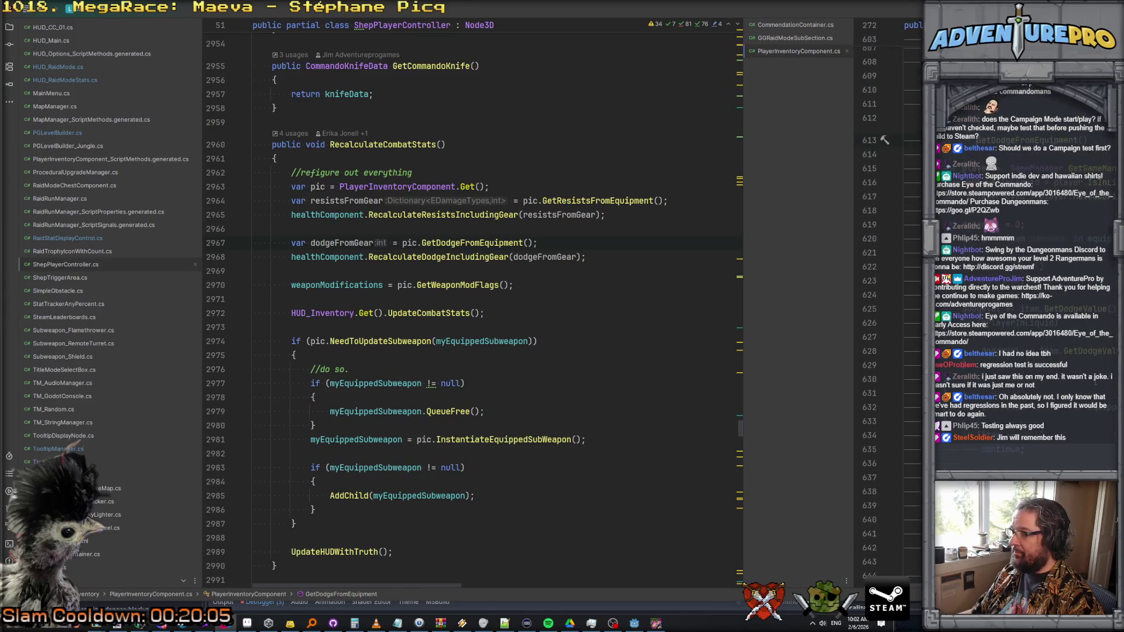
scroll(890, 305, "down", 2)
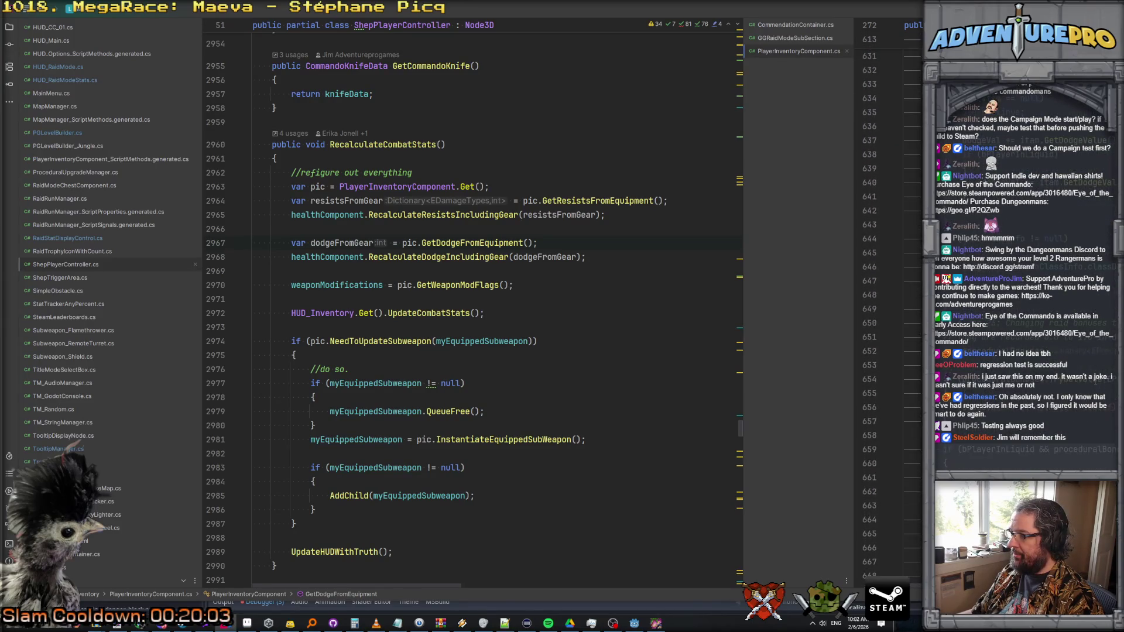
scroll(890, 304, "down", 3)
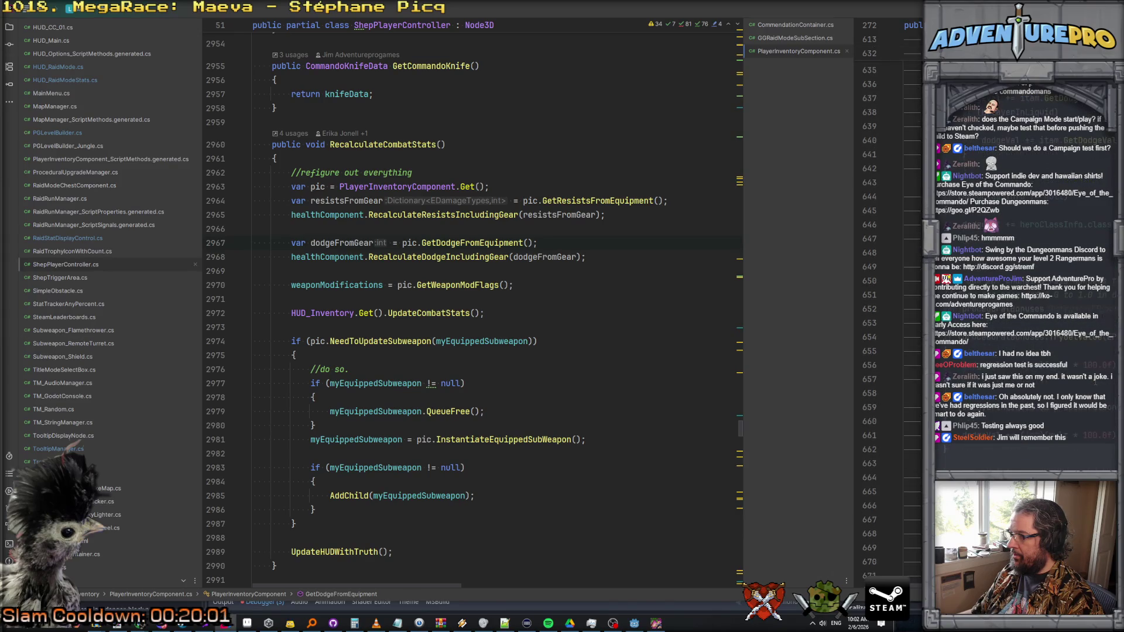
scroll(1096, 382, "up", 12)
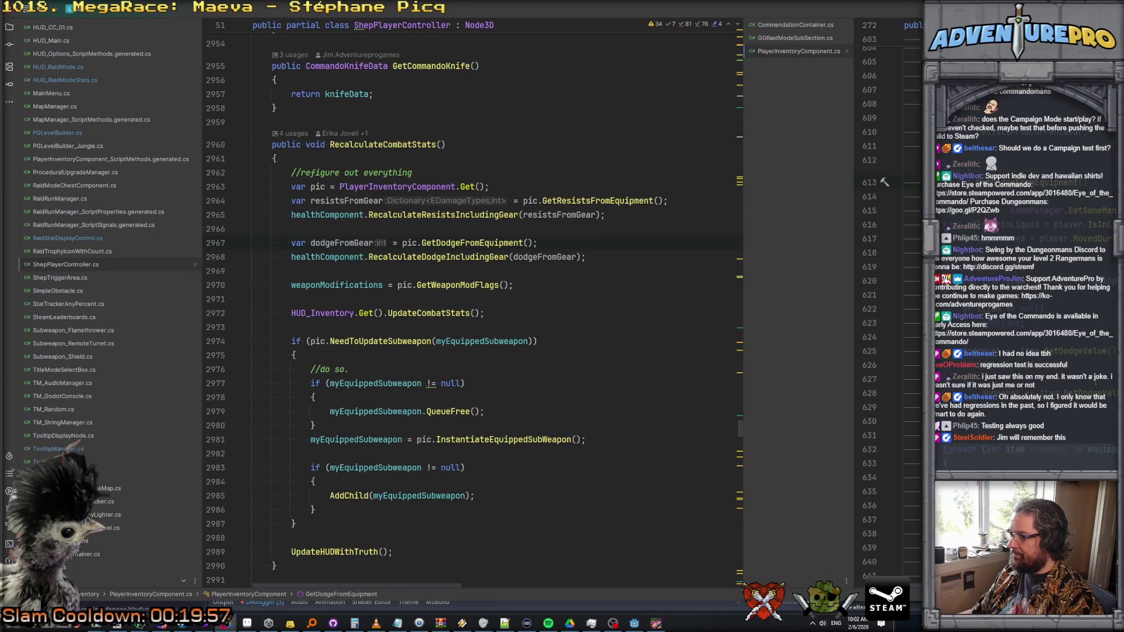
scroll(890, 304, "down", 12)
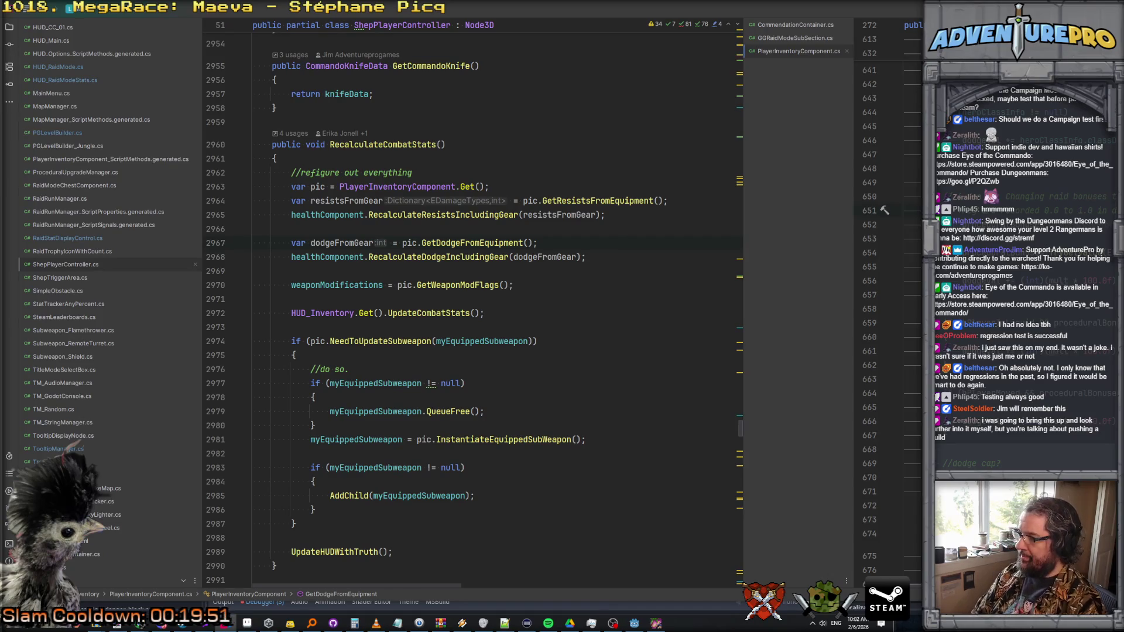
- Step through lines 652–670 of PlayerInventoryComponent.cs in the right split
left_click(885, 224)
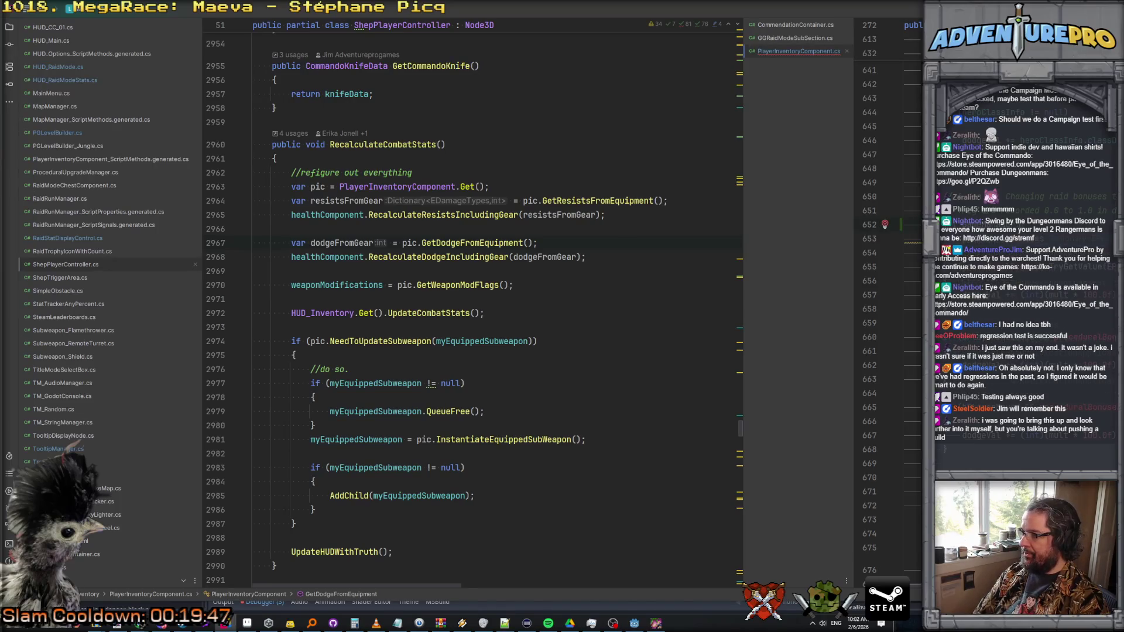
left_click(884, 224)
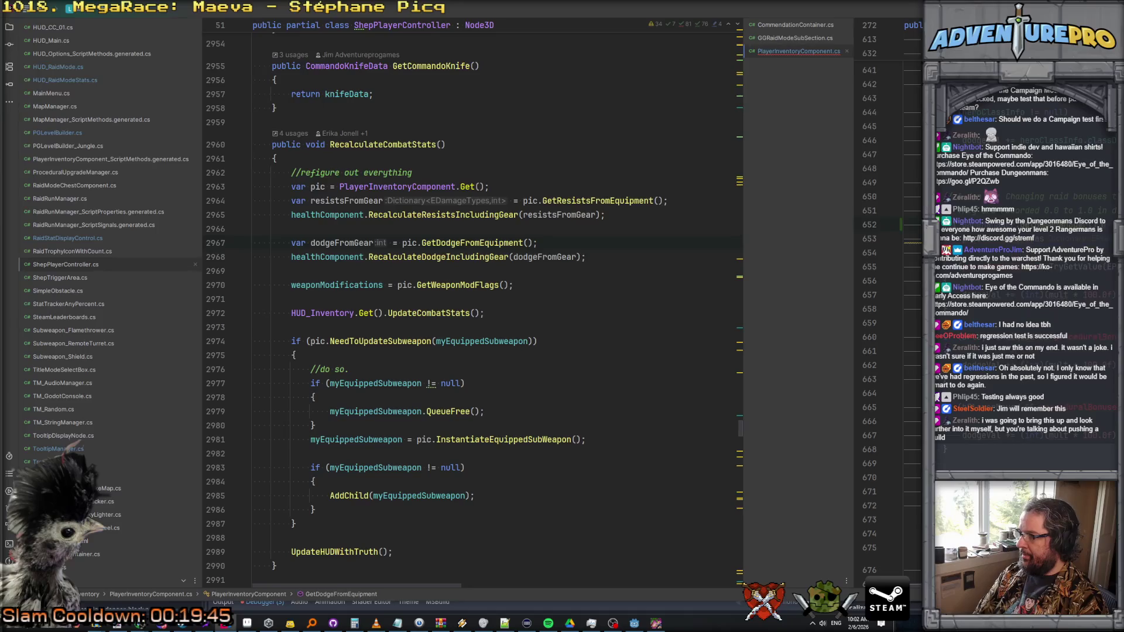
key("Escape")
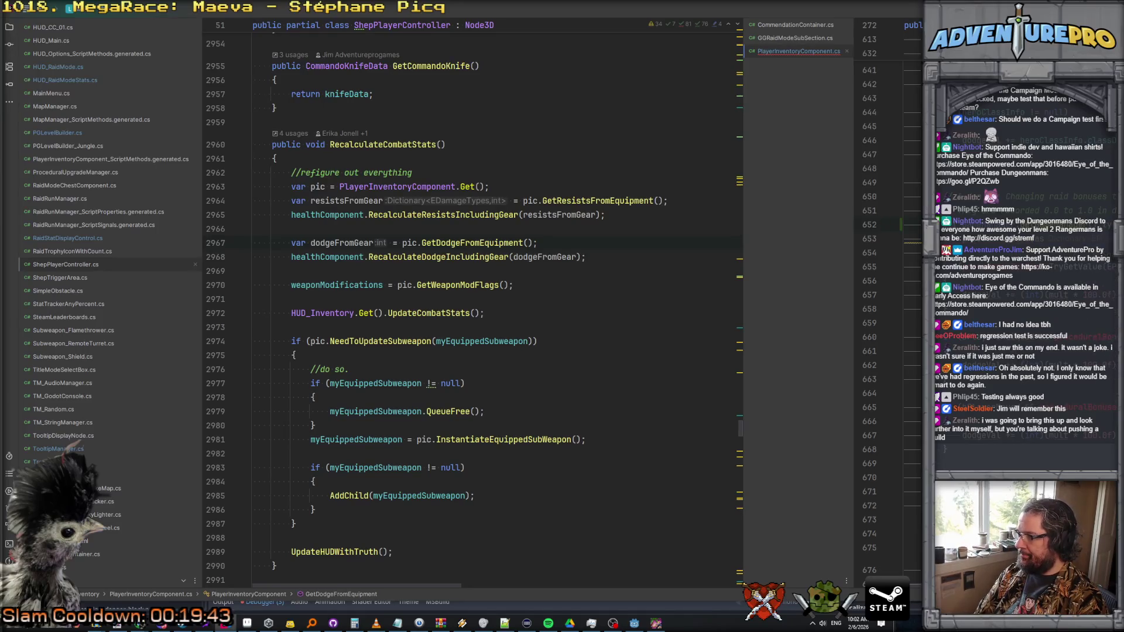
key("Down")
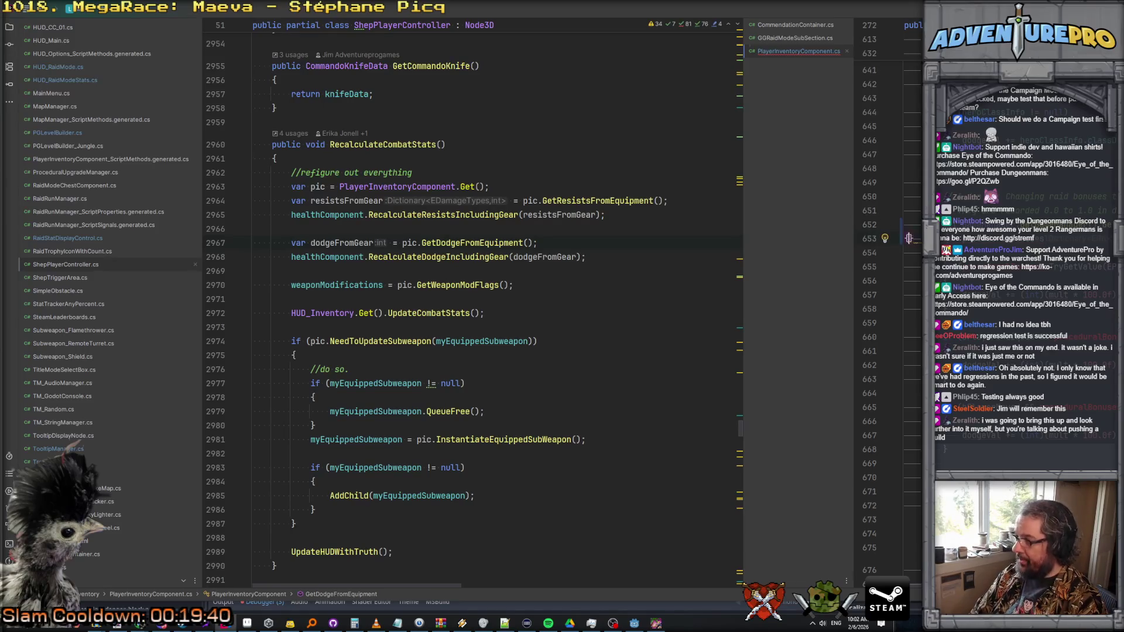
key("Down")
key("Down")
key("shift+Down")
key("shift+Down")
key("shift+Down")
key("Up")
key("Down")
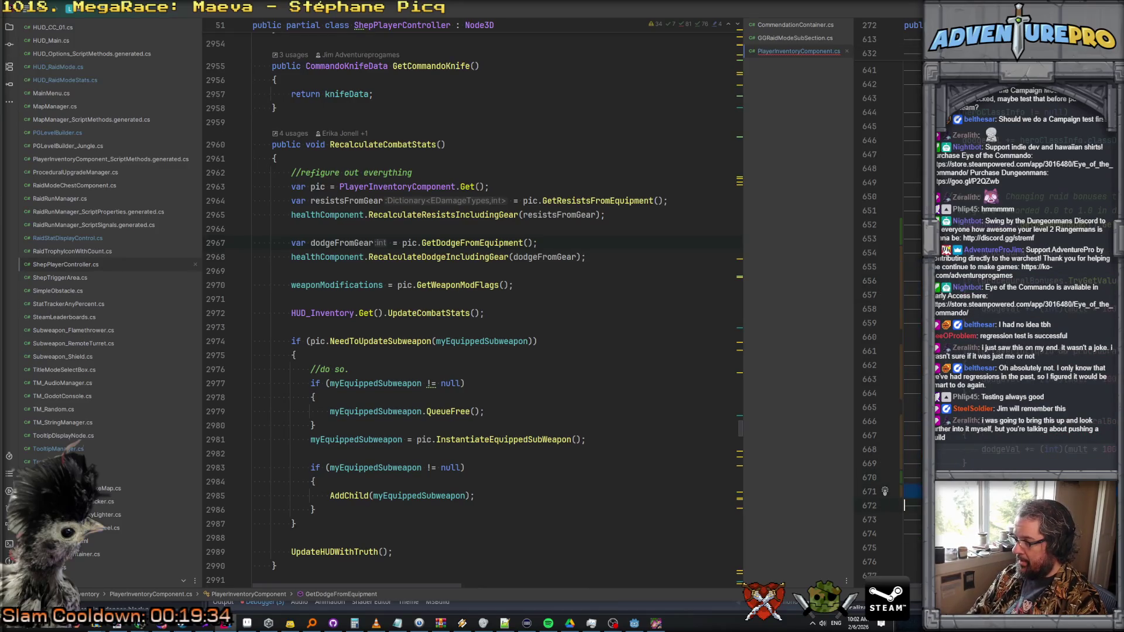
key("Up")
key("Up")
key("Up")
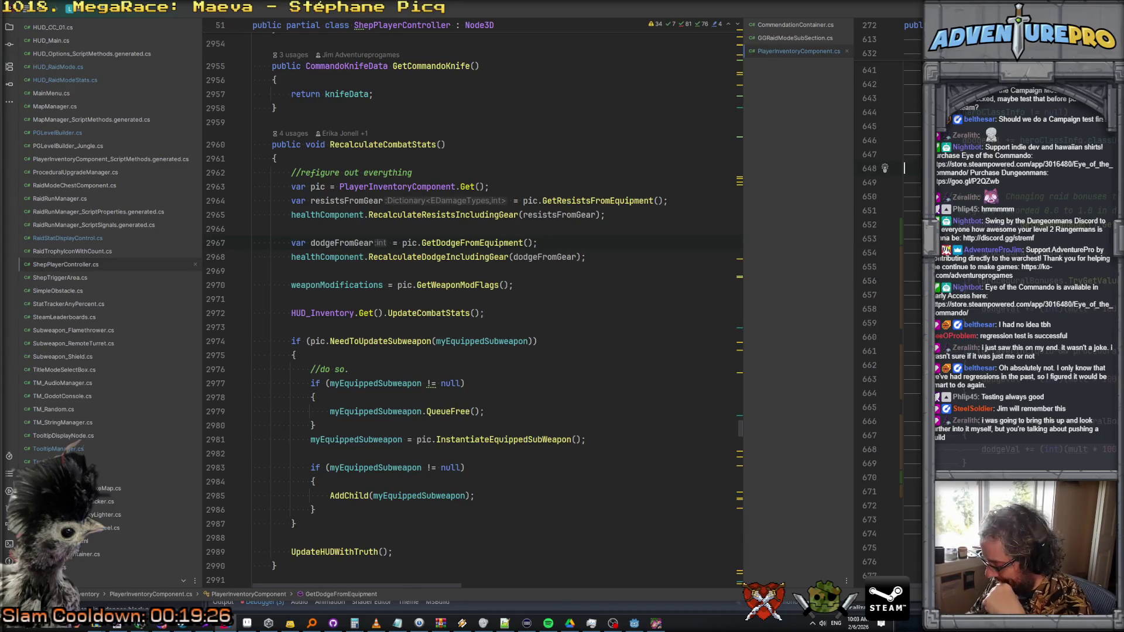
scroll(905, 168, "down", 1)
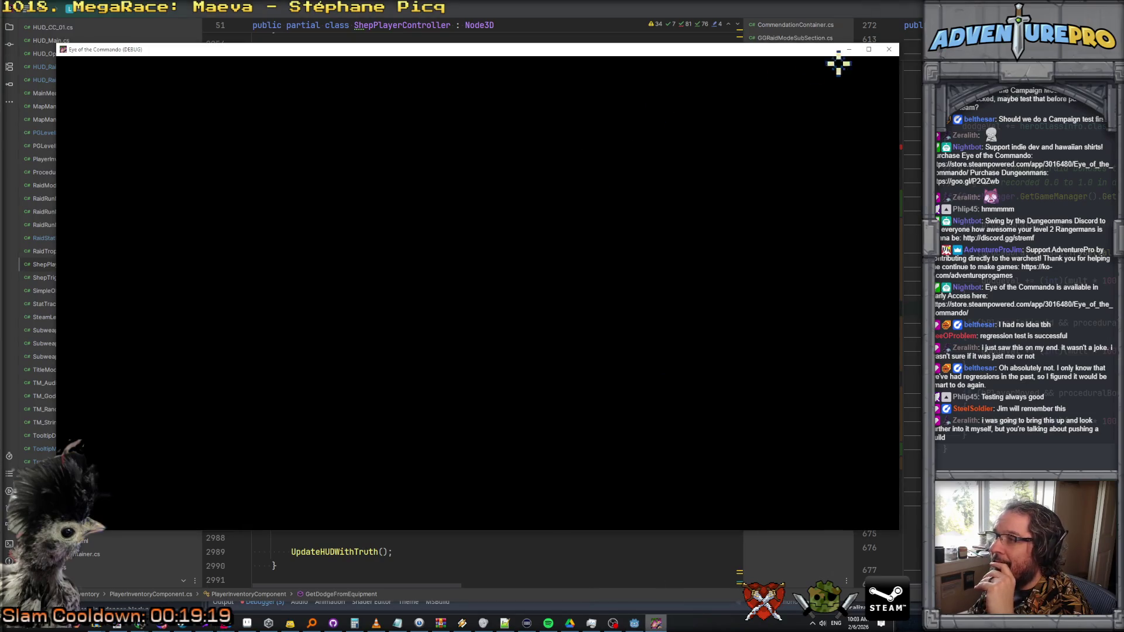
- Close the black game window, check the Debugger errors, then rebuild and rerun the game
left_click(889, 50)
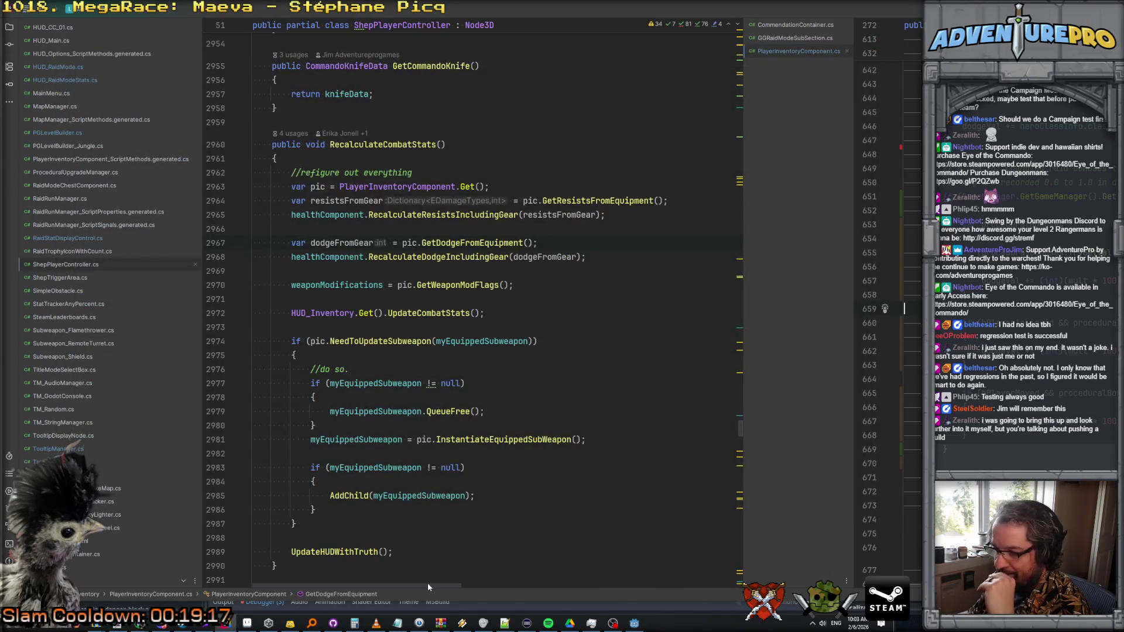
left_click(634, 623)
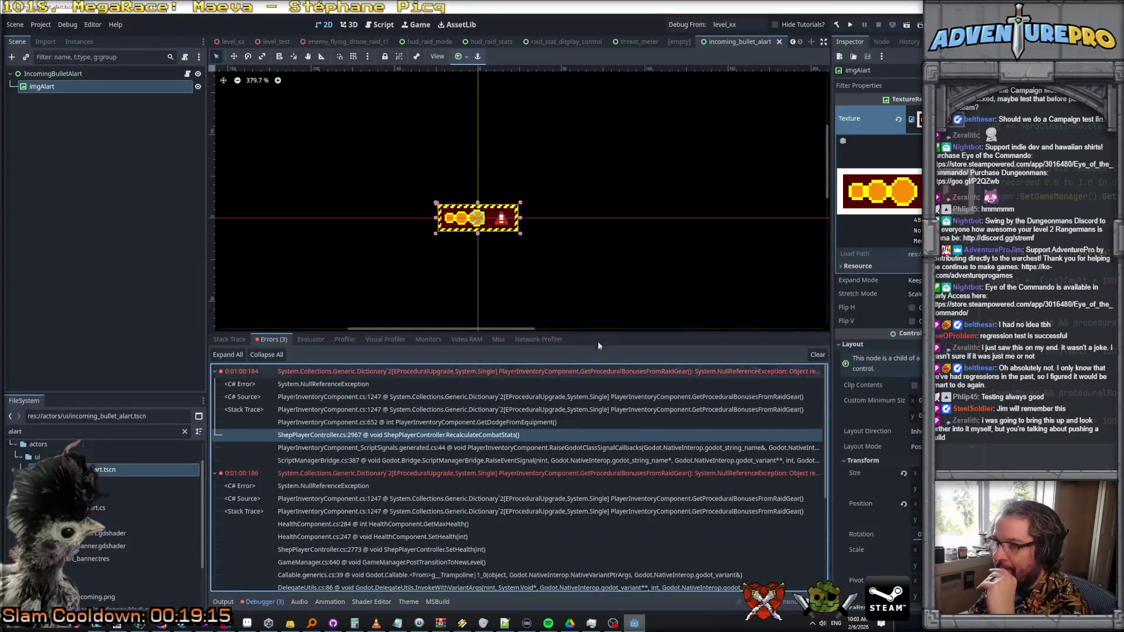
left_click_drag(601, 332, 601, 378)
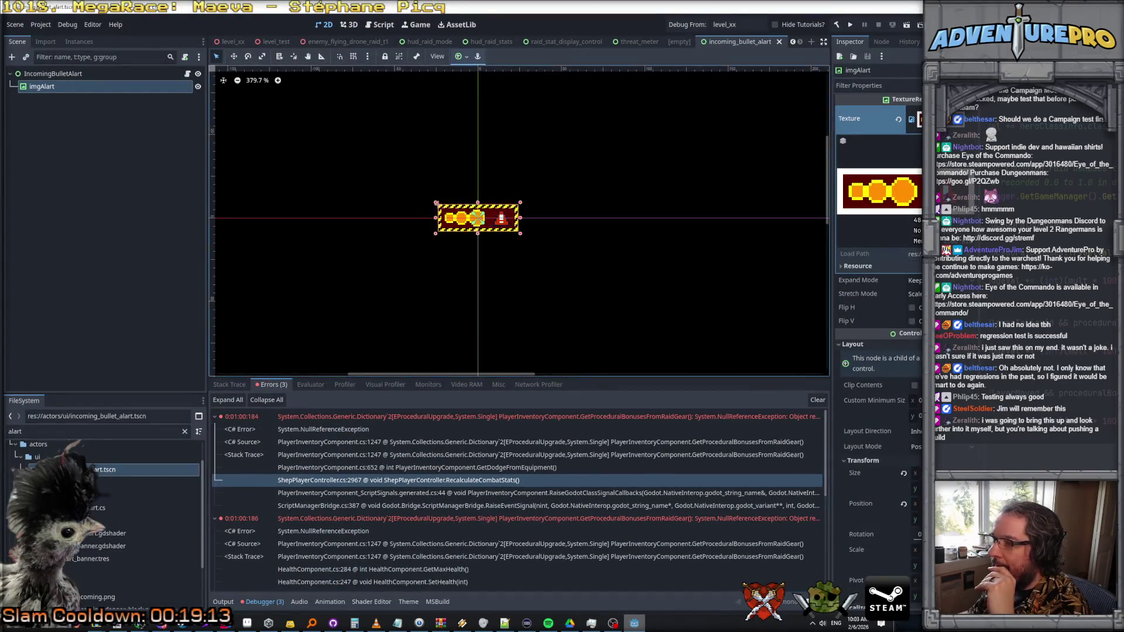
double_click(398, 480)
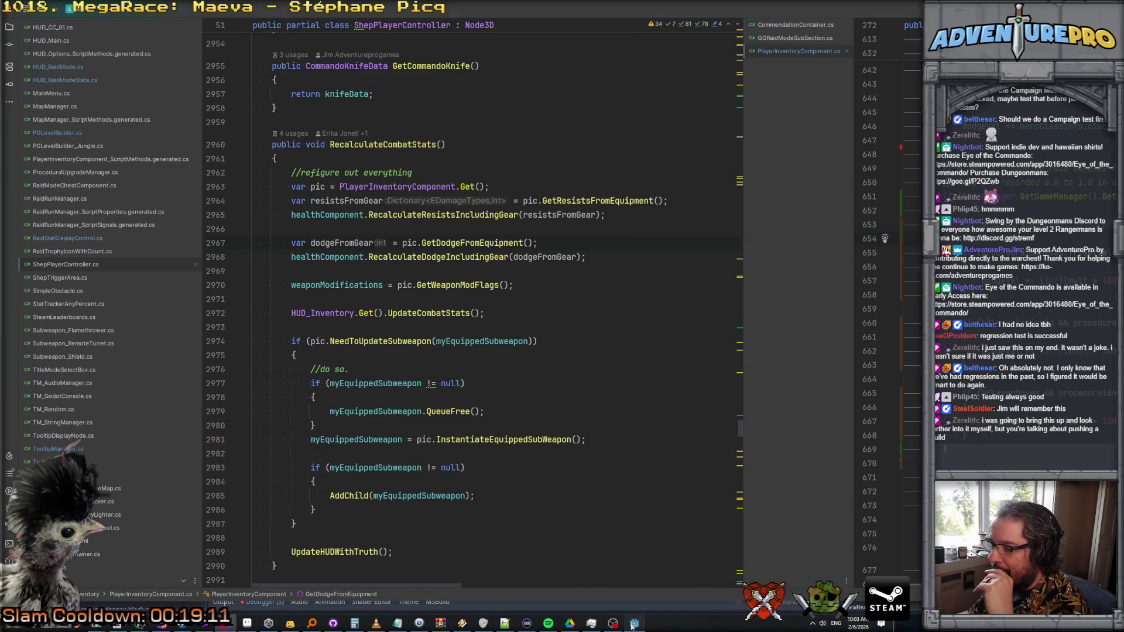
key("alt+Tab")
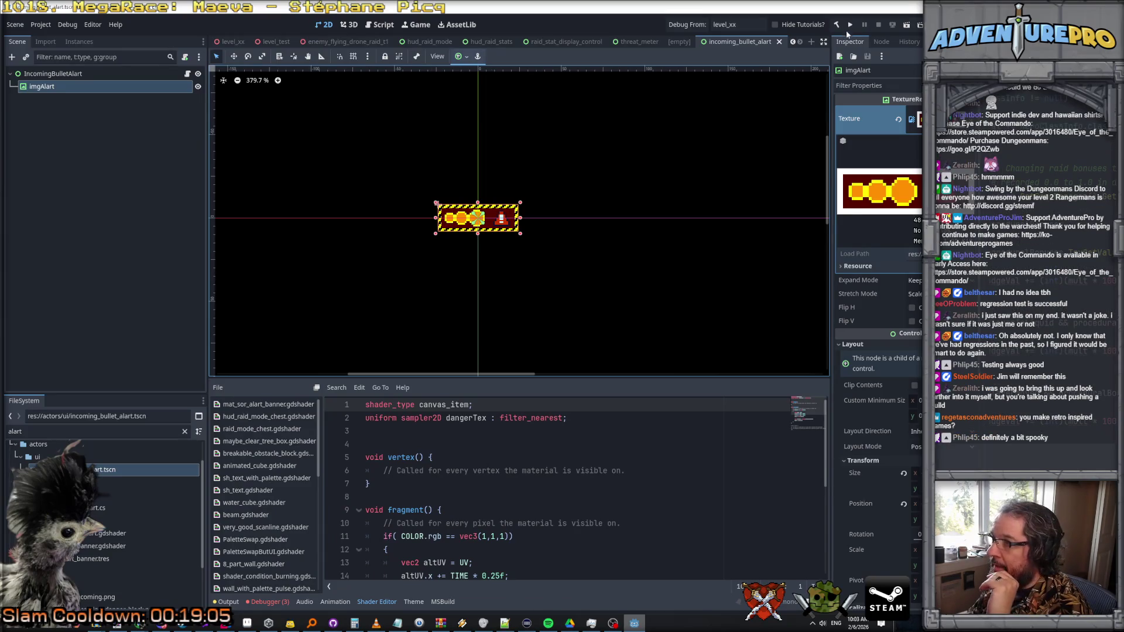
key("alt+Tab")
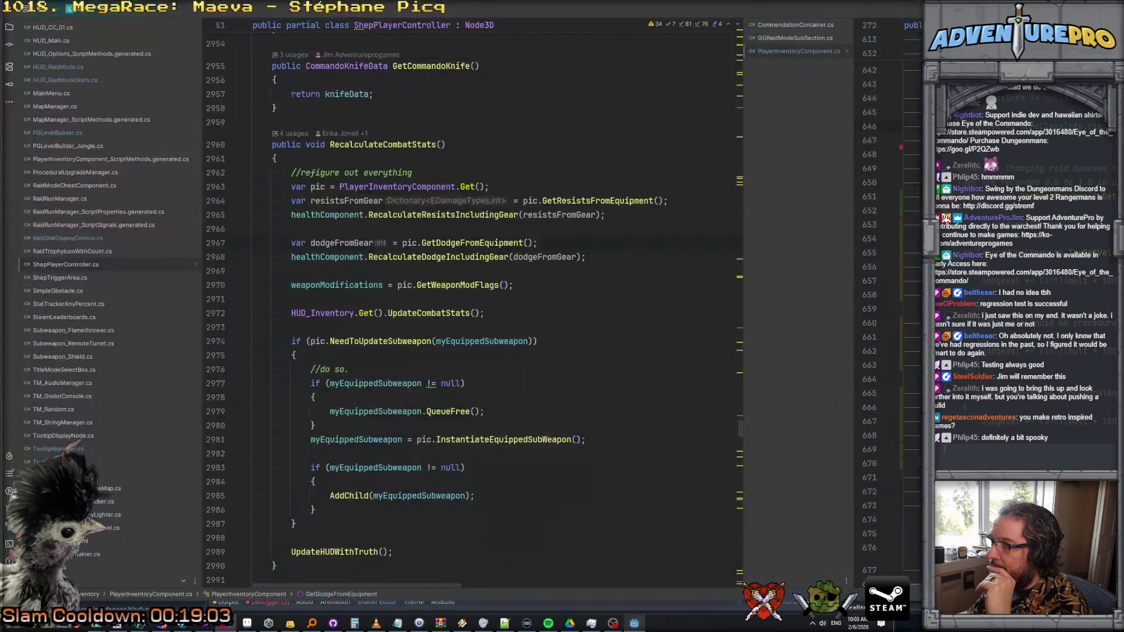
key("alt+Tab")
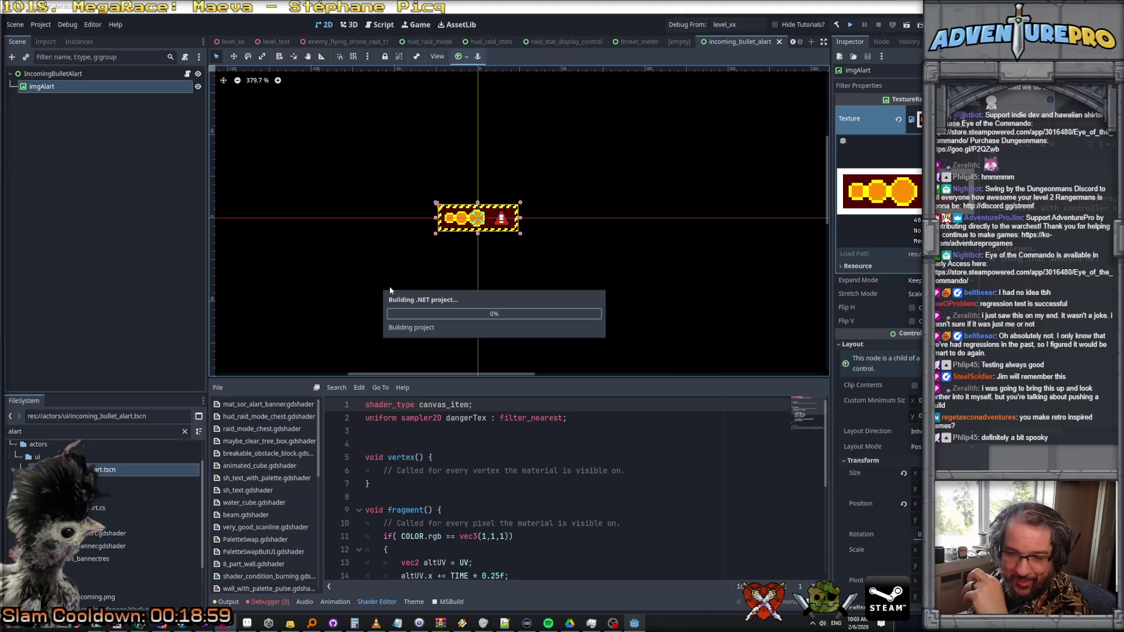
key("alt+Tab")
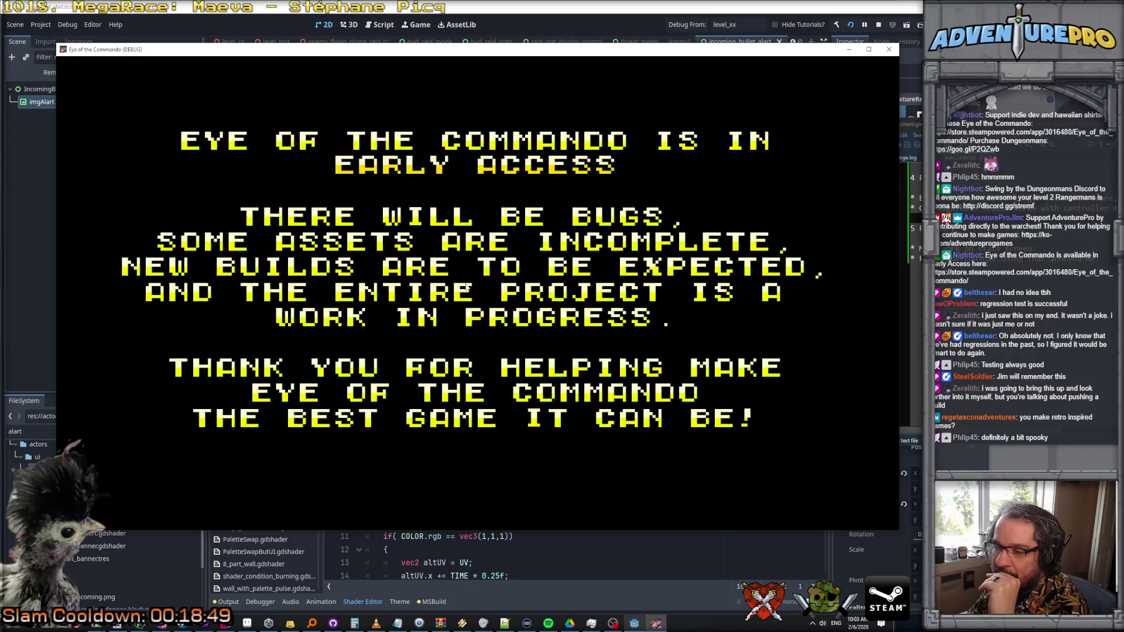
- Start a Campaign mission as the Colonel carrying the Commando Cannon
key("Return")
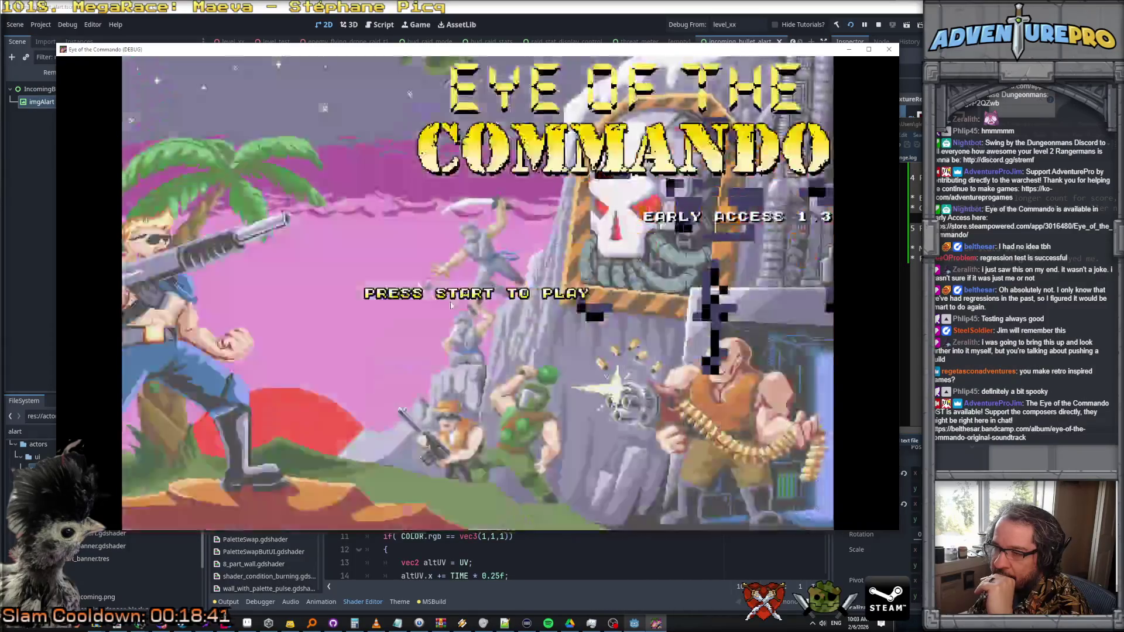
left_click(451, 305)
left_click(732, 203)
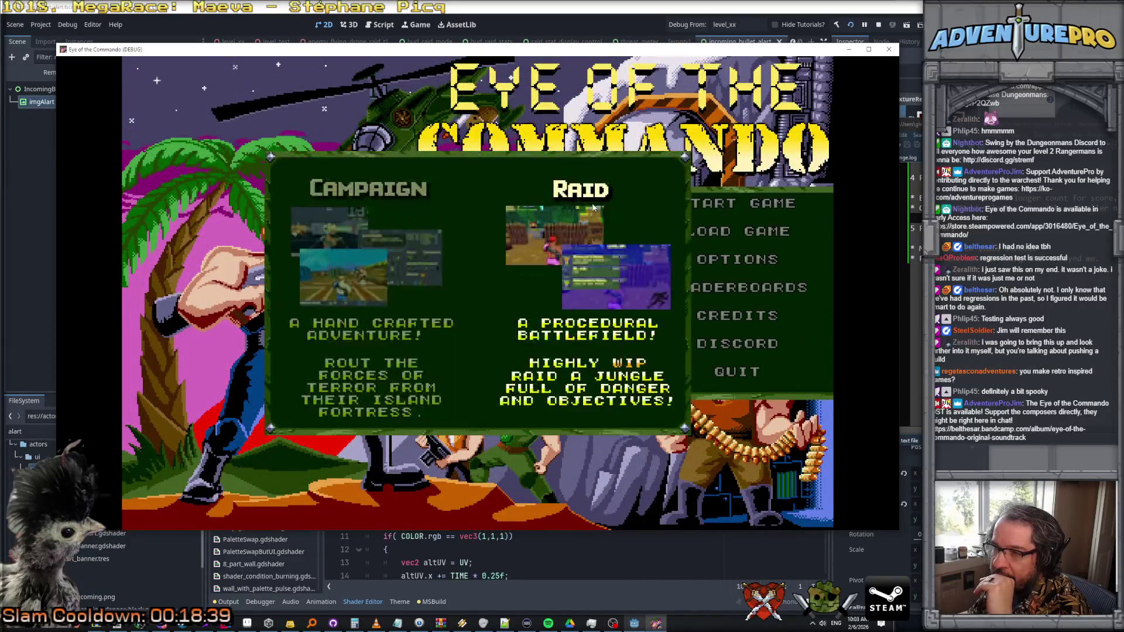
left_click(418, 275)
left_click(736, 247)
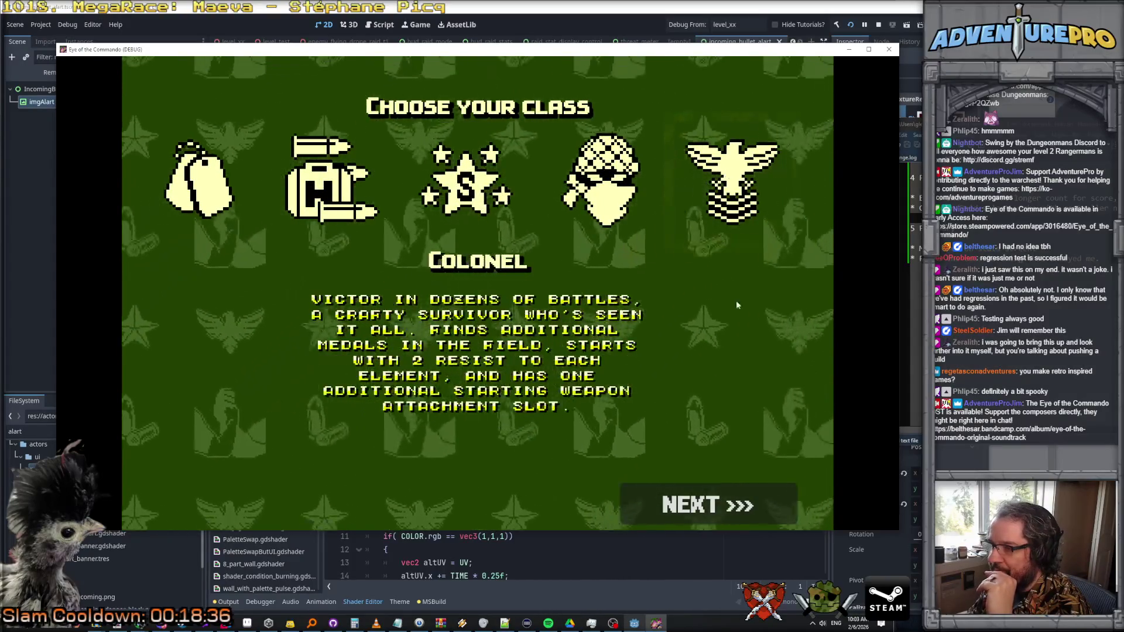
left_click(714, 502)
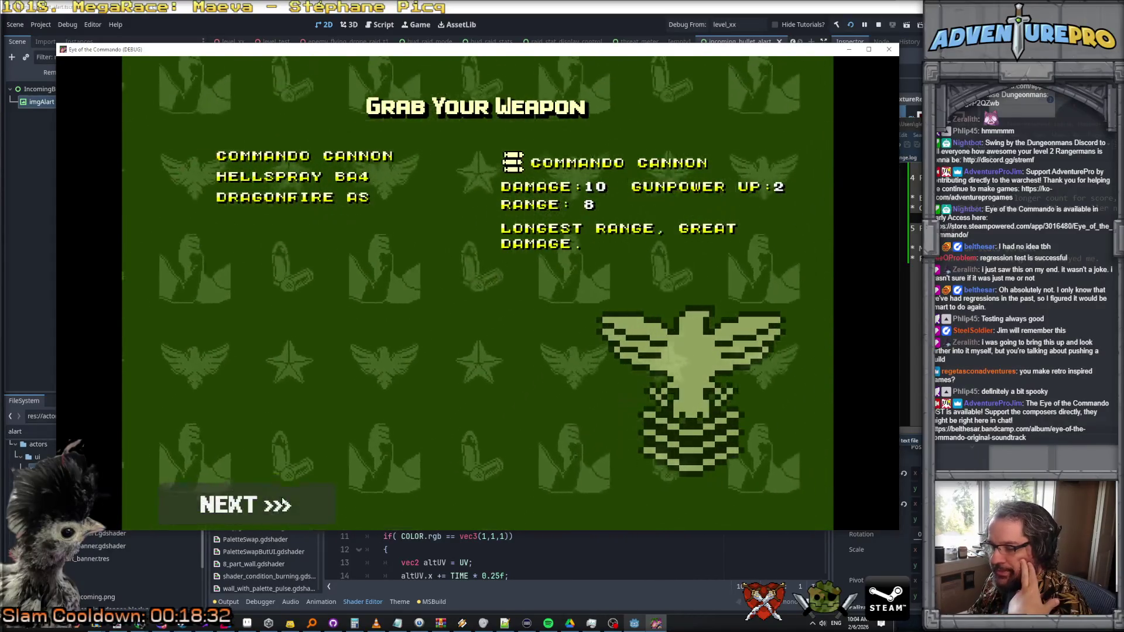
left_click(283, 496)
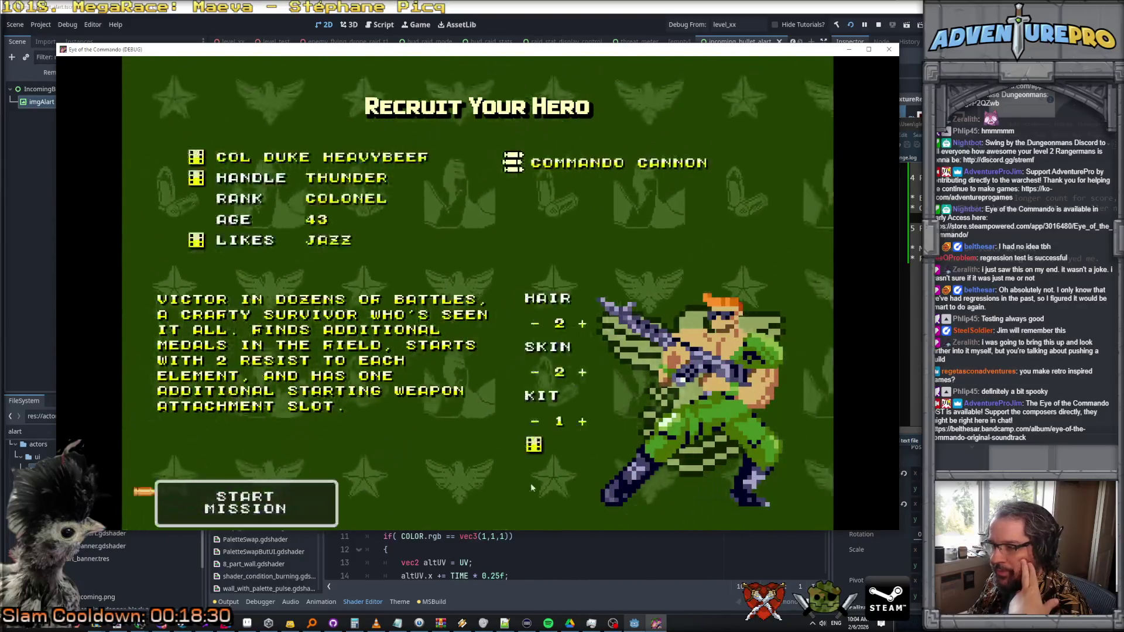
left_click(286, 504)
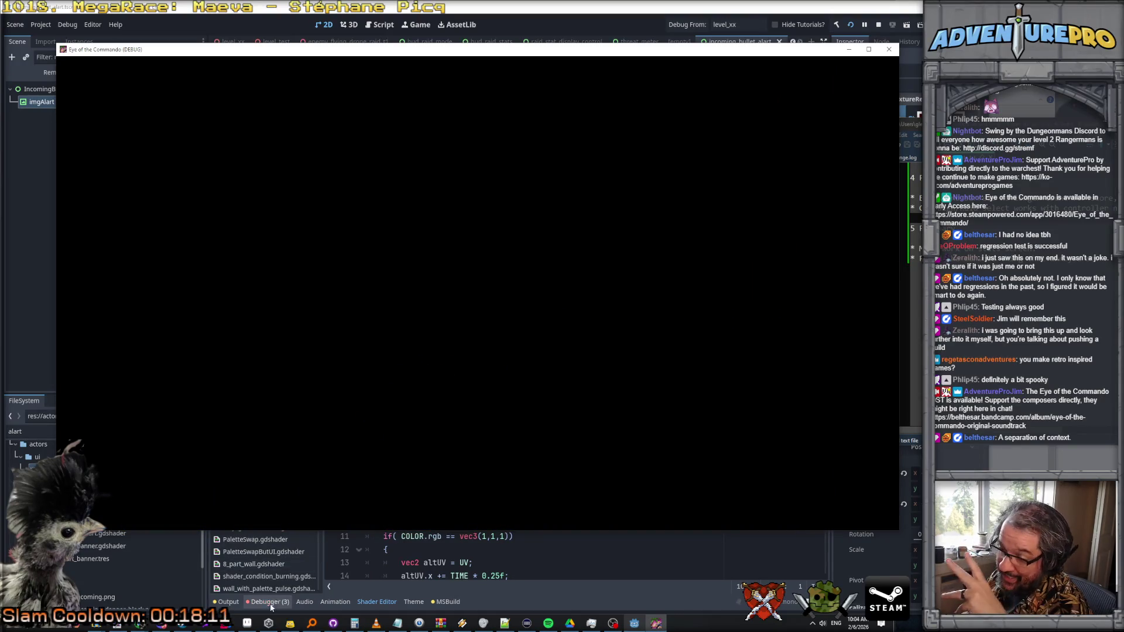
- Stop the game and open HealthComponent.cs:284 in GetMaxHealth from the error's stack trace
key("F8")
left_click(214, 416)
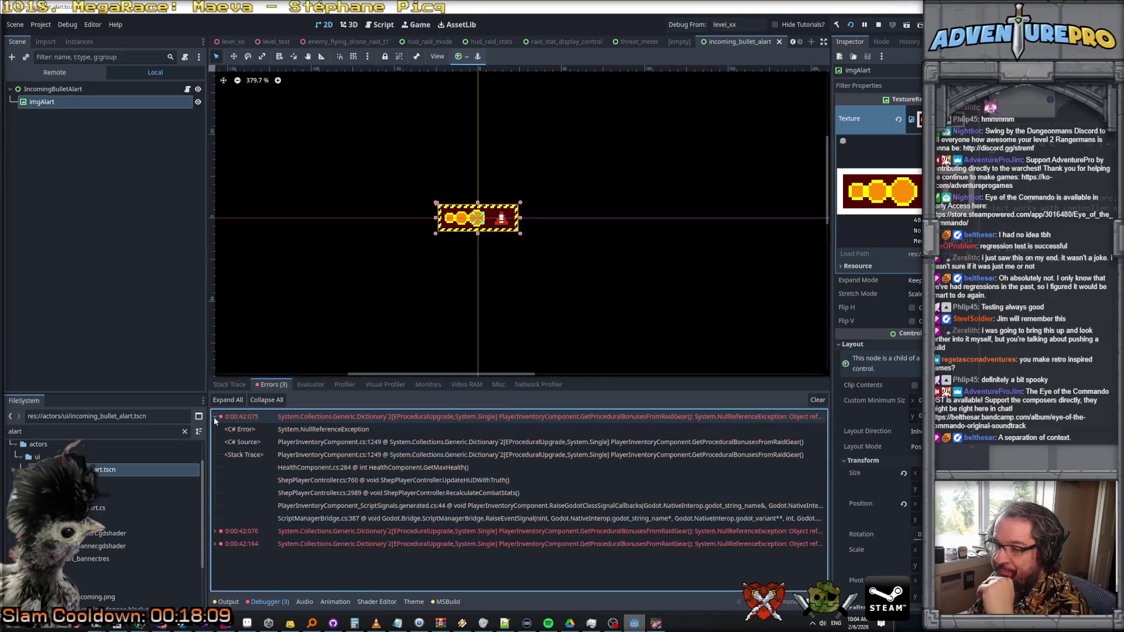
double_click(484, 443)
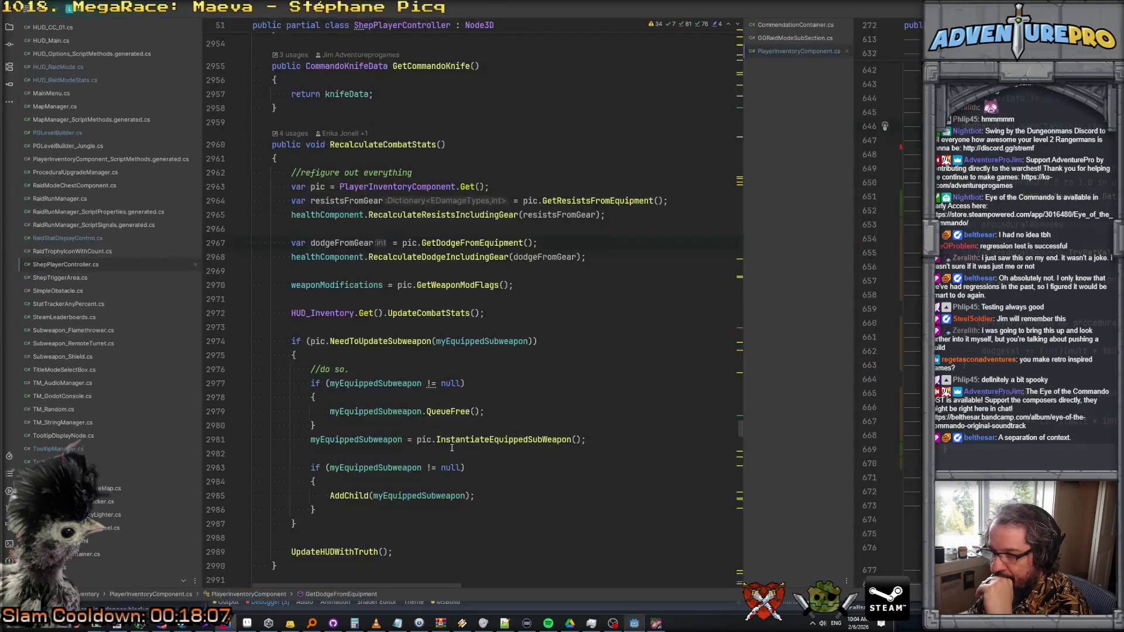
key("alt+Tab")
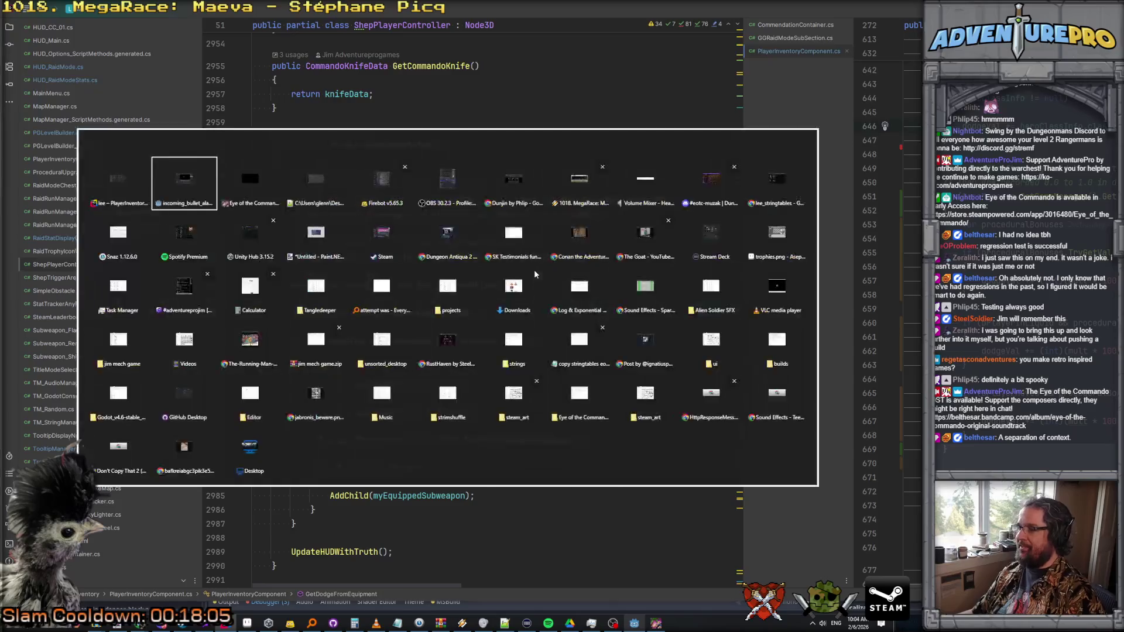
left_click(413, 468)
double_click(412, 468)
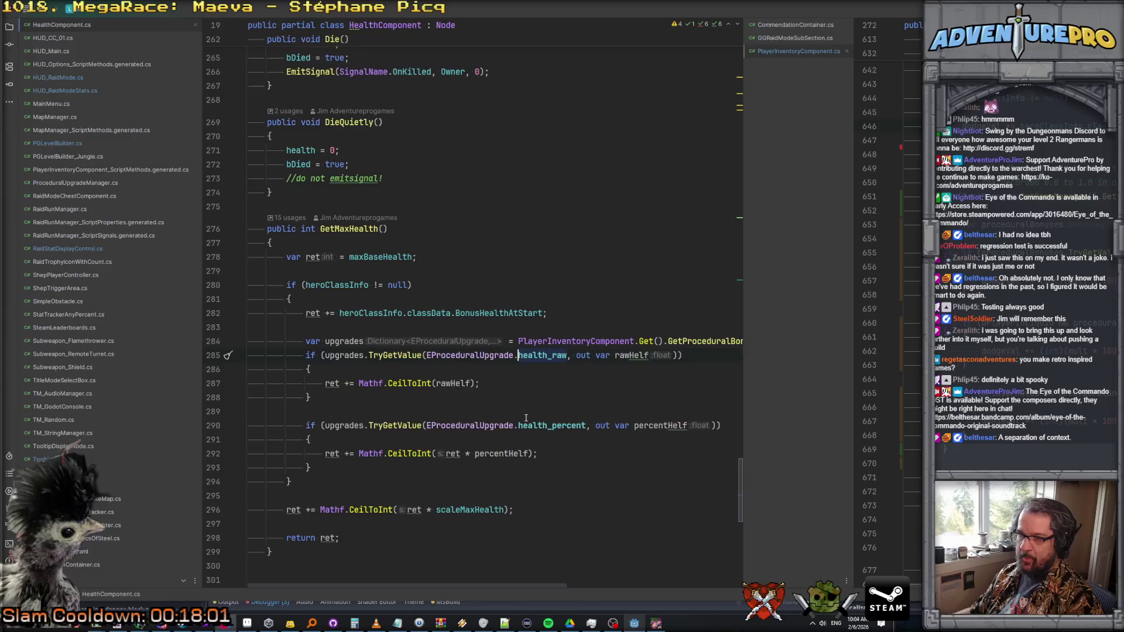
- Follow the raid-gear bonus call to GetProceduralBonusesFromRaidGear in PlayerInventoryComponent.cs
scroll(522, 374, "down", 1)
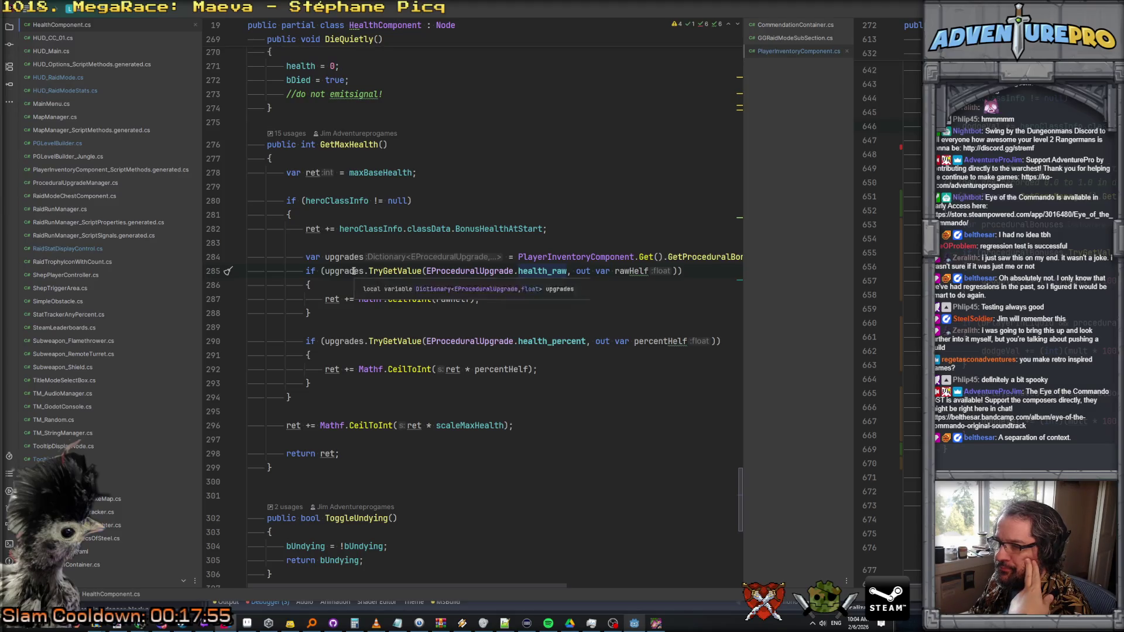
left_click(710, 257)
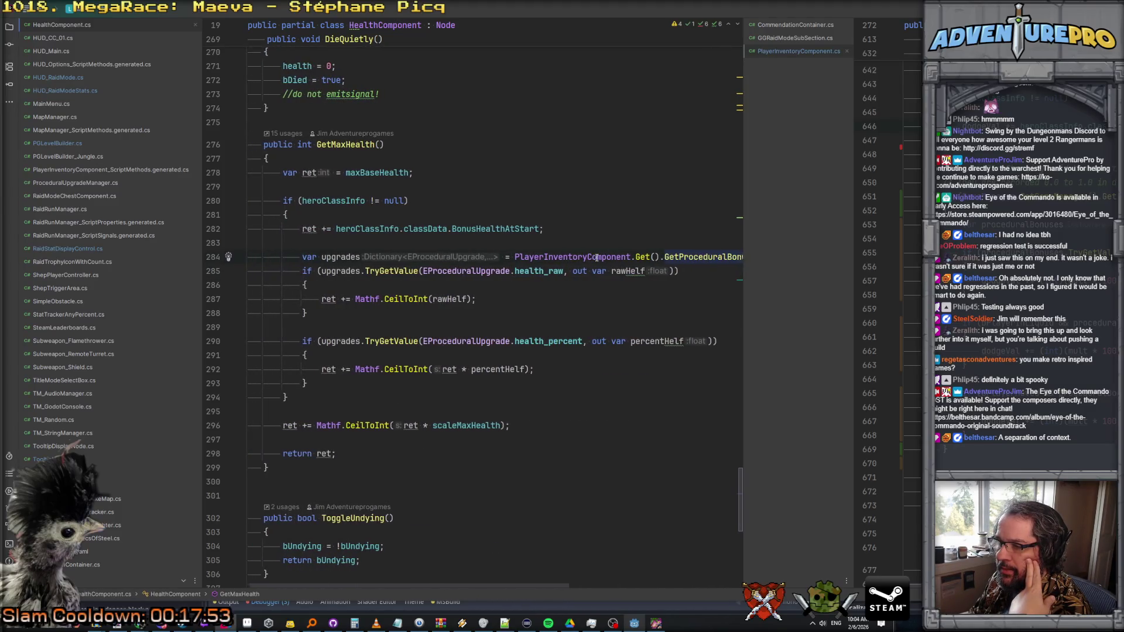
scroll(614, 258, "right", 3)
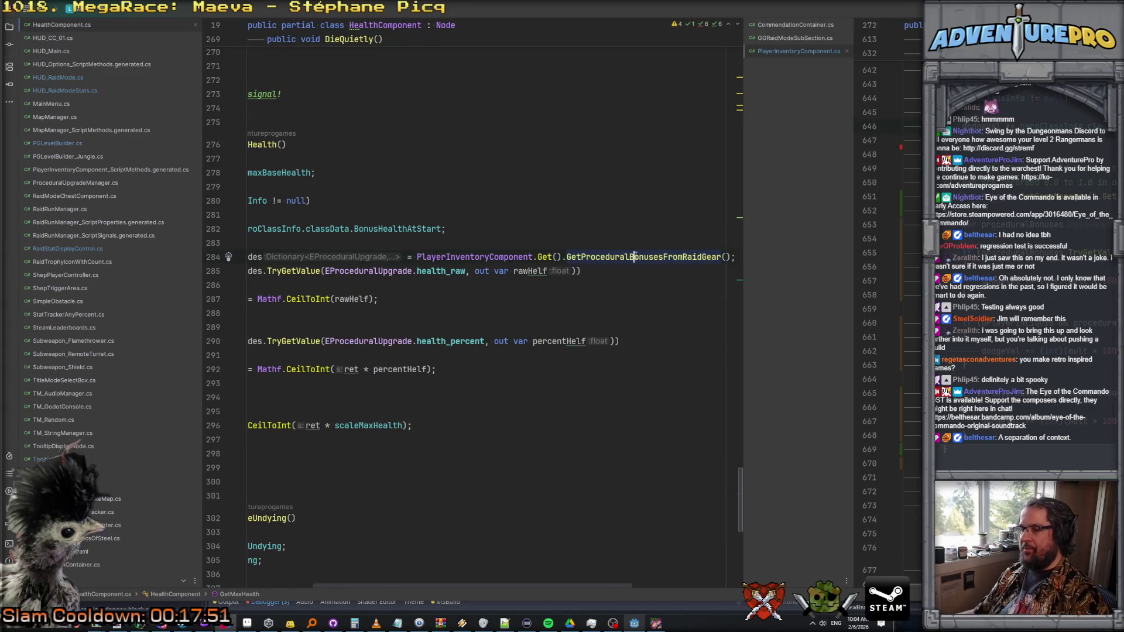
left_click(615, 257, "ctrl")
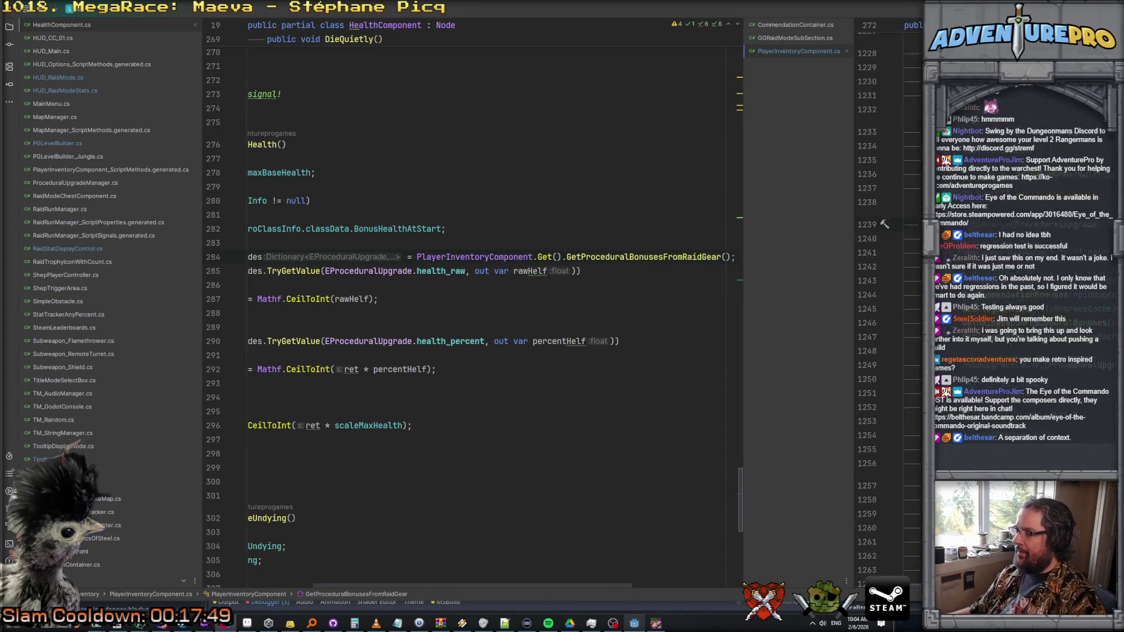
scroll(759, 281, "left", 4)
scroll(760, 281, "down", 1)
scroll(571, 275, "up", 1)
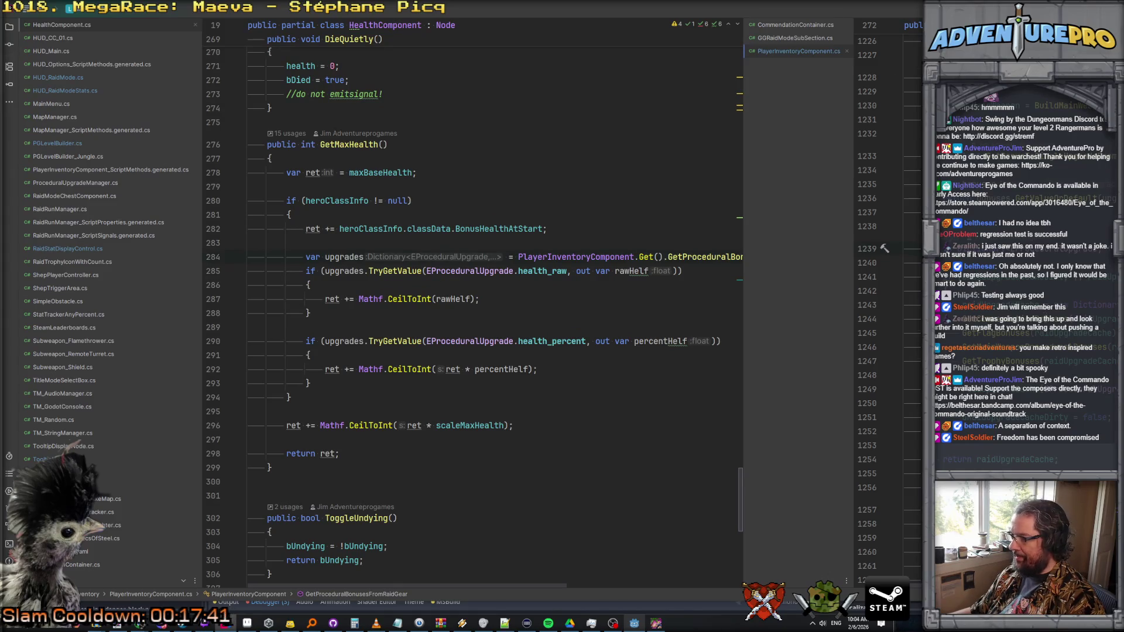
scroll(878, 293, "down", 2)
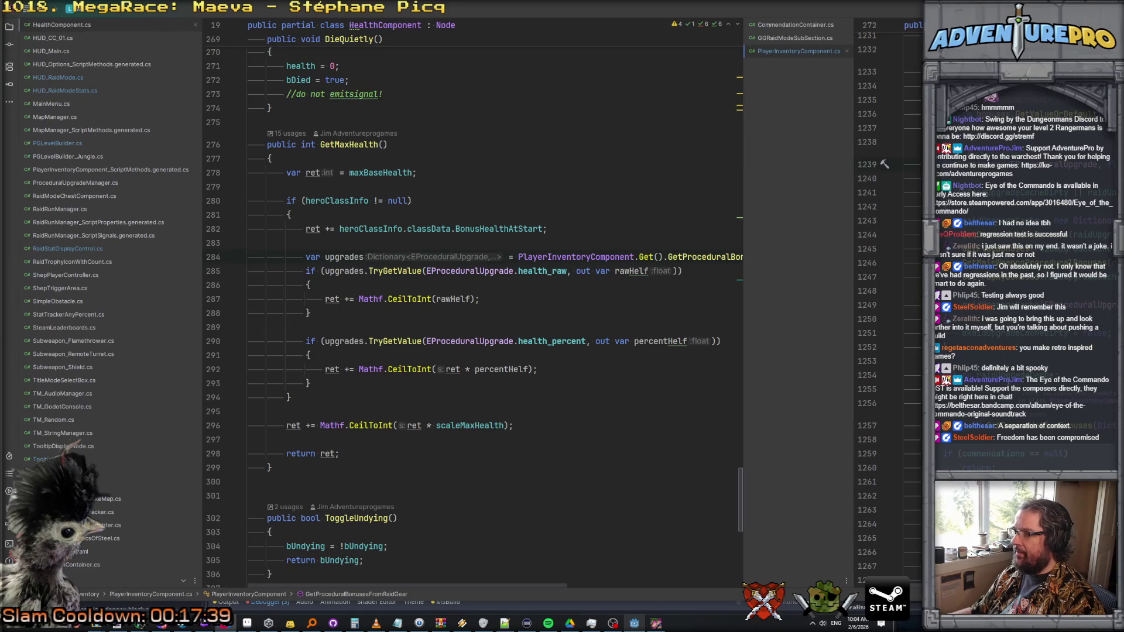
scroll(878, 293, "up", 3)
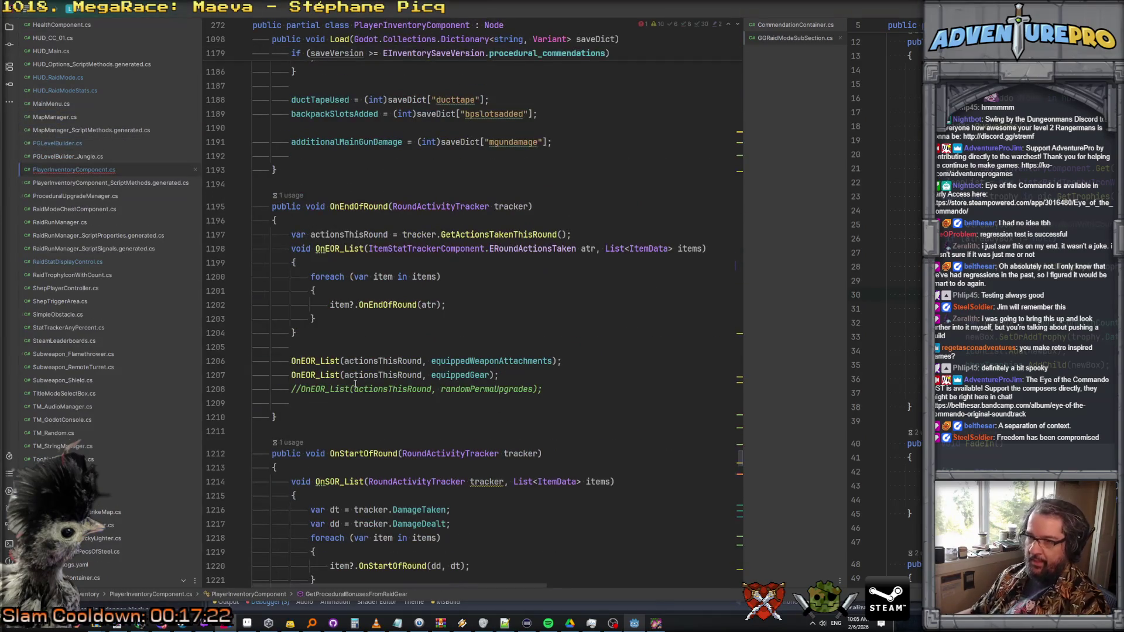
- Write the condition GameManager.GetGameManager().GetGameType() != EGameType.raid_mode
type("fdf")
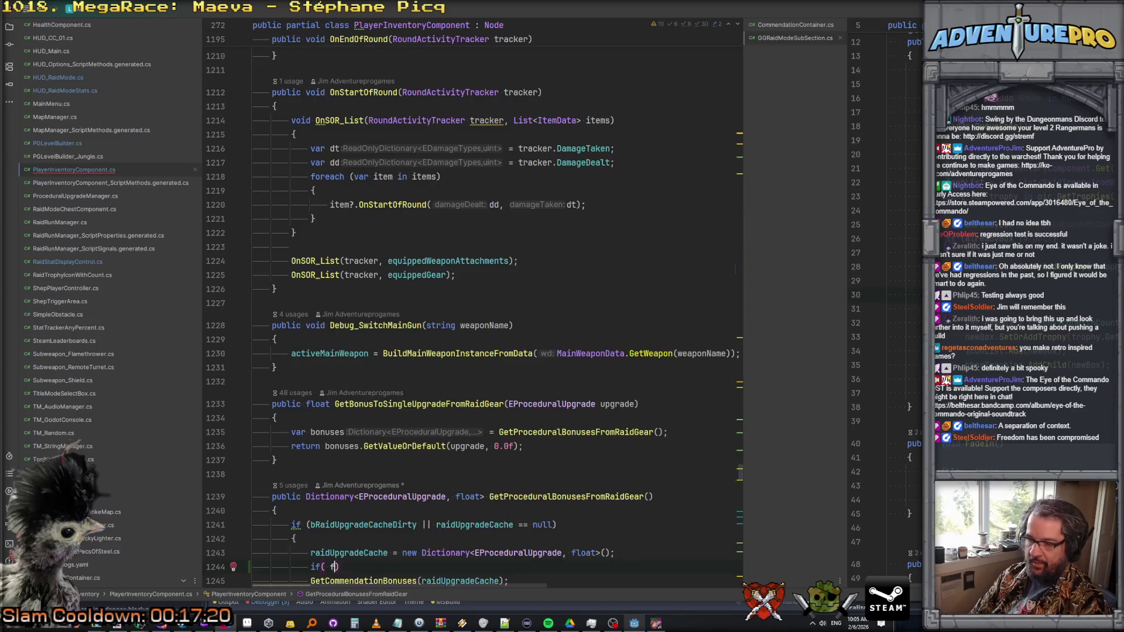
type("ameManager.G")
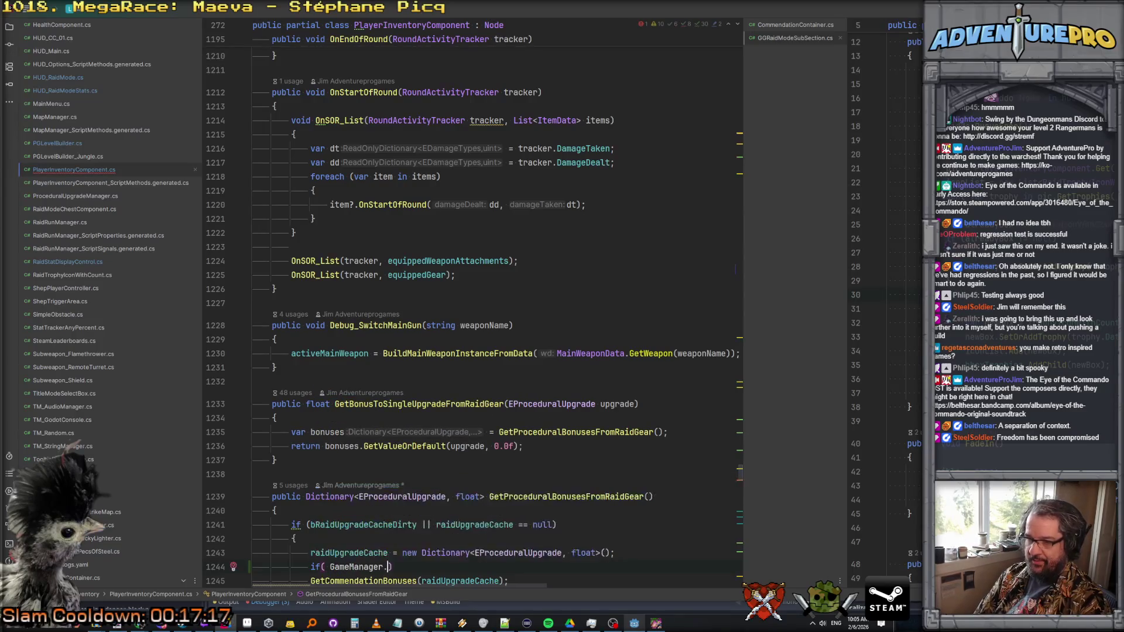
type("etGameManager().GetGameType ")
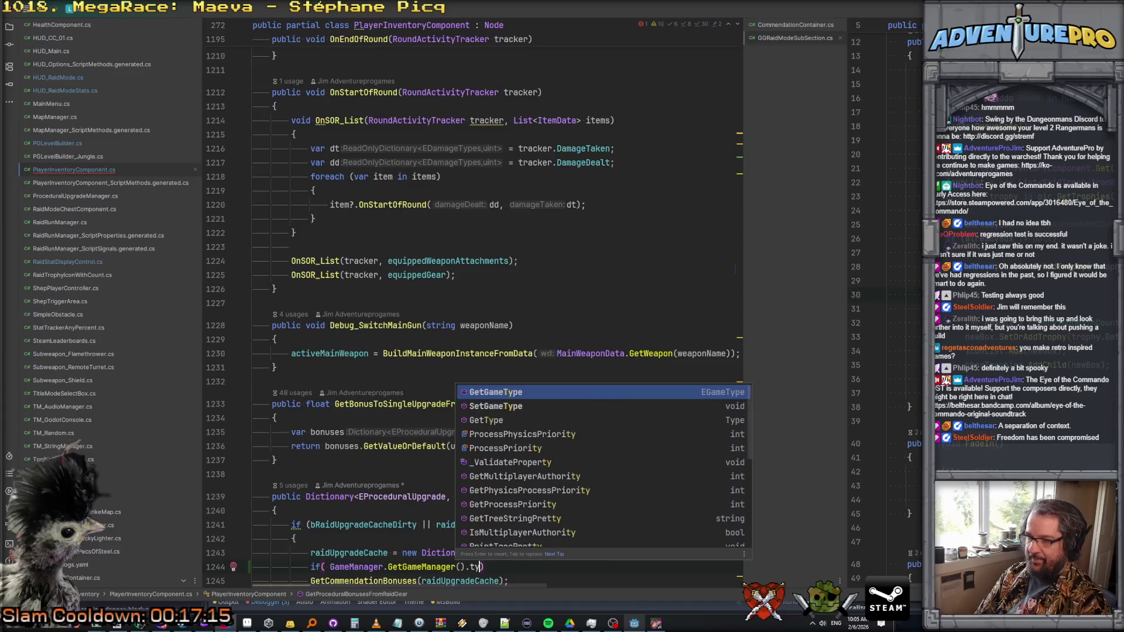
type("EGameType.raid_mode)")
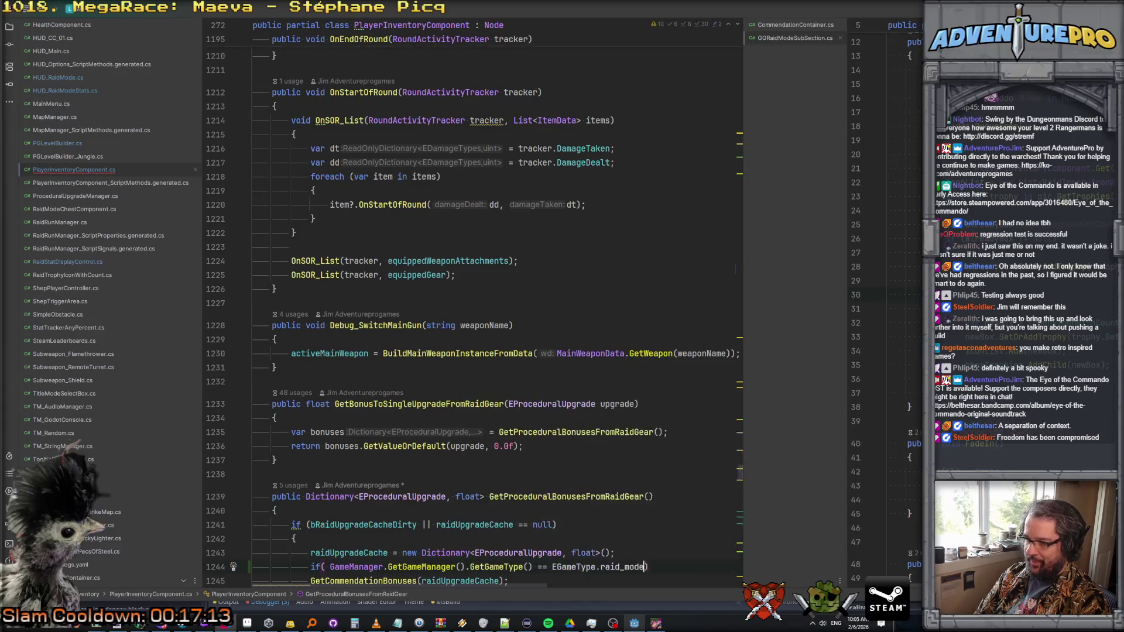
key("BackSpace")
key("BackSpace")
key("BackSpace")
key("BackSpace")
key("ctrl+Left")
key("BackSpace")
key("BackSpace")
type("!=")
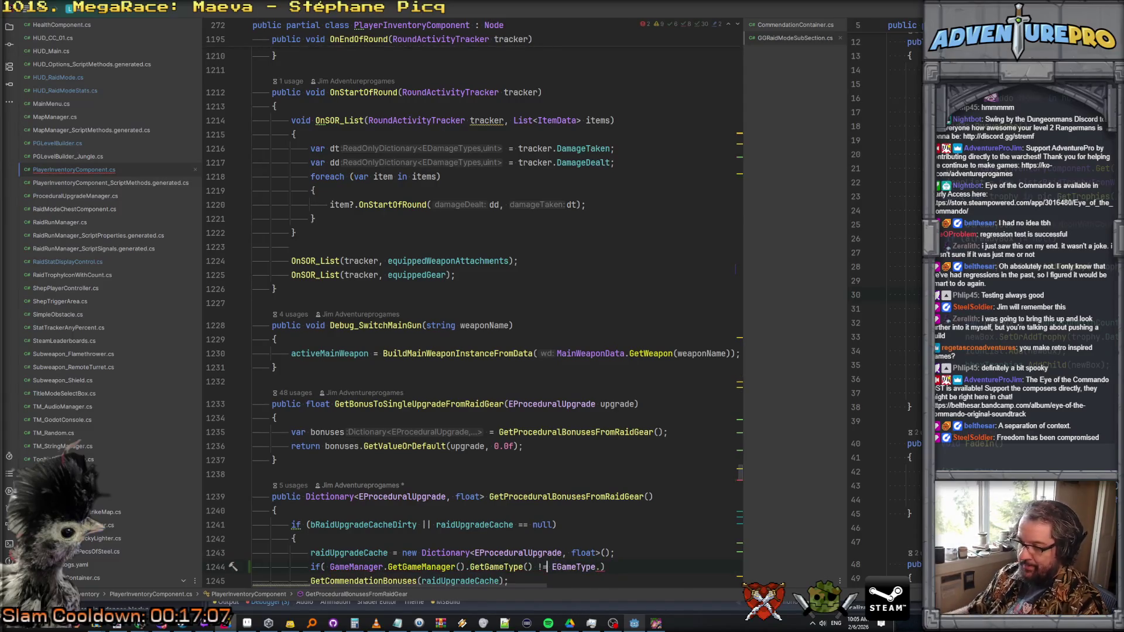
scroll(591, 316, "down", 6)
type("ra")
key("Return")
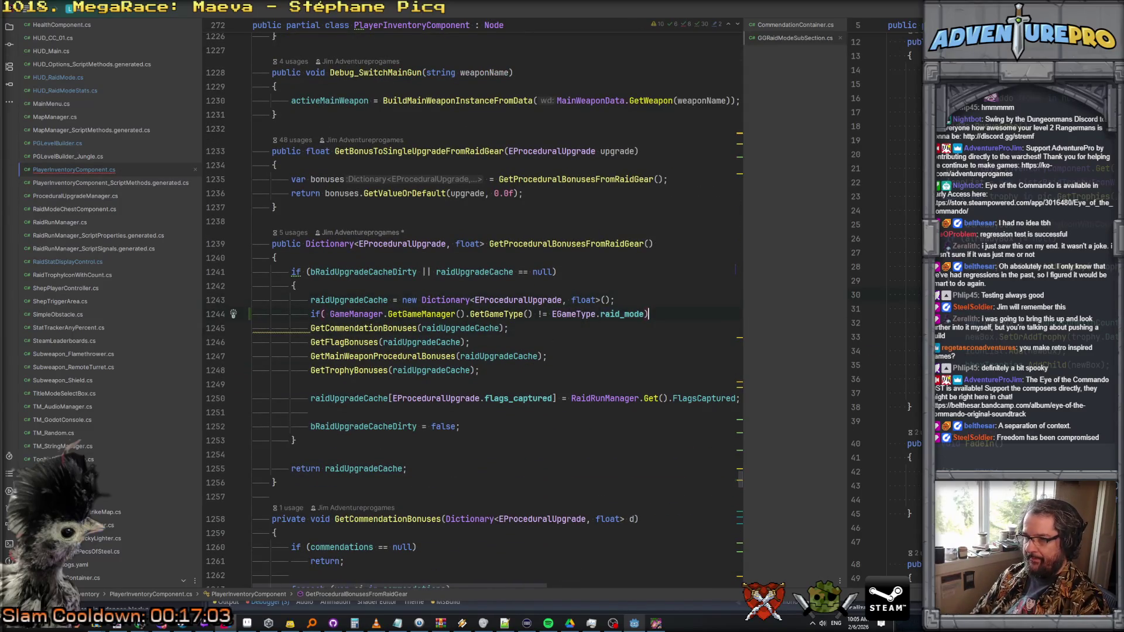
- Add a block setting bRaidUpgradeCacheDirty = false and returning raidUpgradeCache
key("Return")
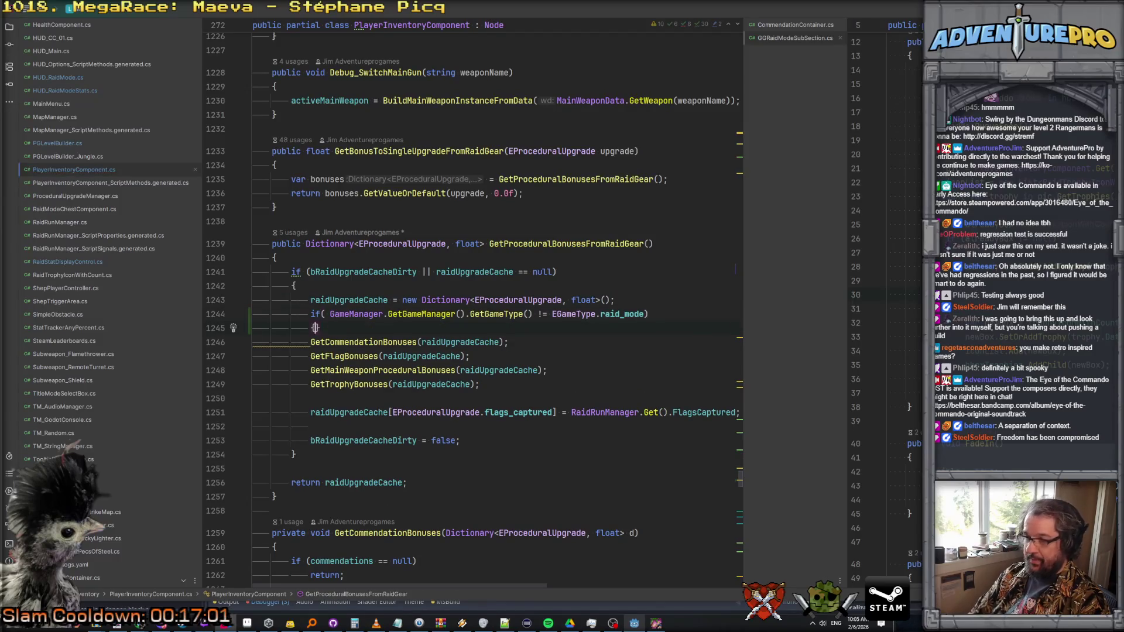
key("Return")
type("b")
key("Return")
type("= false;")
key("Return")
type("return ra")
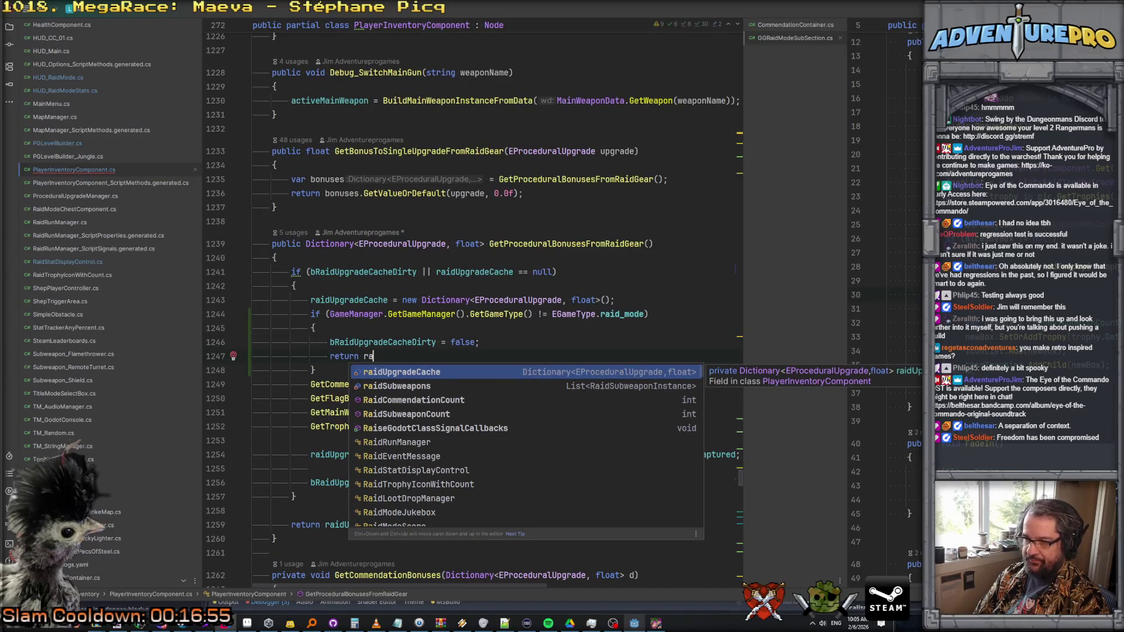
key("Return")
type(";")
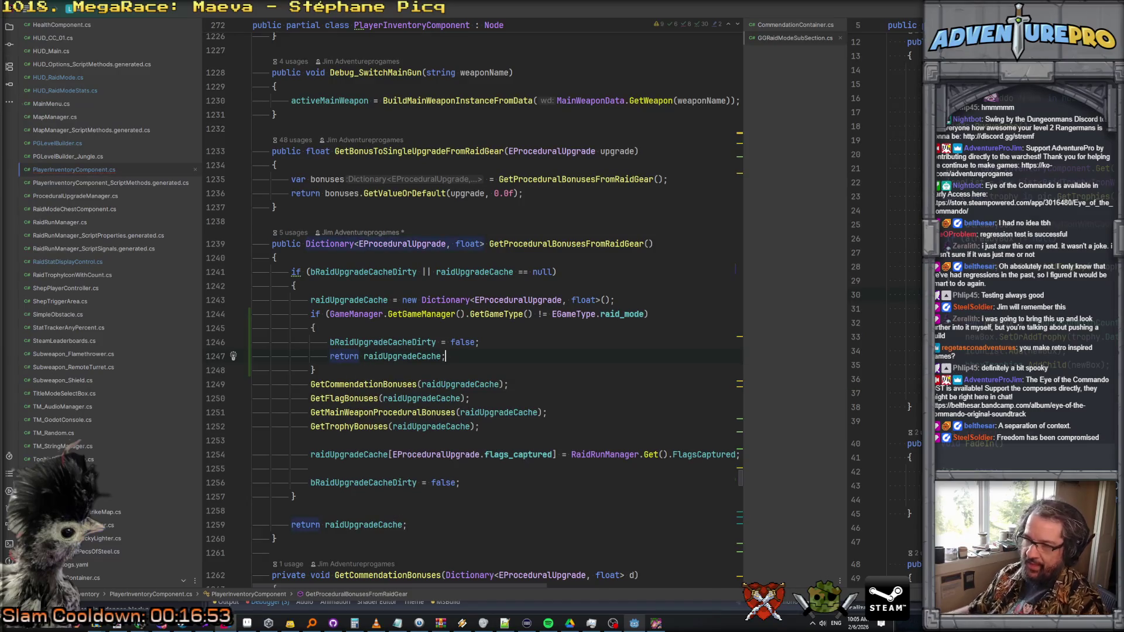
key("Return")
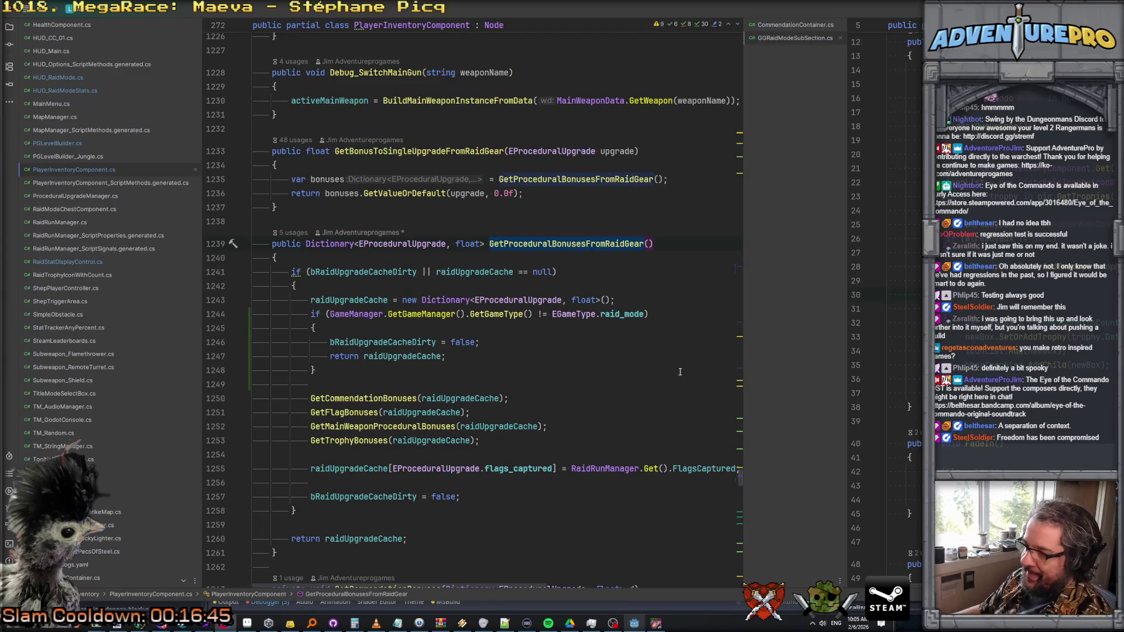
- Review the new early-return block and the GetProceduralBonusesFromRaidGear method name
left_click(663, 357)
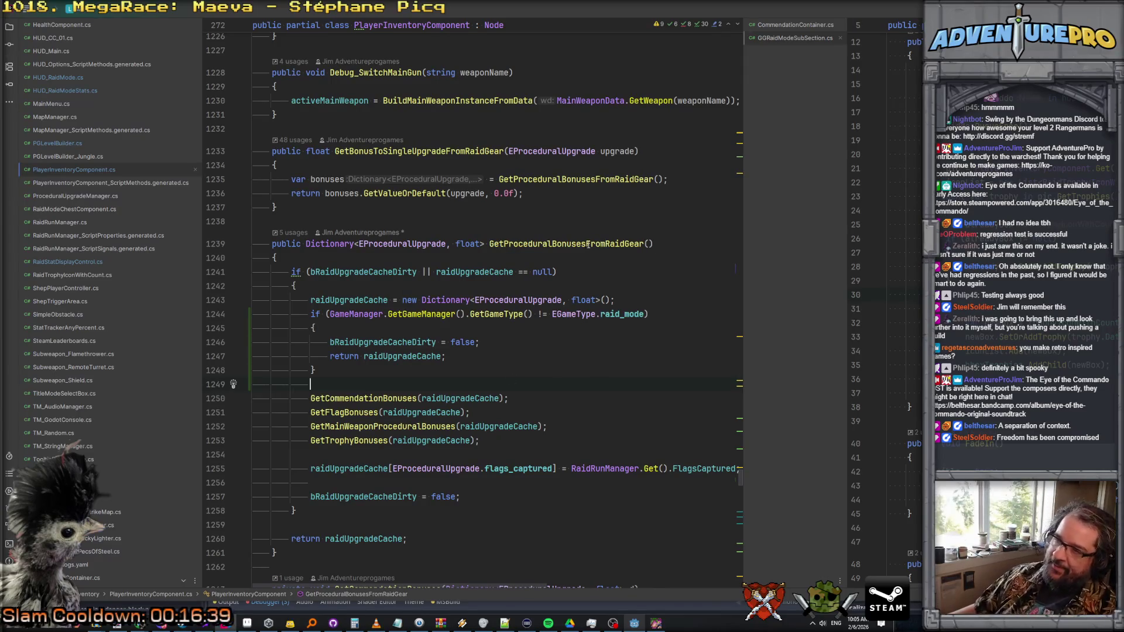
mouse_move(311, 314)
left_mouse_down()
mouse_move(404, 393)
mouse_move(407, 383)
left_mouse_up()
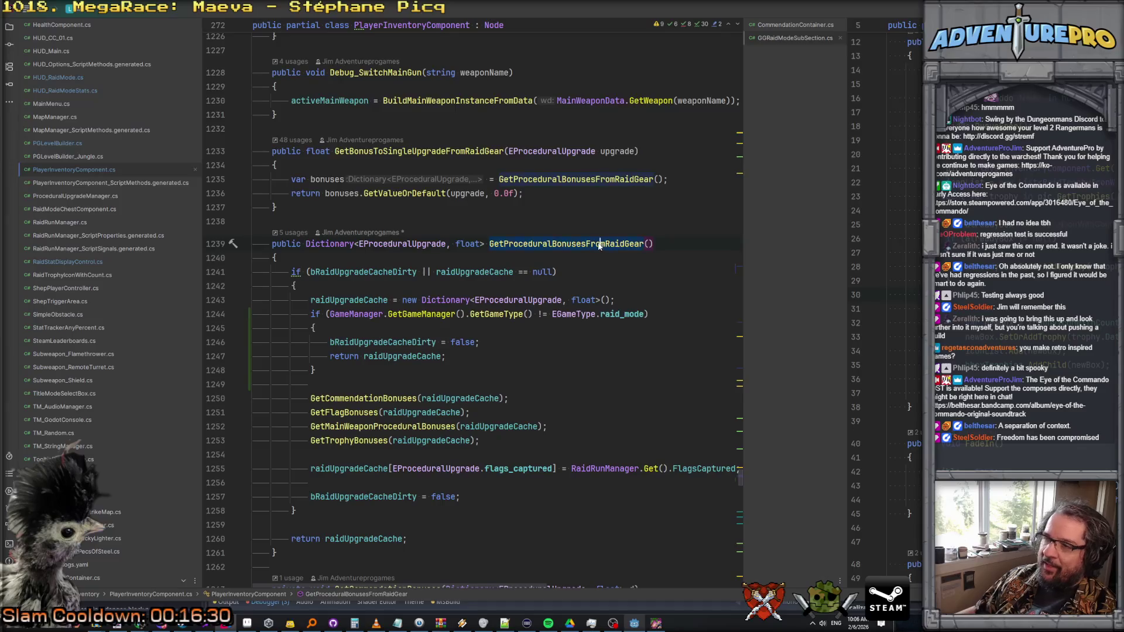
mouse_move(540, 243)
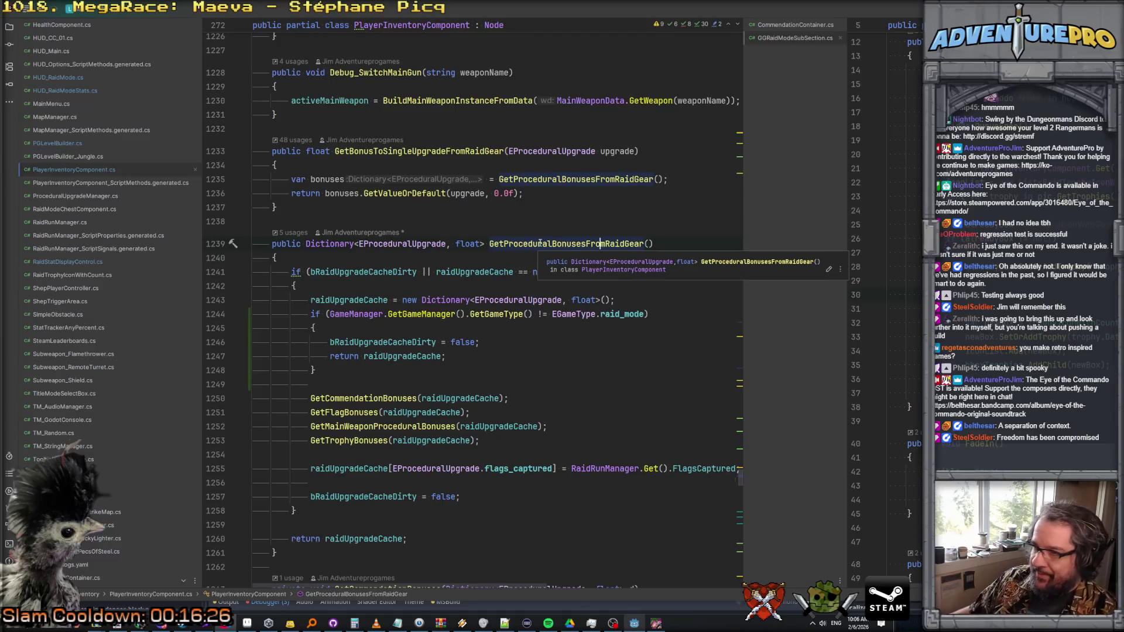
double_click(538, 244)
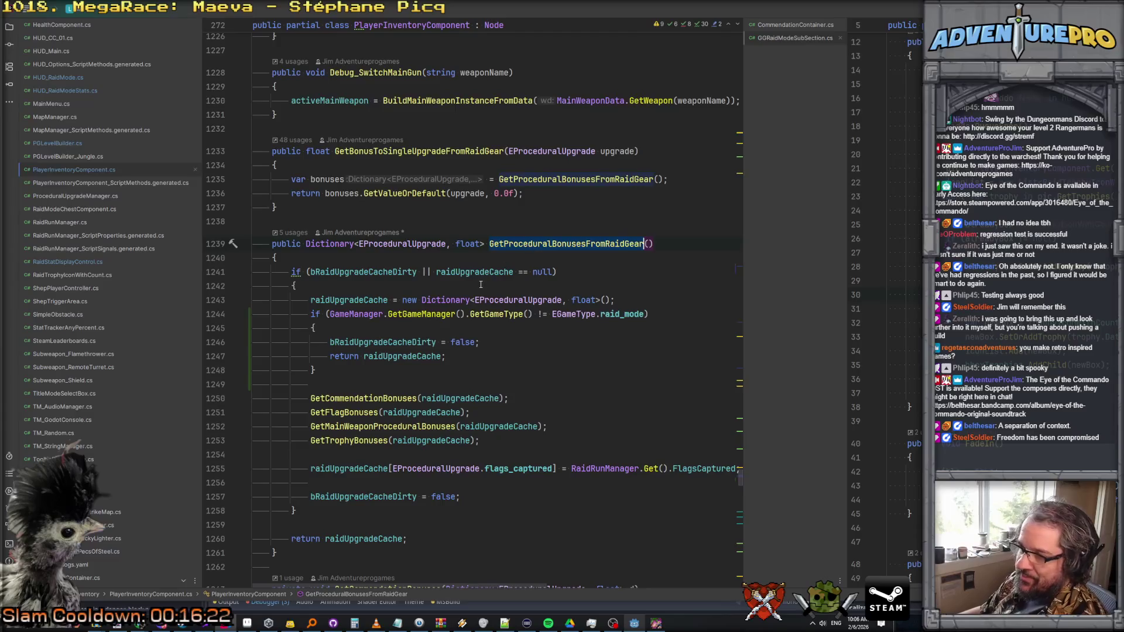
left_click(659, 625)
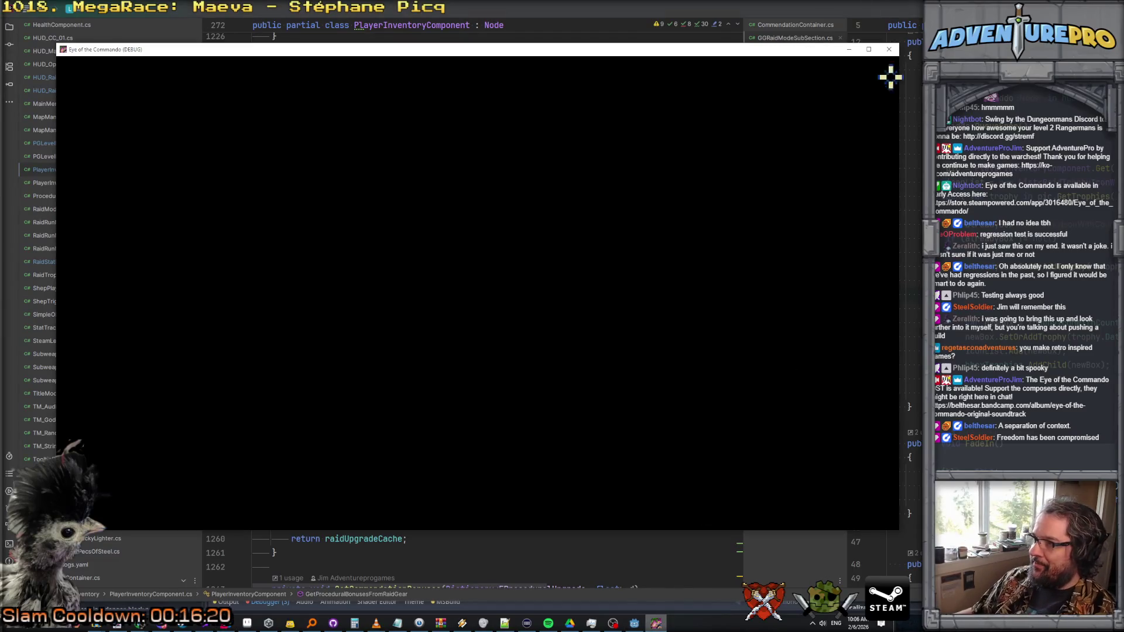
- Close the old game window and rebuild and run the project from Godot
left_click(890, 51)
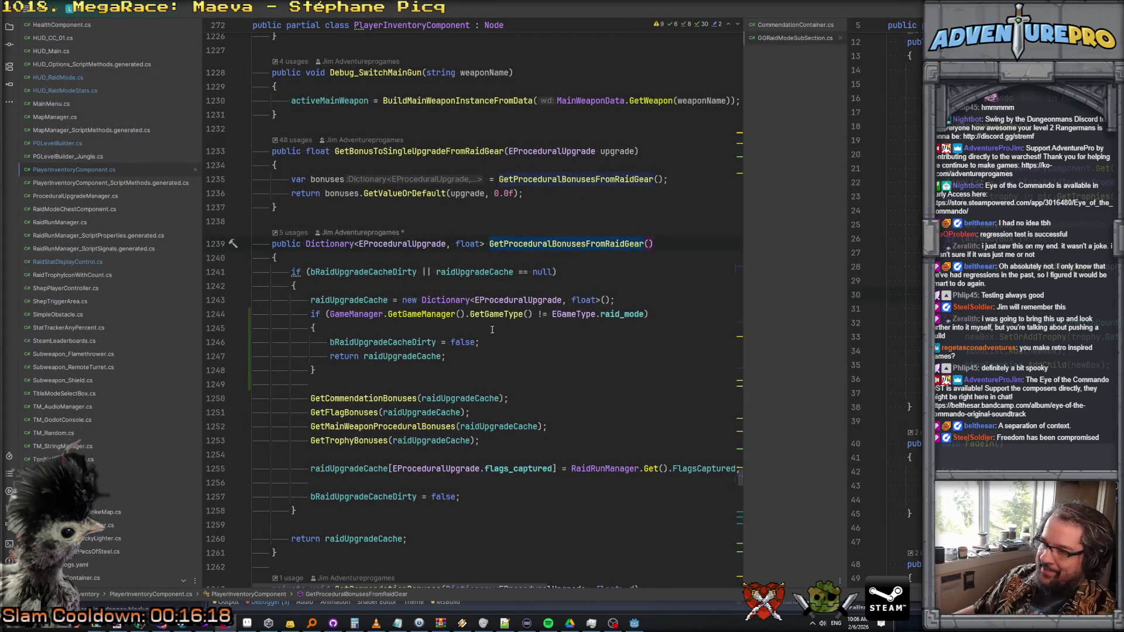
double_click(589, 244)
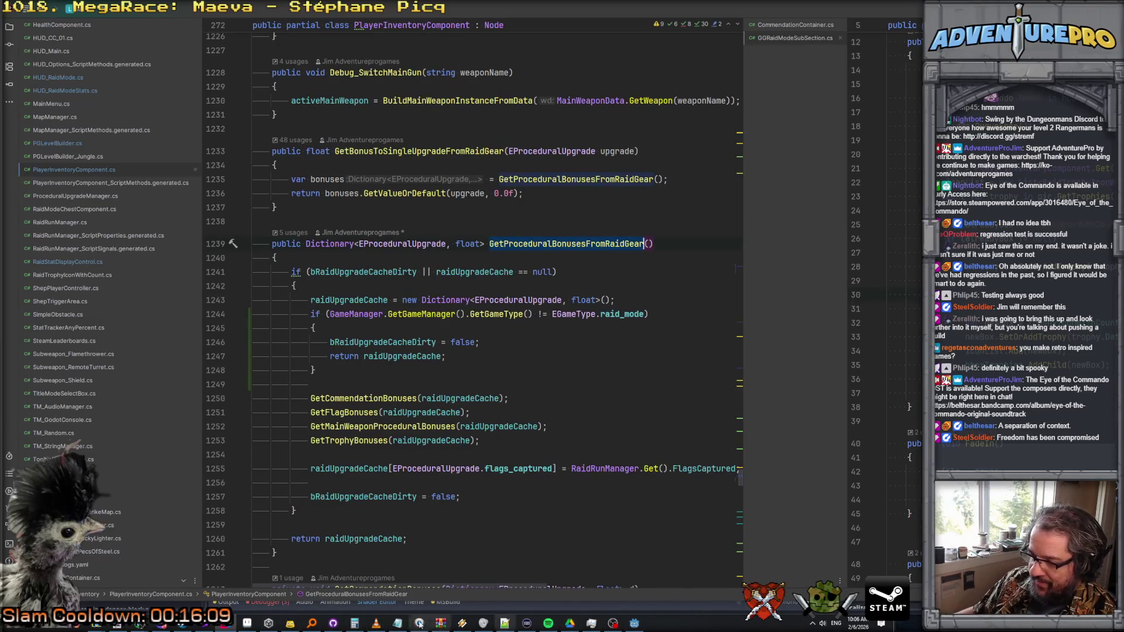
left_click(634, 623)
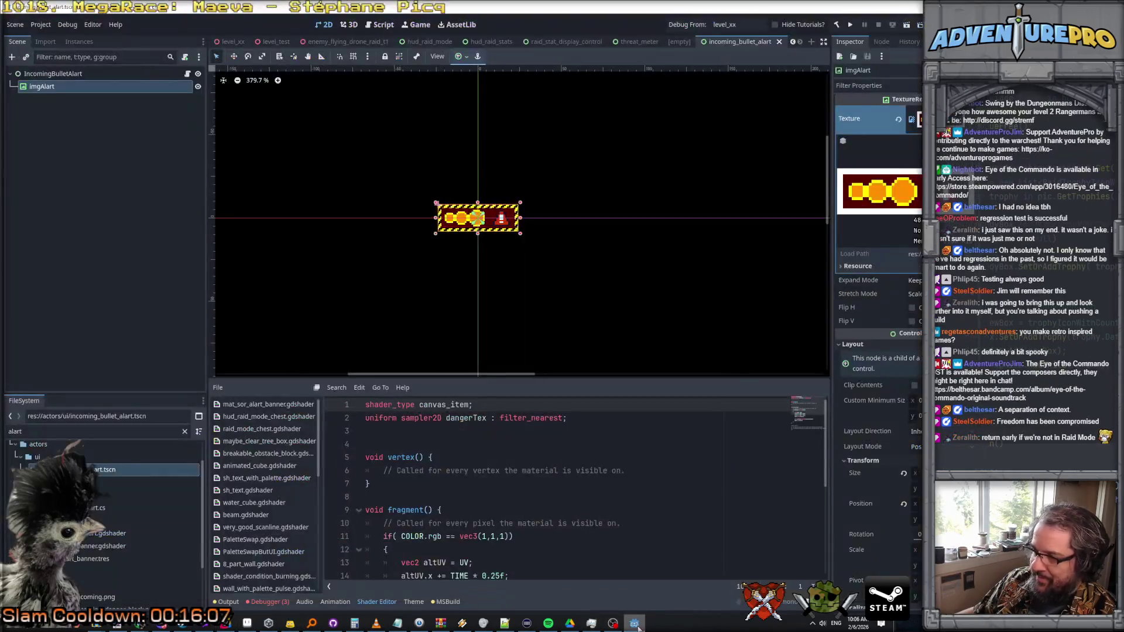
left_click(852, 23)
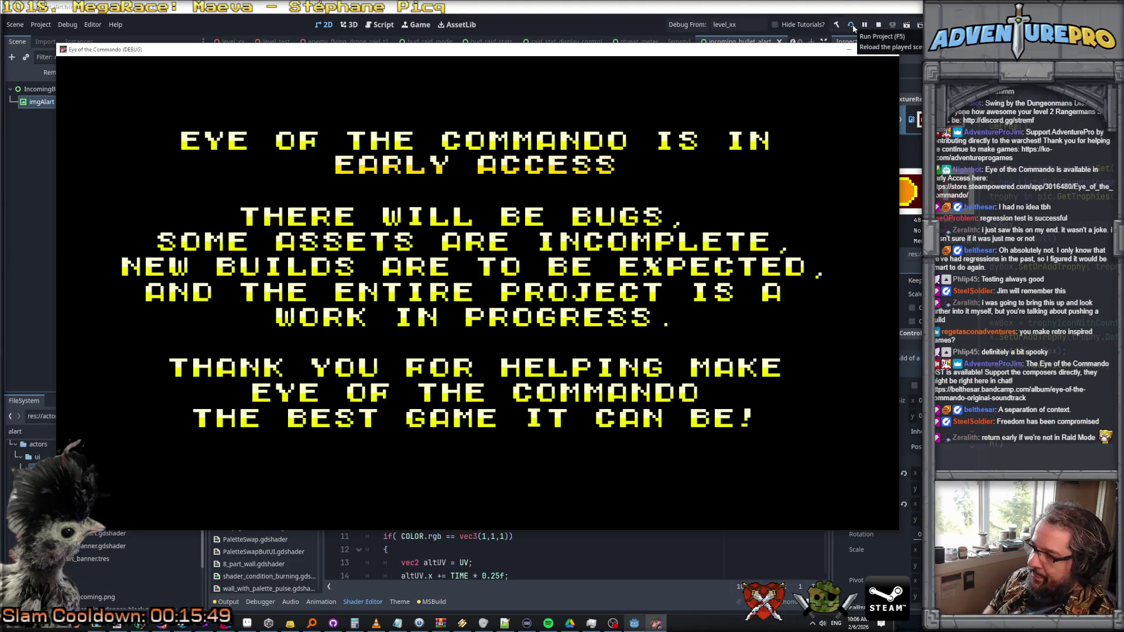
- Start a Campaign mission with the Colonel class and the Commando Cannon
left_click(522, 192)
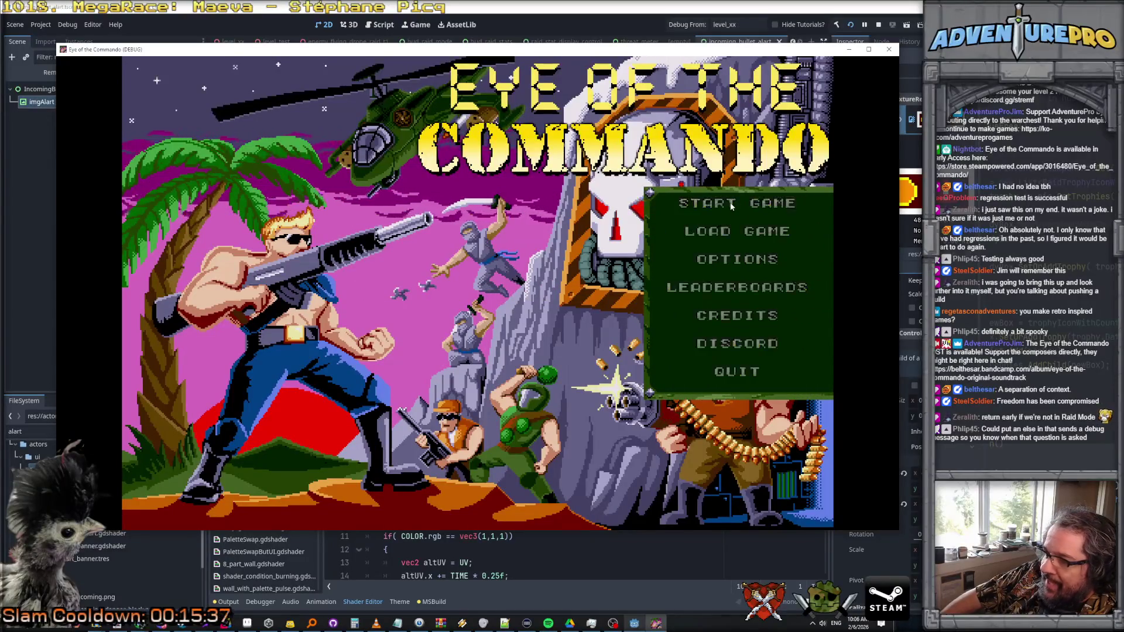
key("Return")
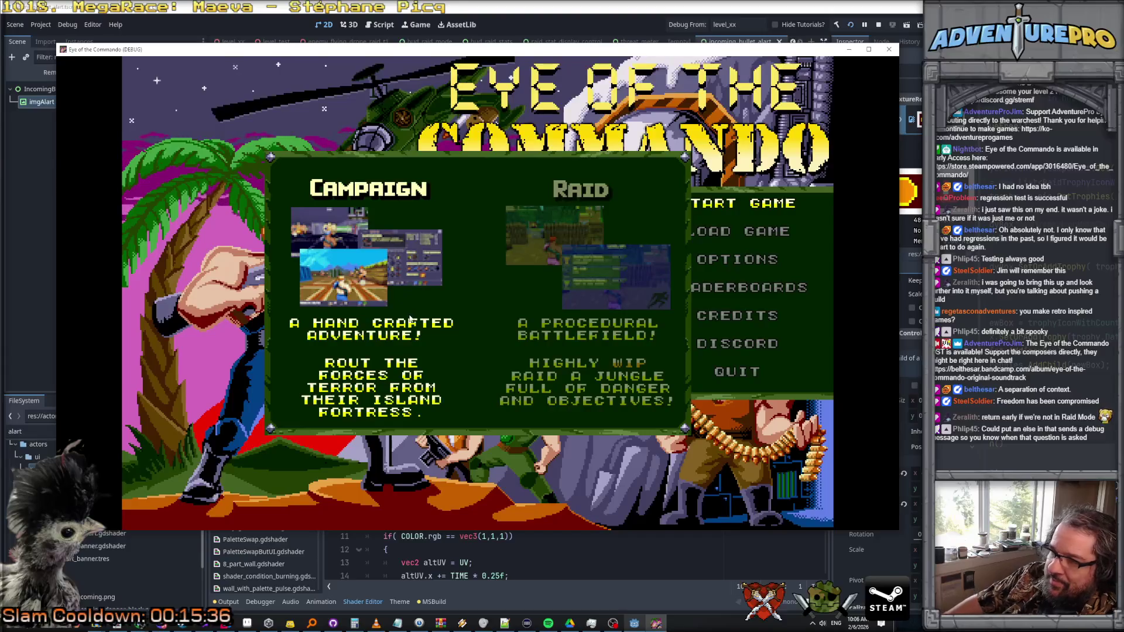
left_click(410, 319)
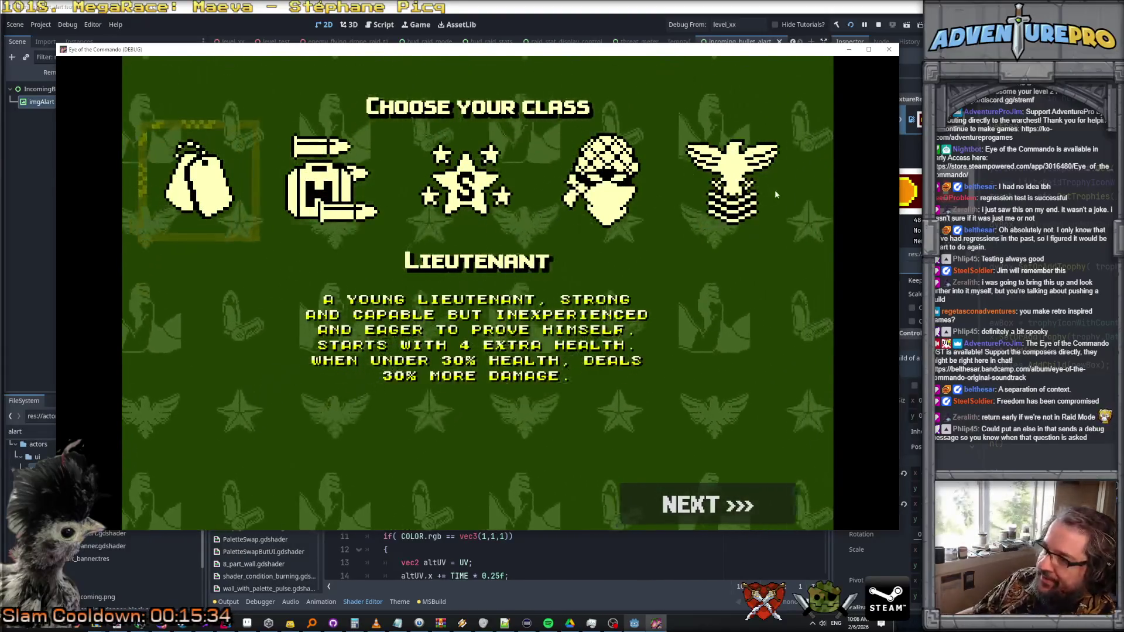
left_click(732, 193)
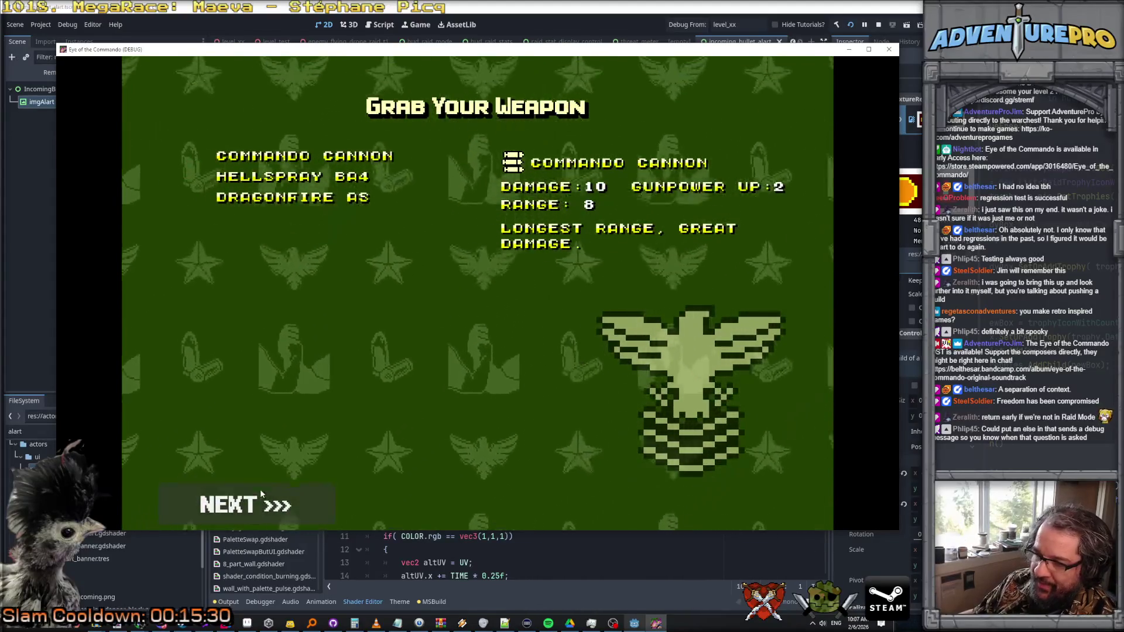
left_click(260, 494)
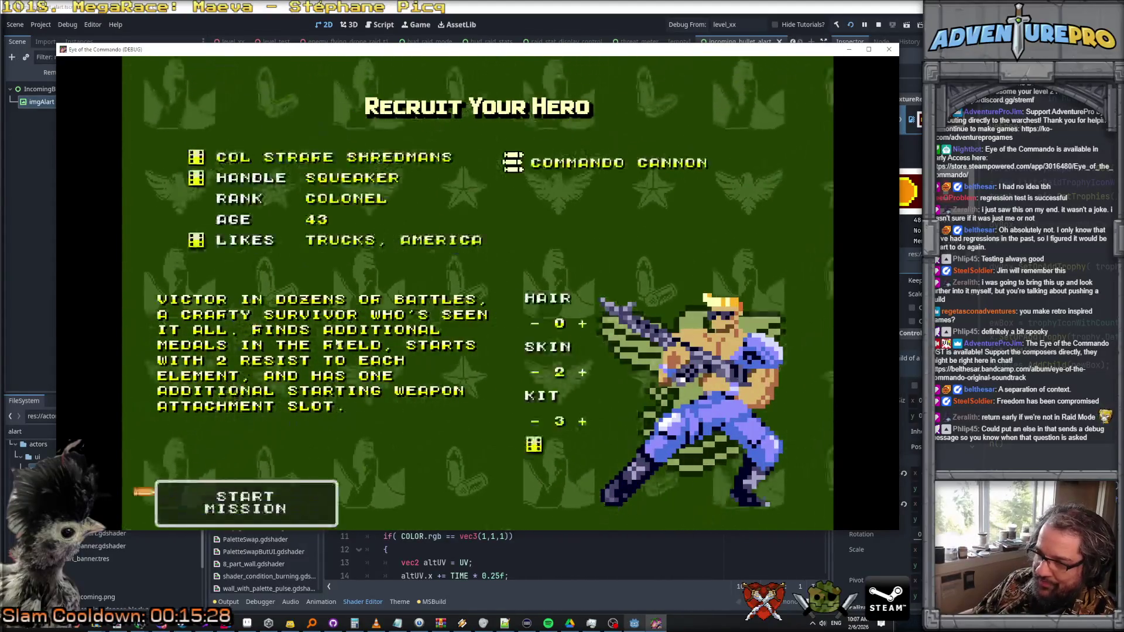
key("Return")
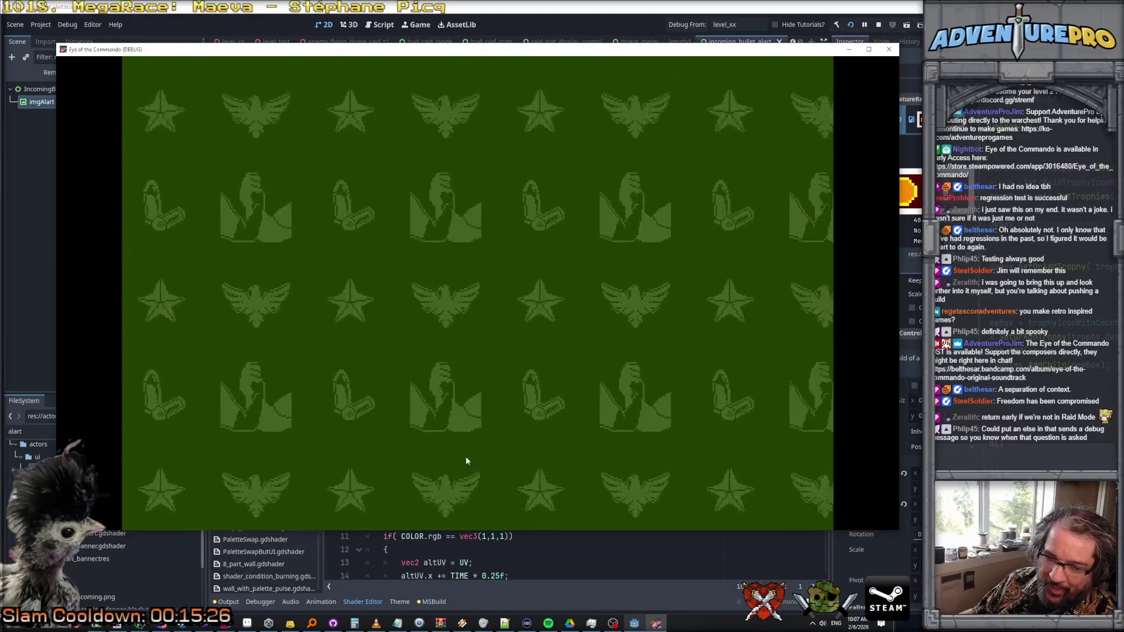
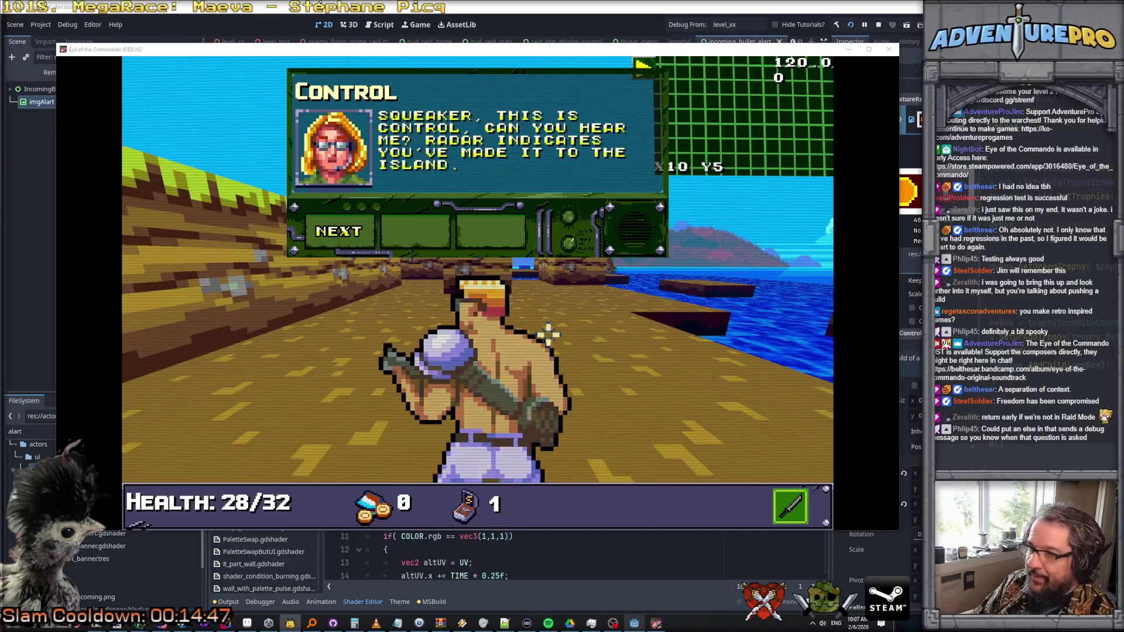
- Click through and close the opening Control radio briefing
left_click(344, 232)
left_click(346, 233)
left_click(347, 233)
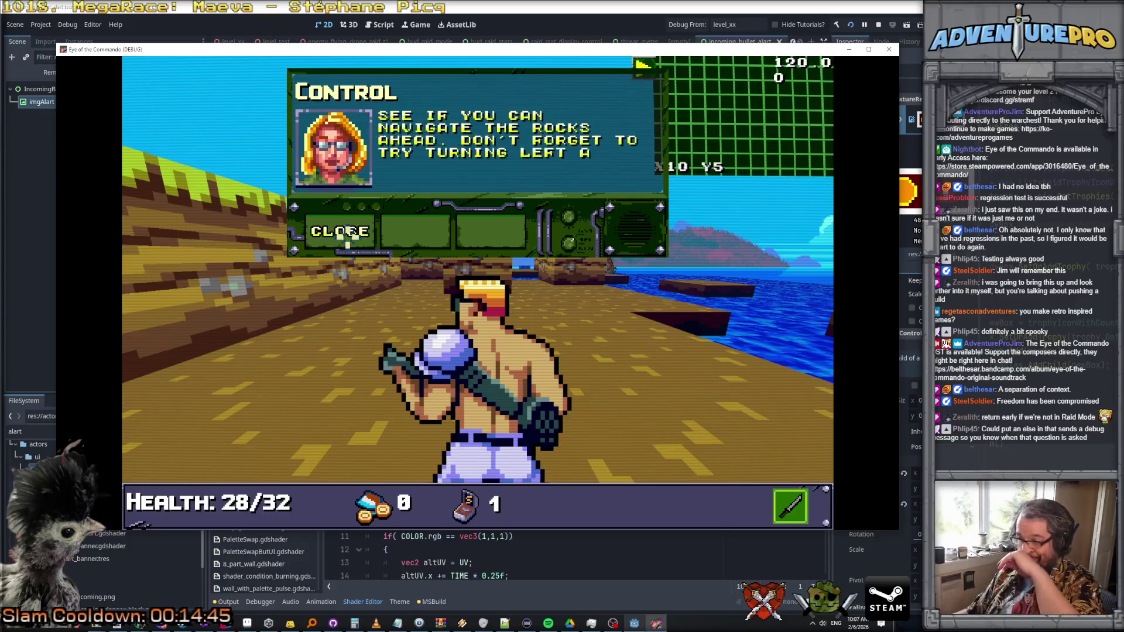
left_click(345, 235)
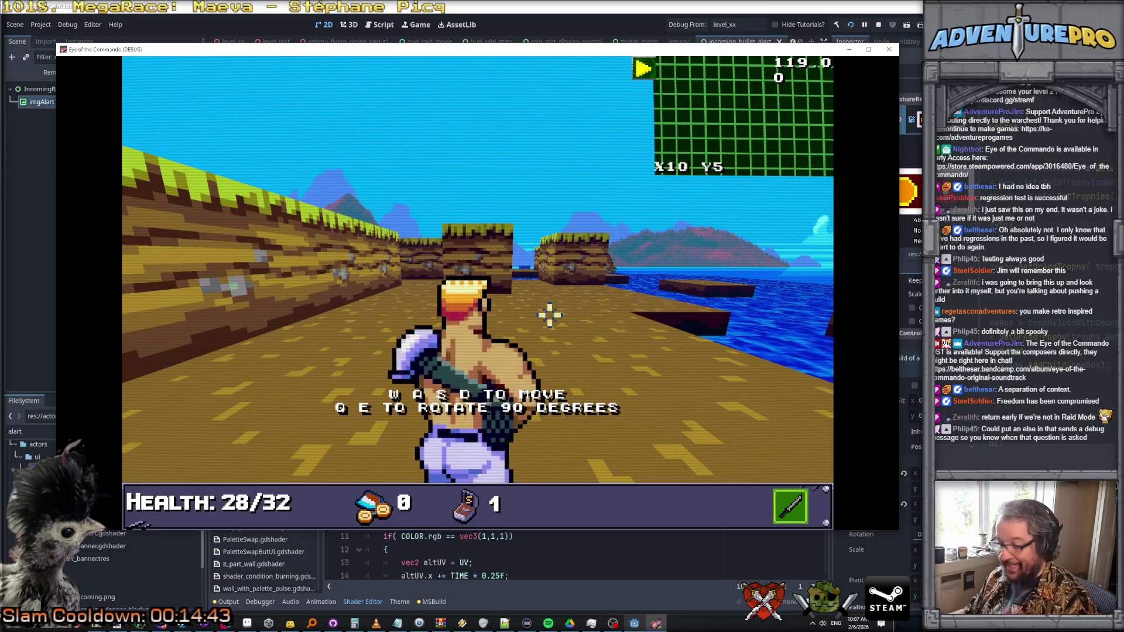
- Walk and turn through the rocky corridor, heading toward the water
key("i")
key("i")
key("w")
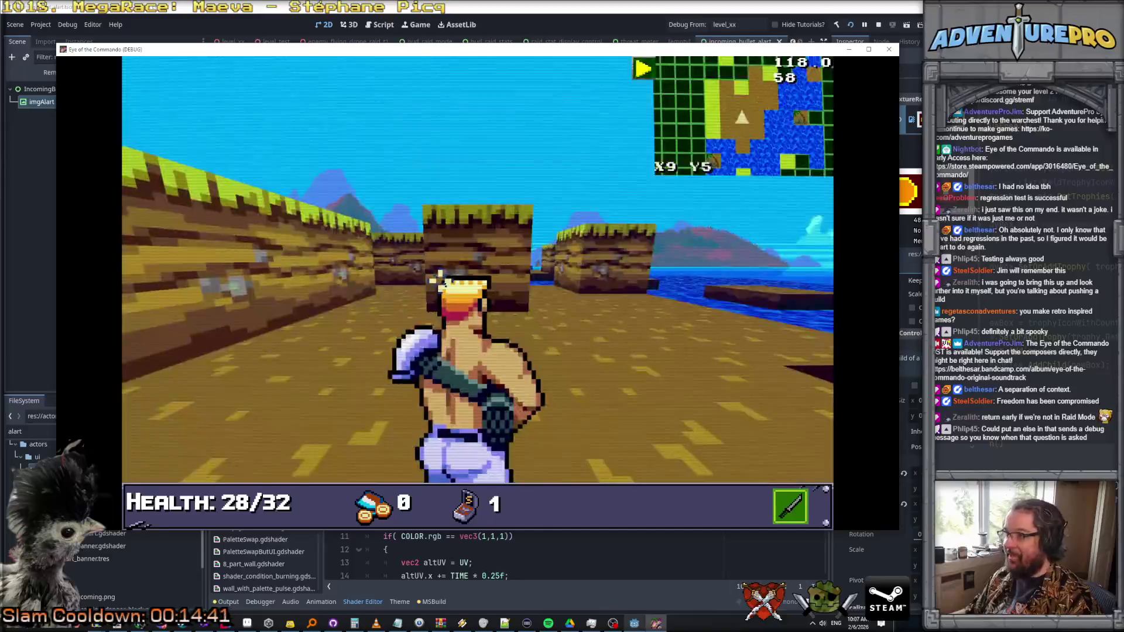
key("w")
key("q")
key("w")
key("e")
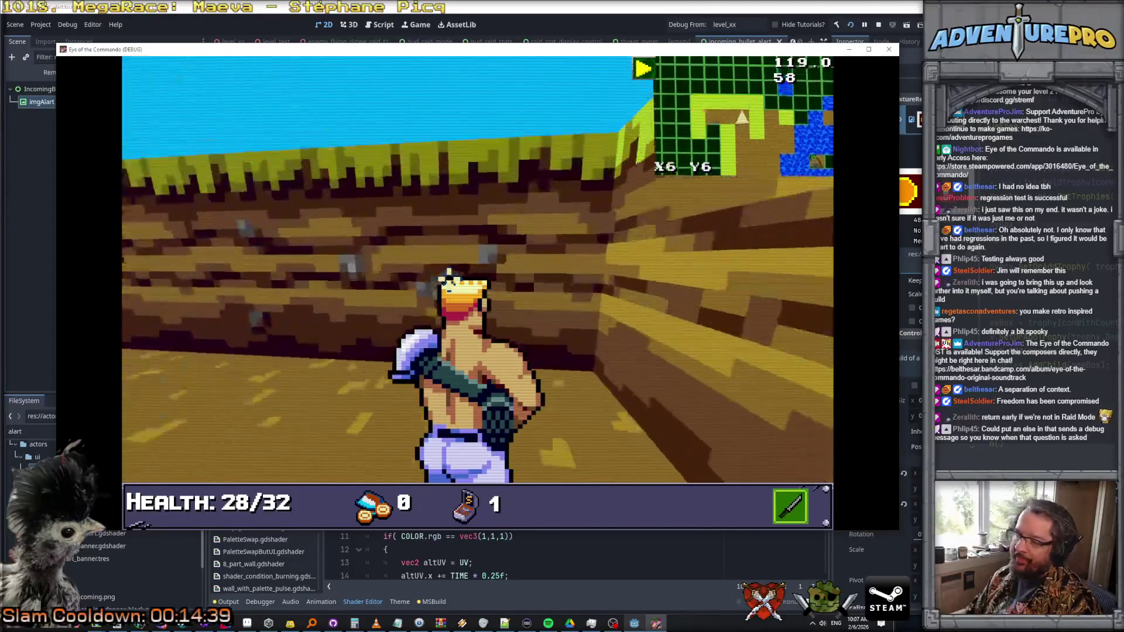
key("e")
key("w")
- Advance down the corridor toward the volcano, grabbing the medal on the way
key("q")
key("w")
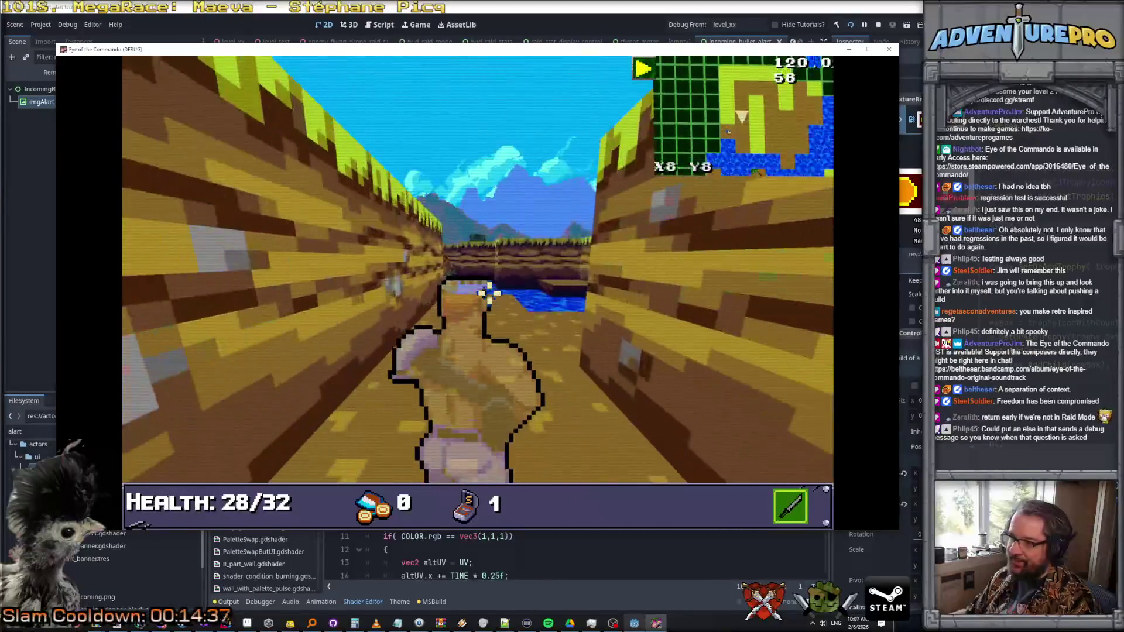
key("w")
key("e")
key("w")
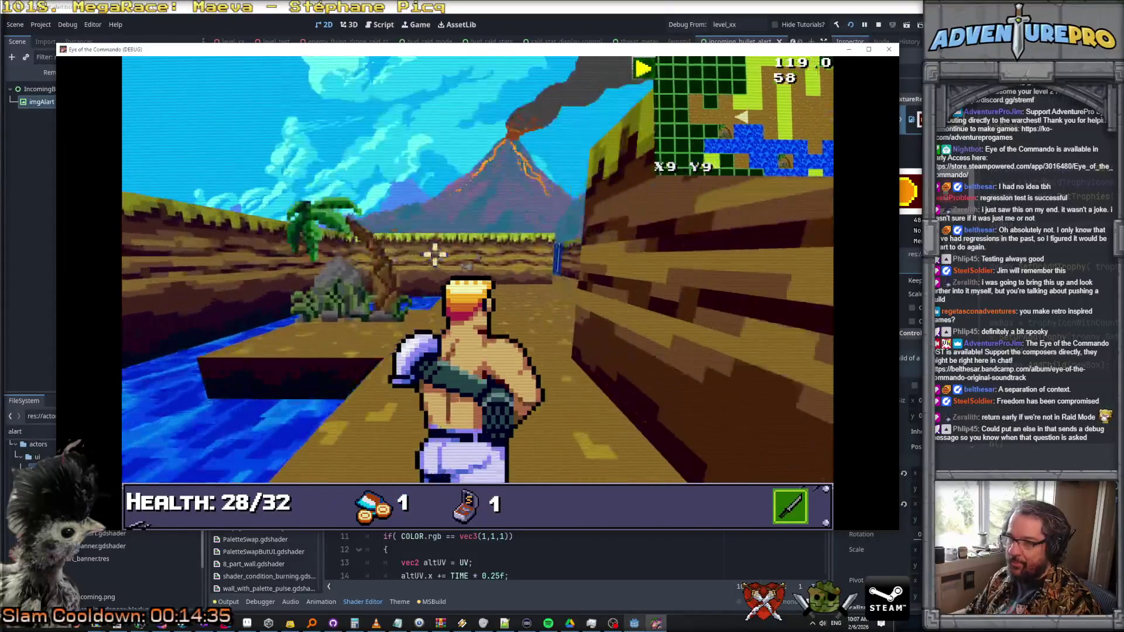
key("w")
key("a")
key("w")
- Pick up the Battle Chicken to restore health to 32/32, then approach the outpost barricade
left_click(336, 231)
left_click(334, 231)
key("w")
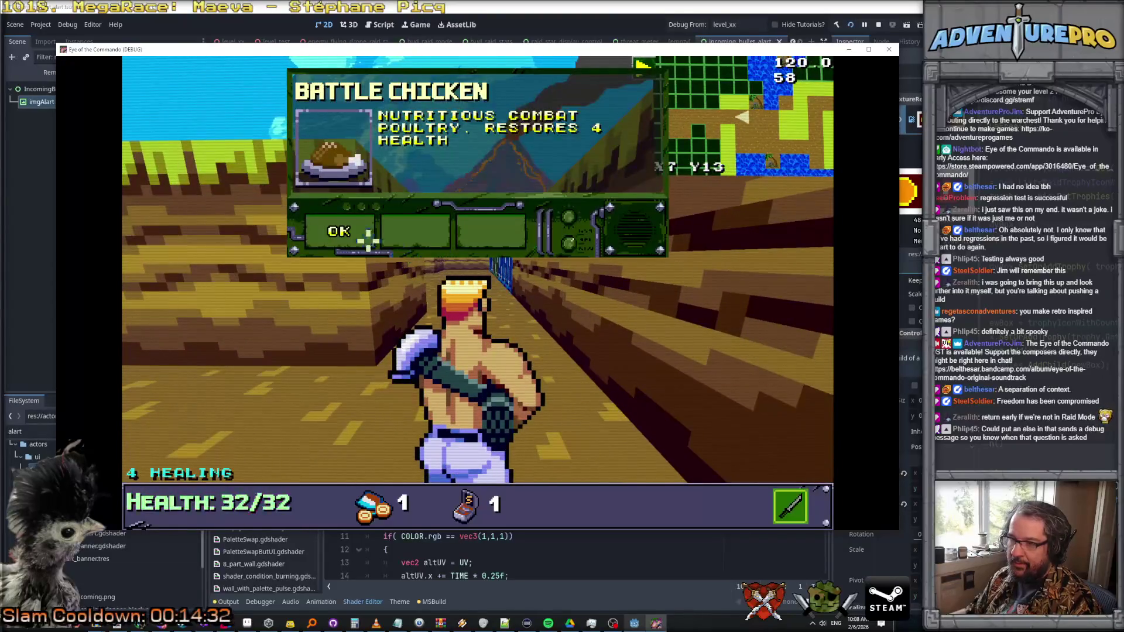
left_click(373, 240)
key("w")
key("w")
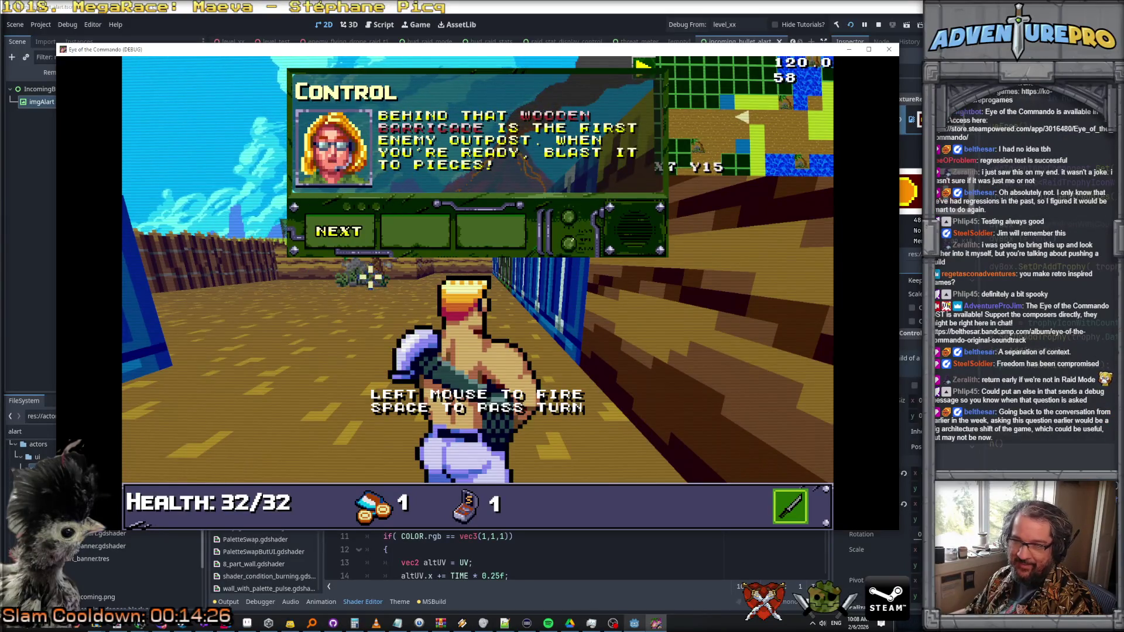
left_click(342, 234)
- Walk into the outpost yard and shoot the first marked target
key("d")
key("w")
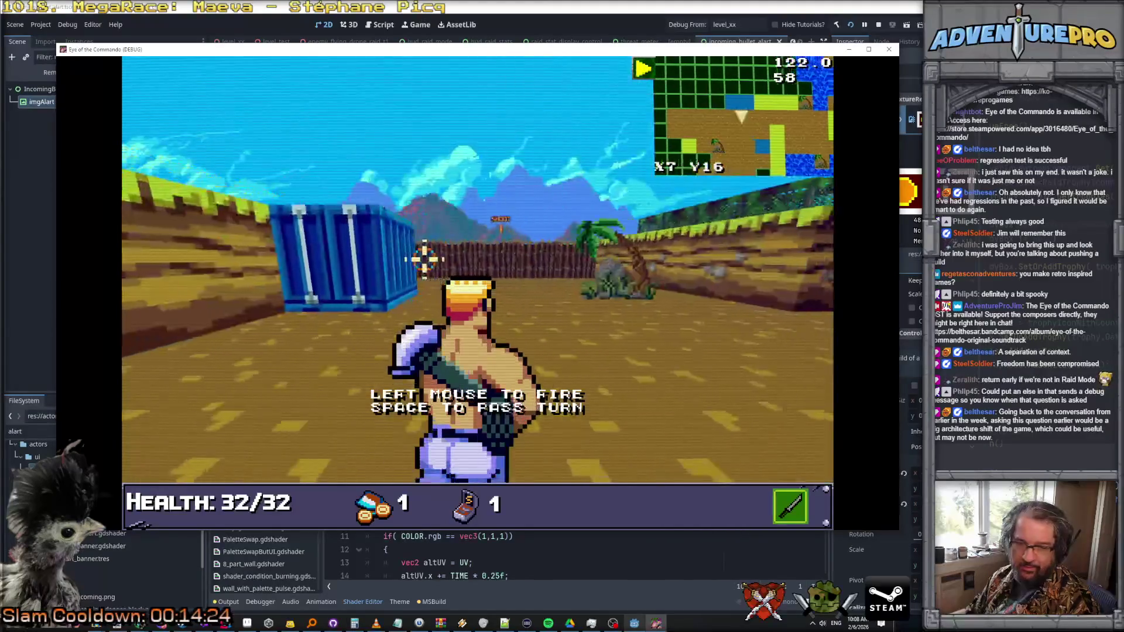
key("w")
key("q")
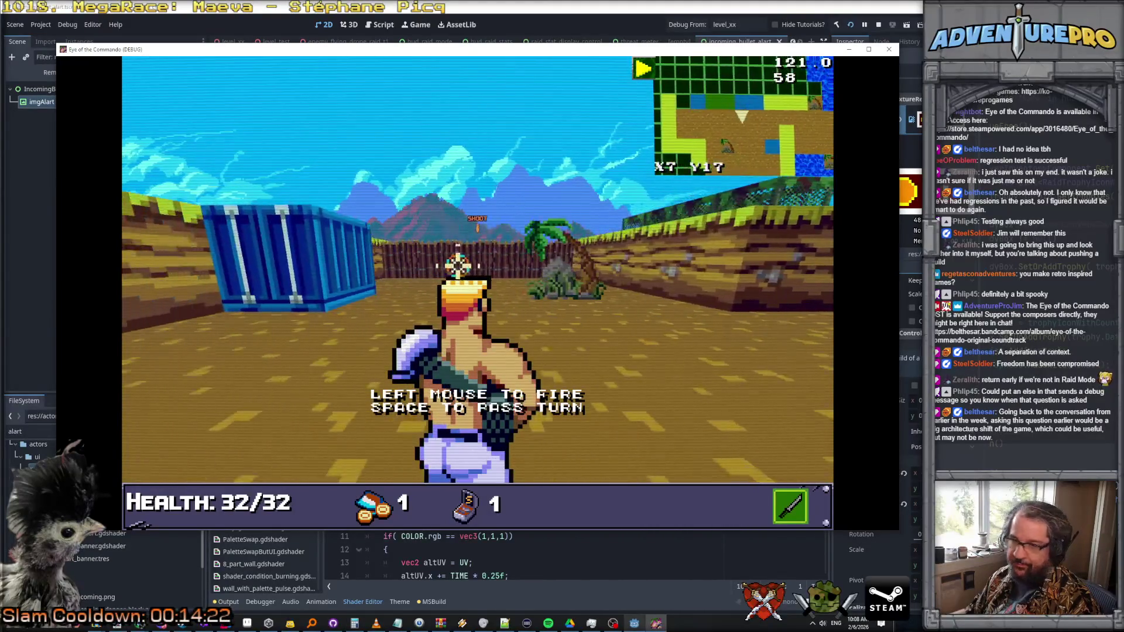
key("q")
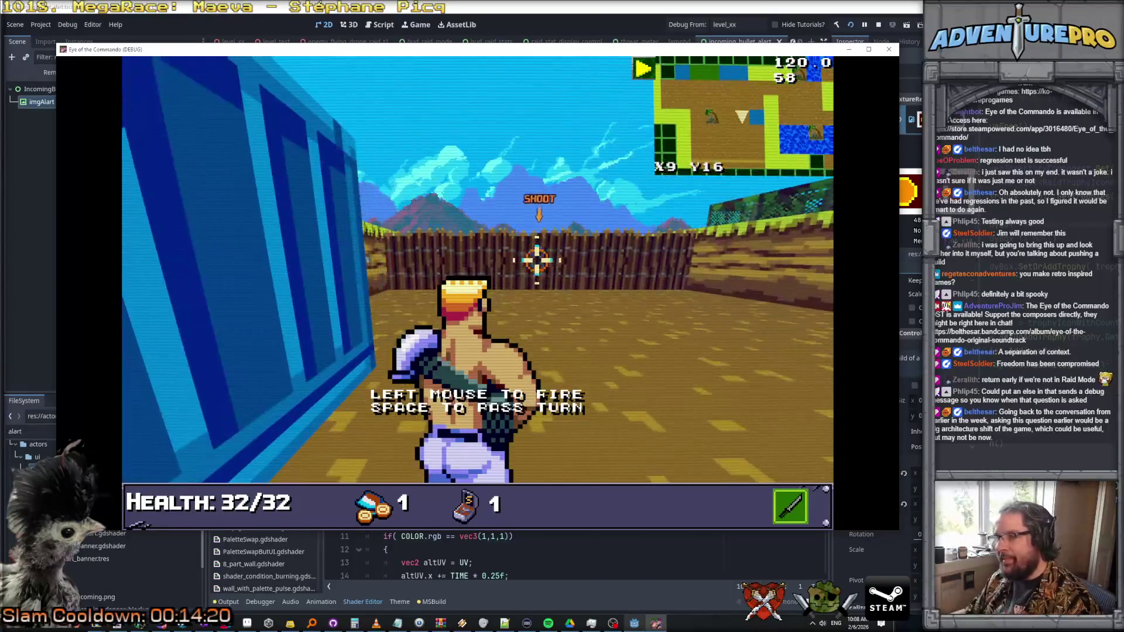
key("d")
key("d")
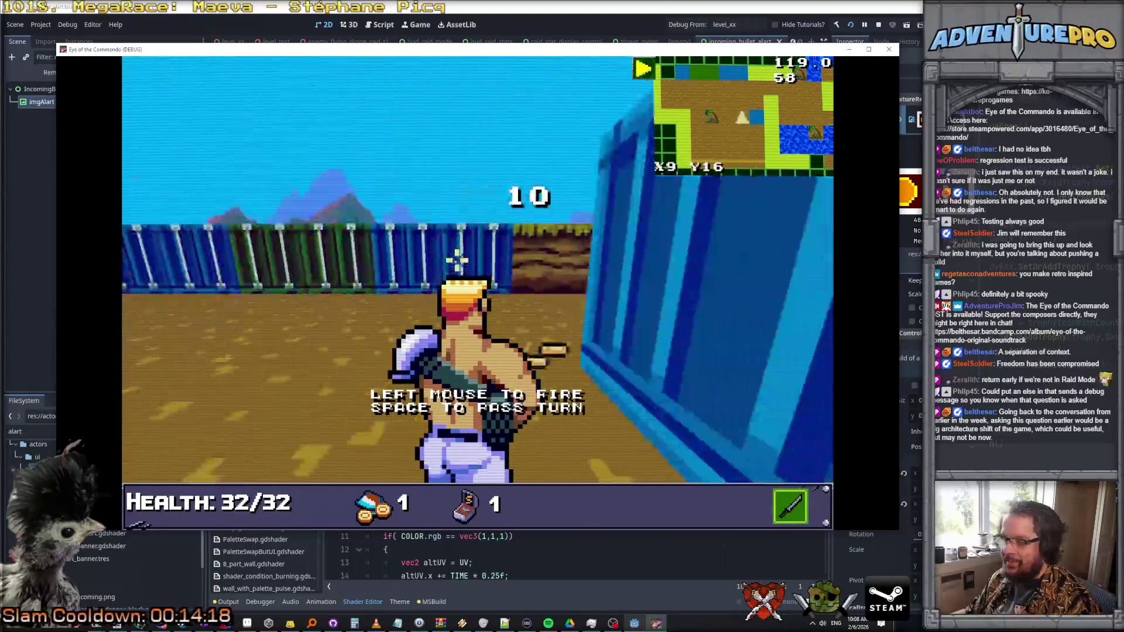
left_click(283, 268)
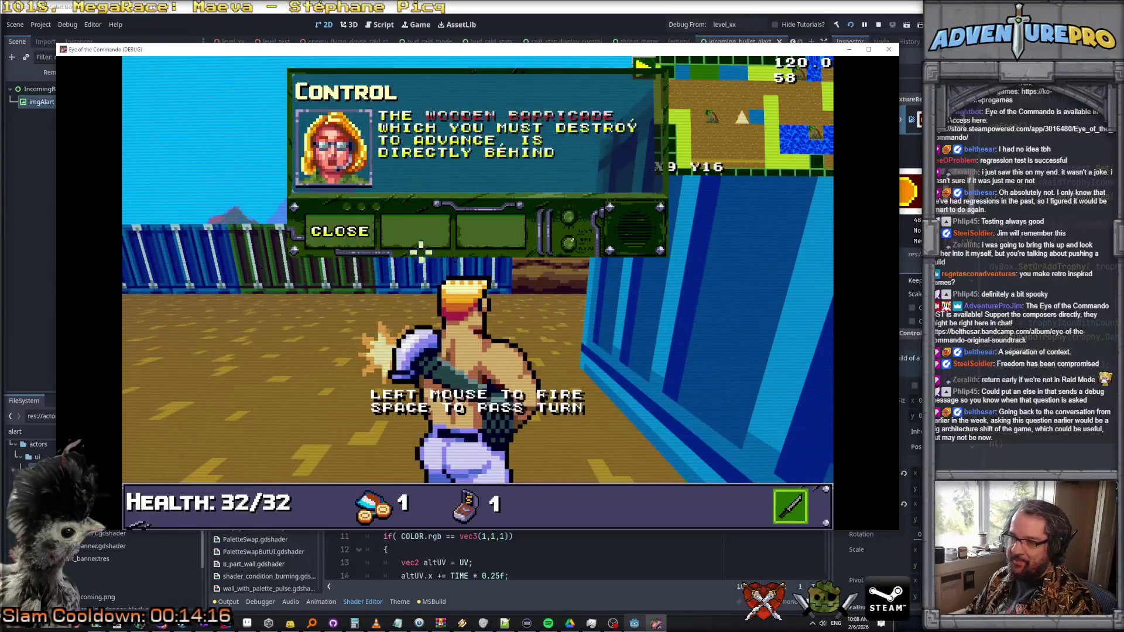
left_click(420, 252)
- Shoot down the row of SHOOT targets and the enemy by the fence
key("q")
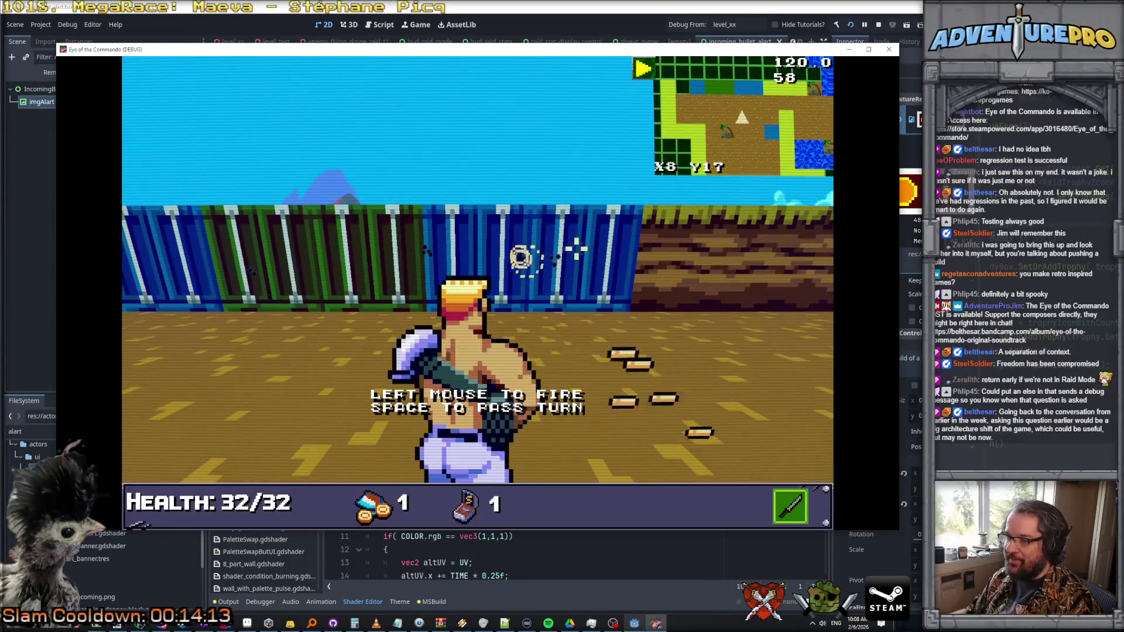
key("d")
key("d")
left_click(491, 246)
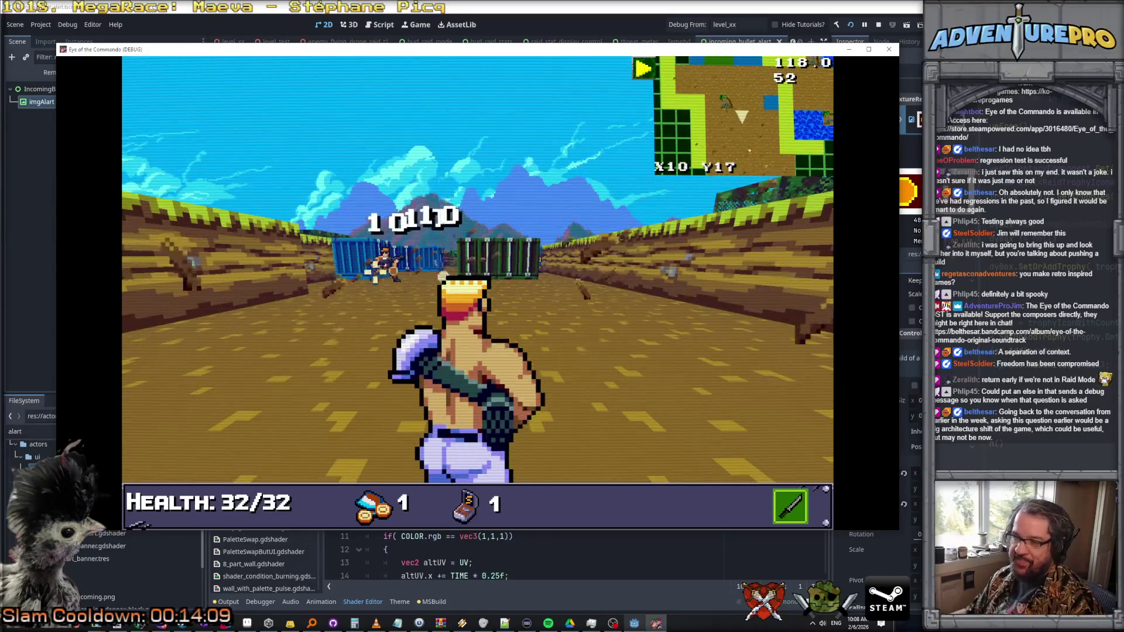
key("w")
left_click(395, 269)
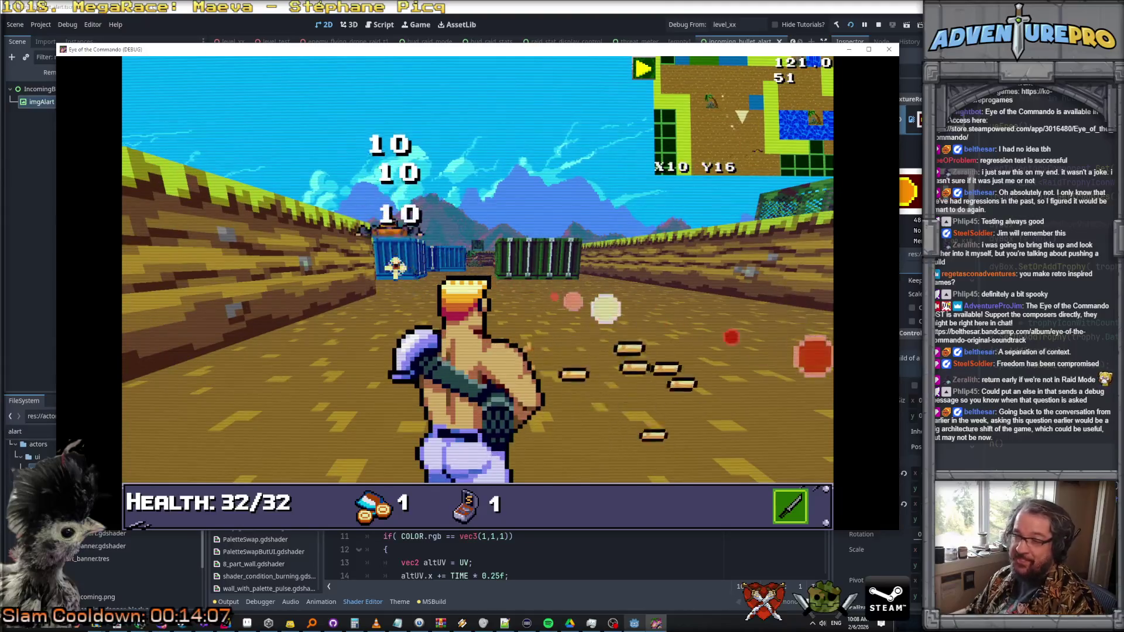
- Advance past the blue and green containers toward the next enemy
key("w")
key("w")
key("w")
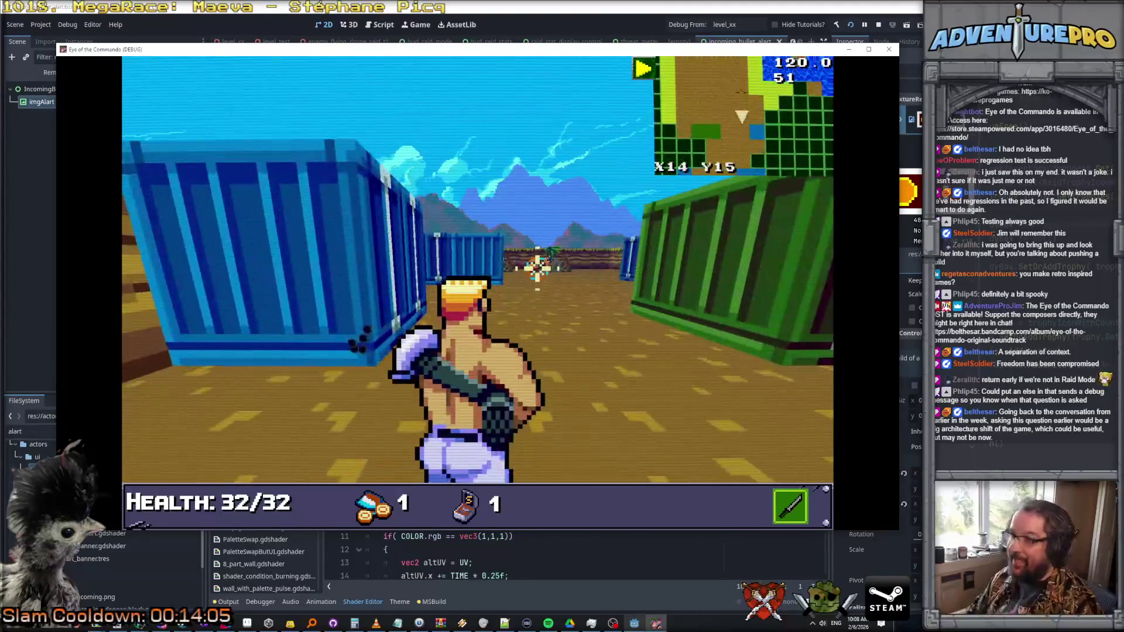
key("w")
key("d")
key("w")
key("w")
key("w")
key("a")
key("w")
key("w")
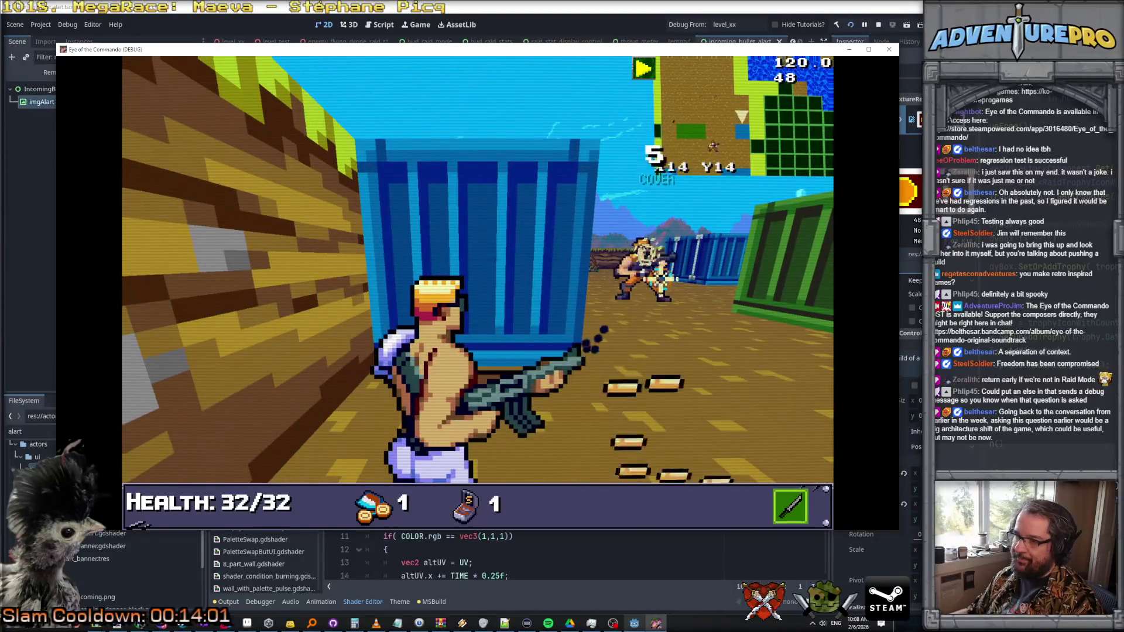
key("w")
- Push on through the level and pick up a Medkit, healing back to 32/32
key("w")
key("d")
key("d")
key("d")
key("w")
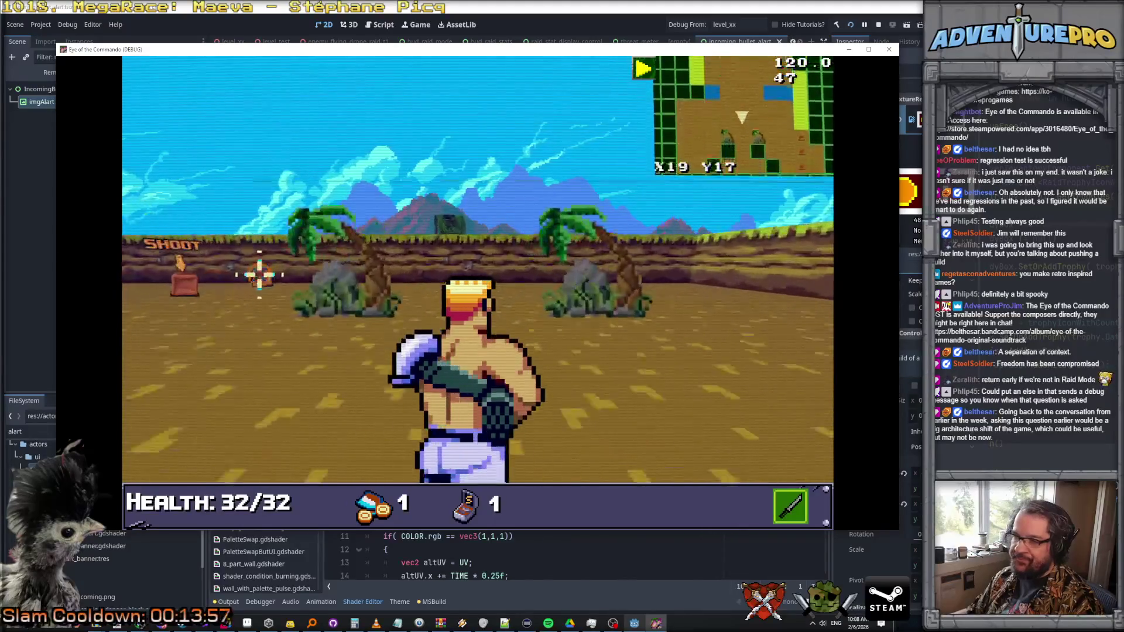
key("a")
key("w")
key("w")
key("w")
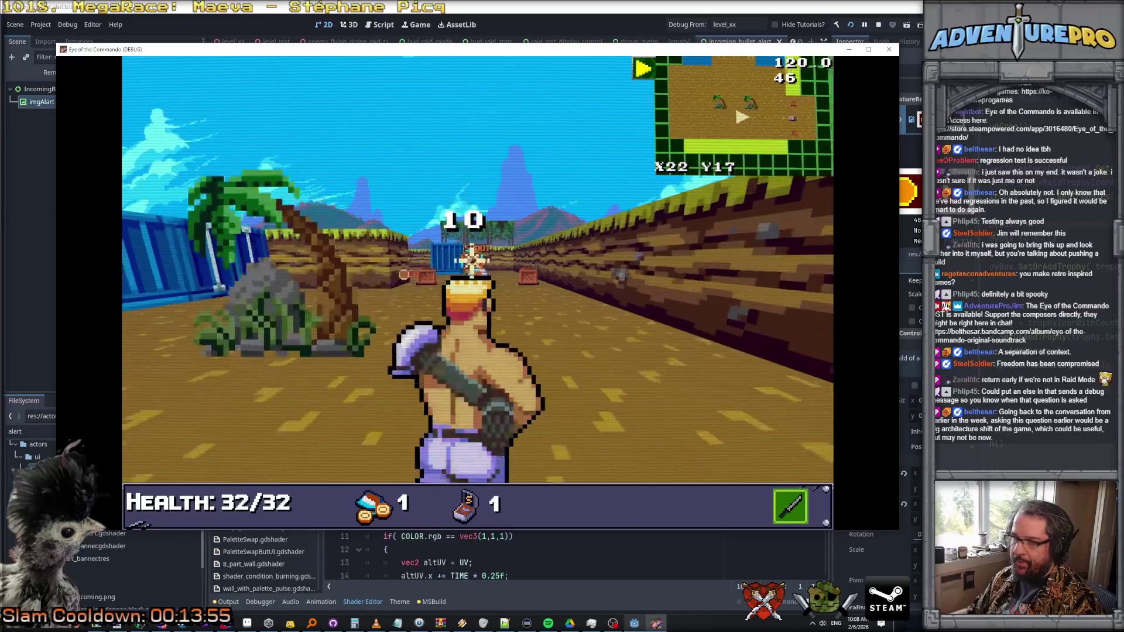
key("w")
key("d")
key("w")
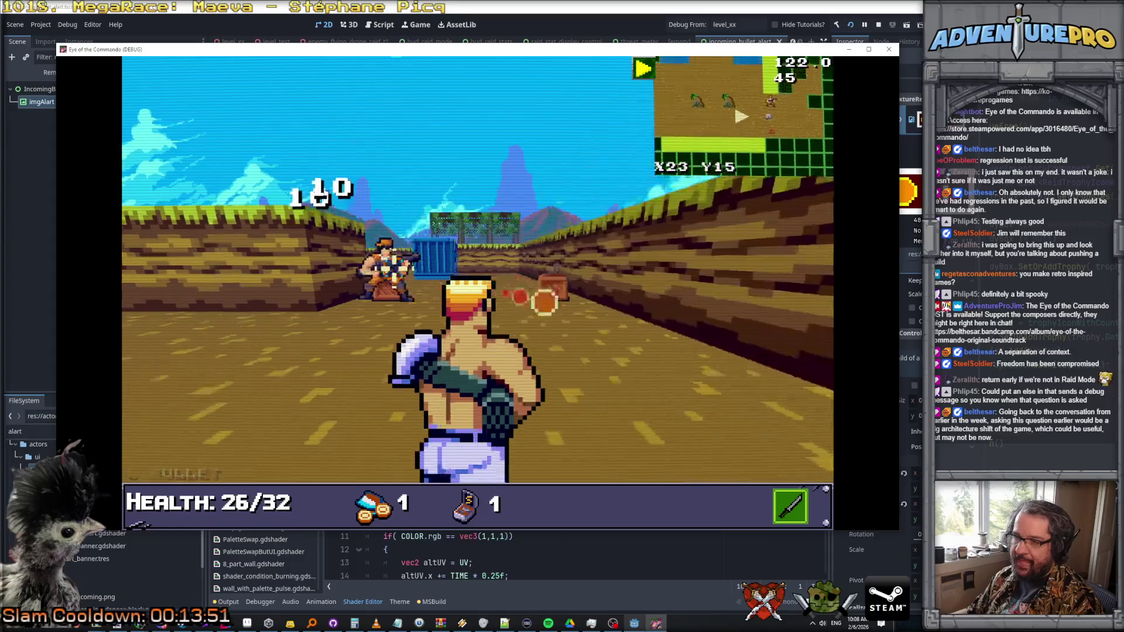
- Dismiss the Medkit notice, turn north and attack the enemy ahead
key("w")
key("w")
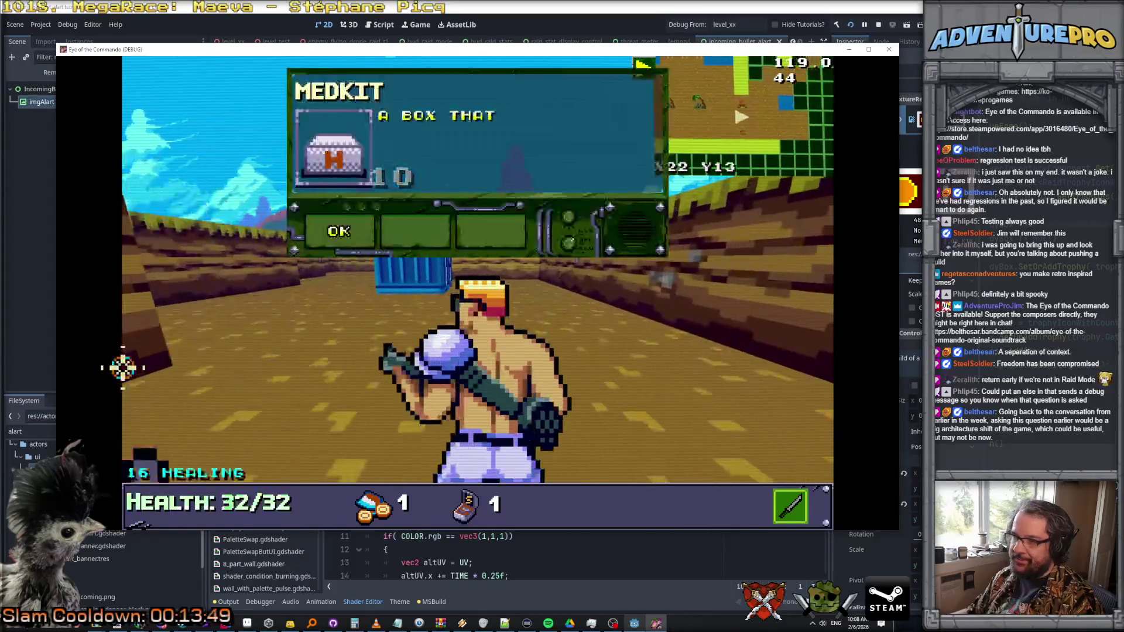
left_click(360, 229)
key("a")
left_click(484, 296)
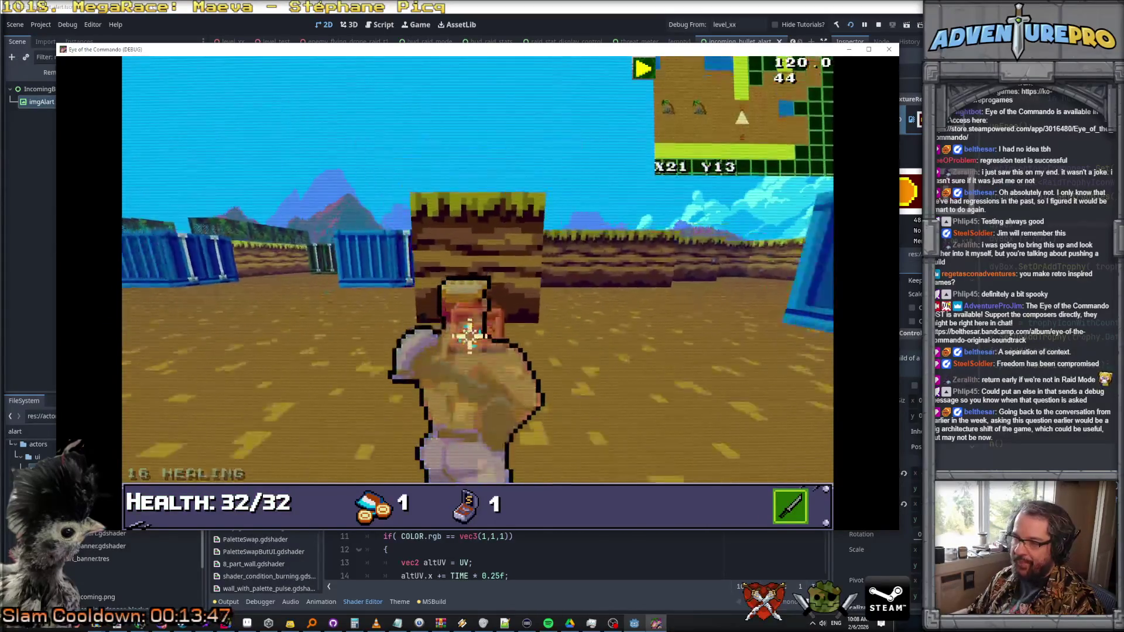
- Collect ammo while moving past the blue container toward the green tower
key("d")
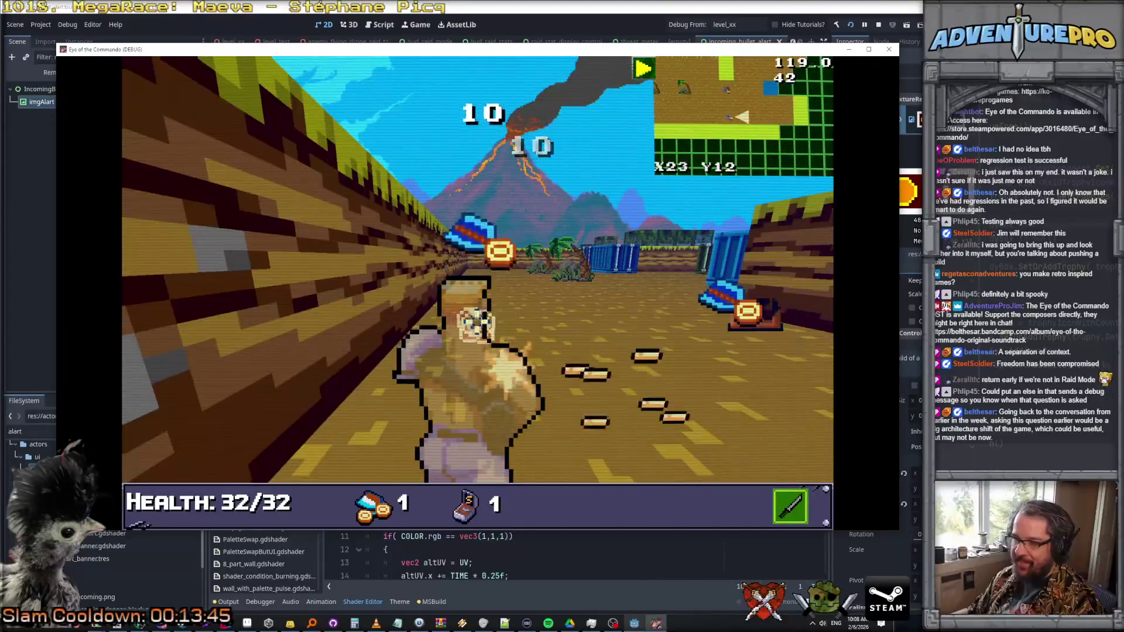
key("w")
key("d")
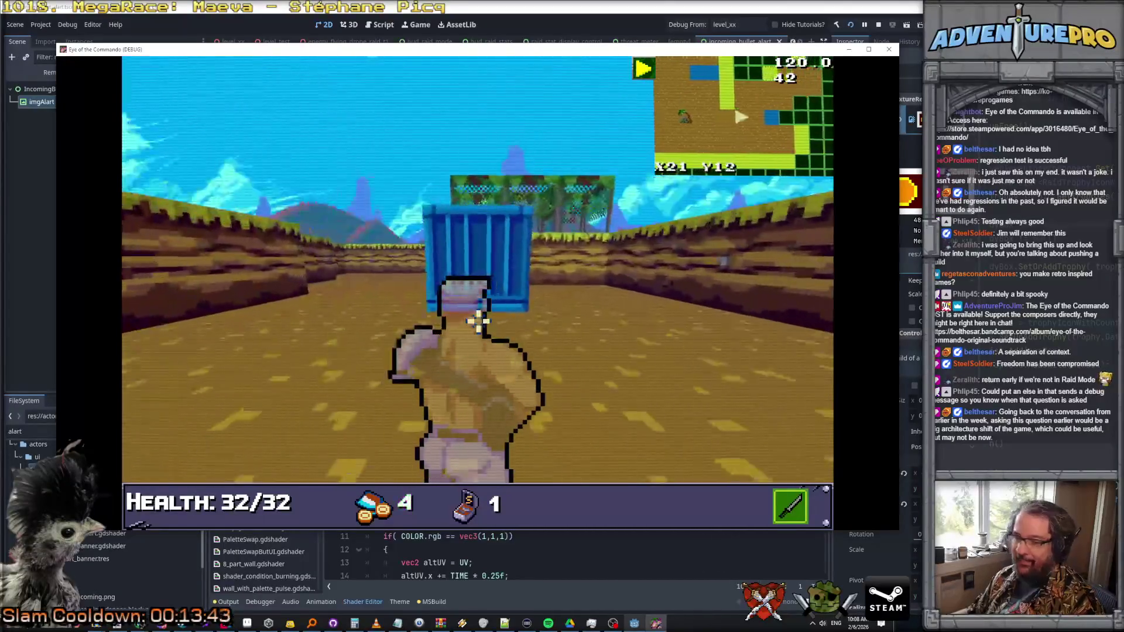
key("w")
key("a")
key("w")
key("w")
key("w")
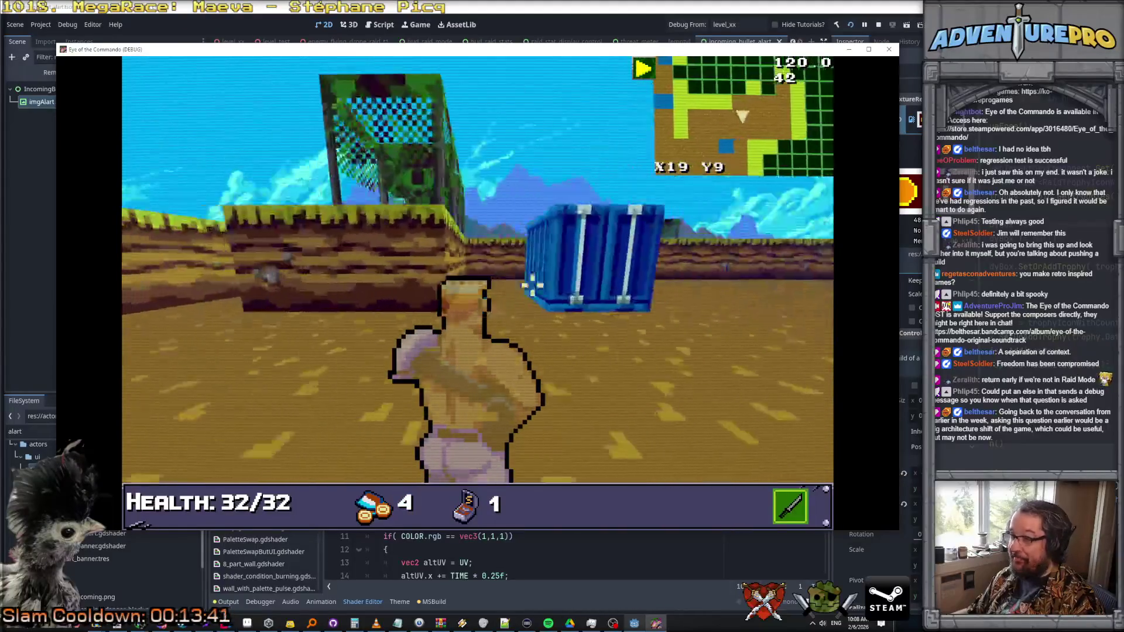
key("d")
key("w")
key("w")
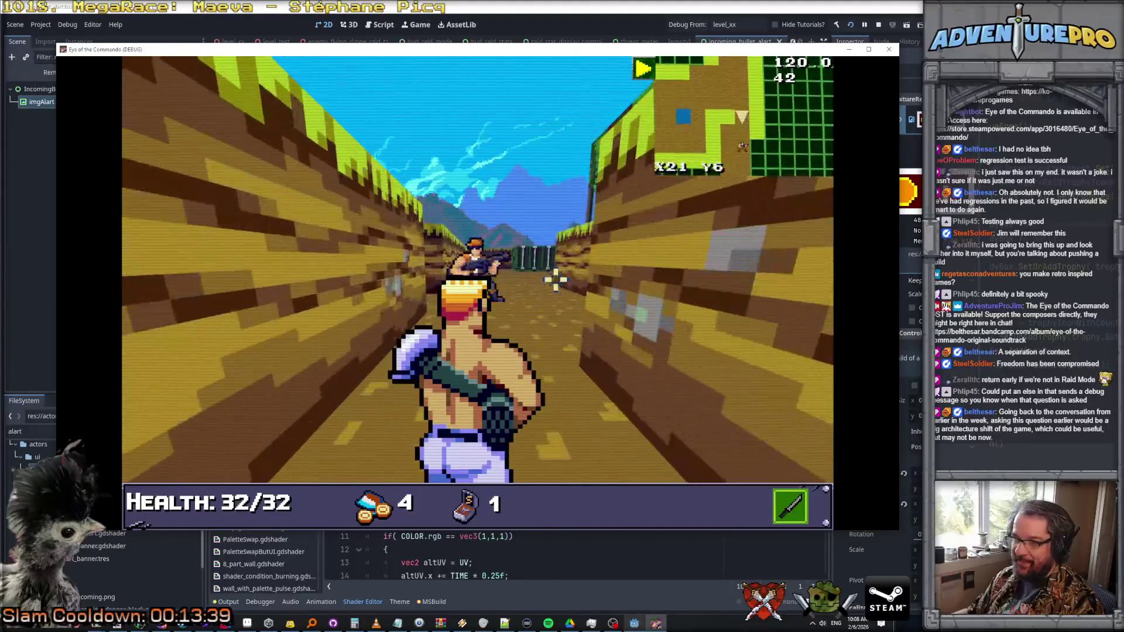
- Page through and close the tutorial message
left_click(326, 233)
left_click(368, 239)
left_click(339, 232)
left_click(351, 232)
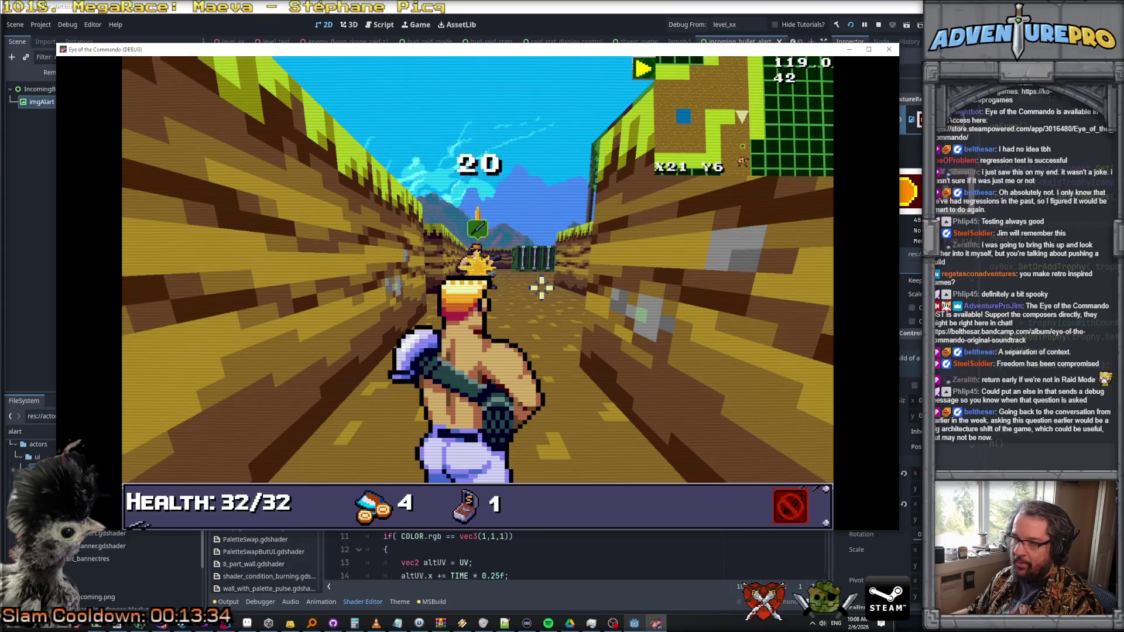
- Grab the Commando Knife, shoot the soldier and collect its ammo to reach 7, then view the code editor
key("Up")
key("Up")
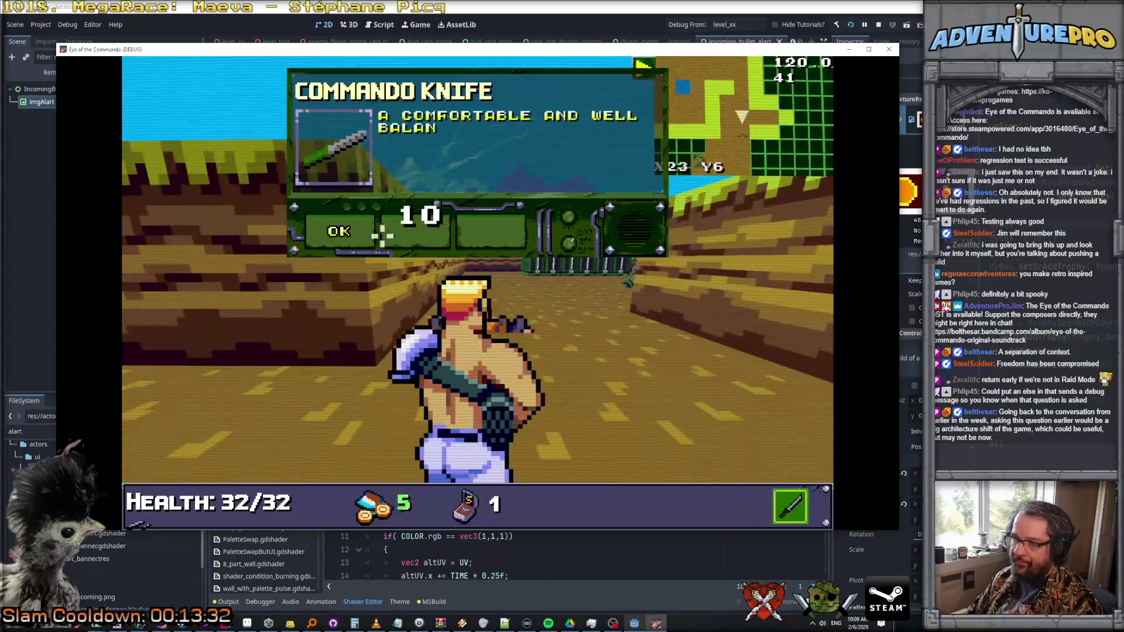
left_click(338, 231)
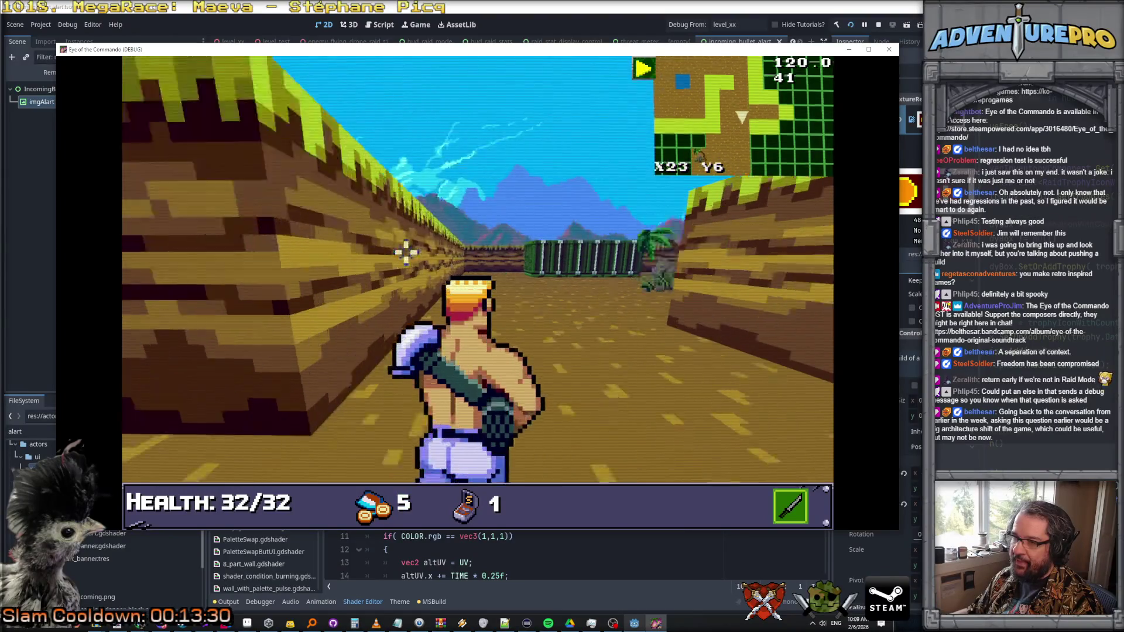
key("Up")
key("Up")
key("Up")
key("Right")
left_click(396, 266)
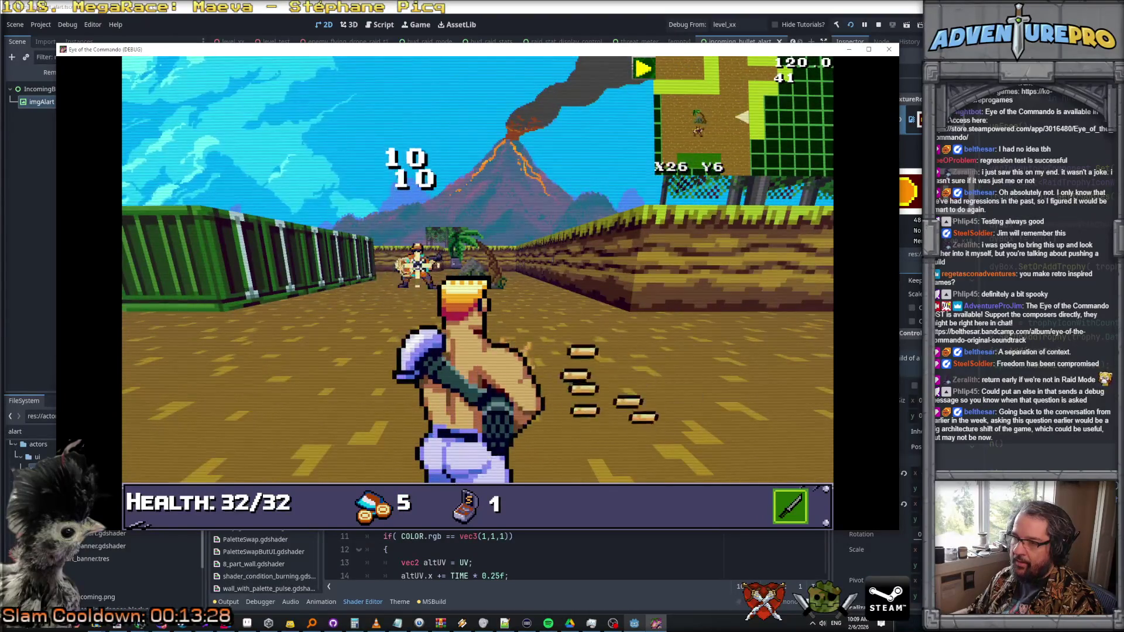
key("Up")
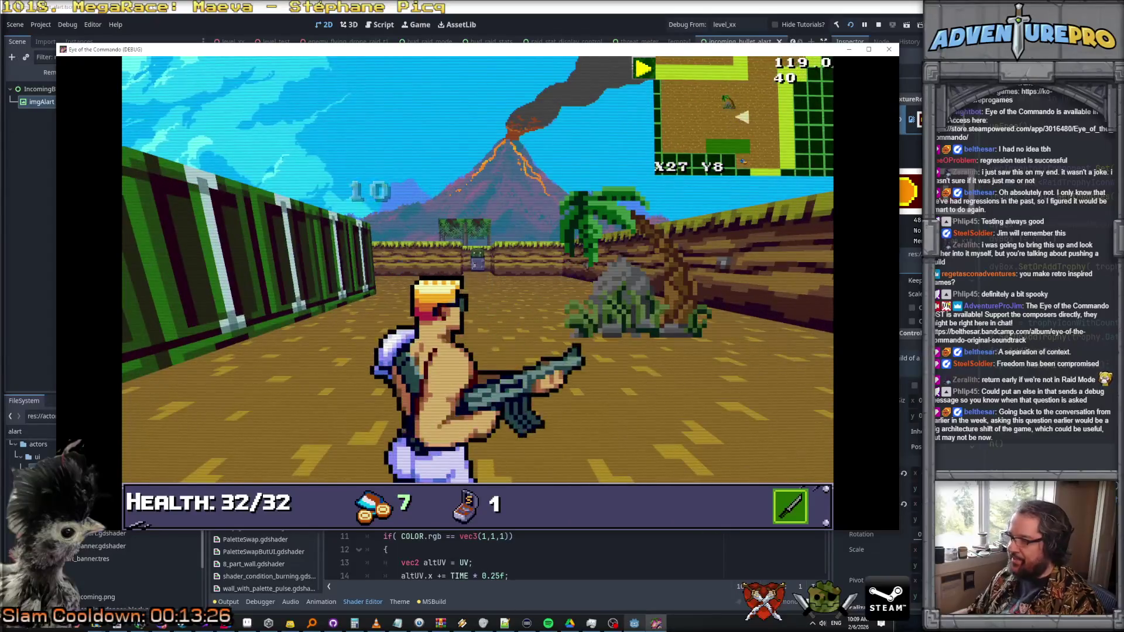
key("alt+Tab")
scroll(457, 258, "down", 1)
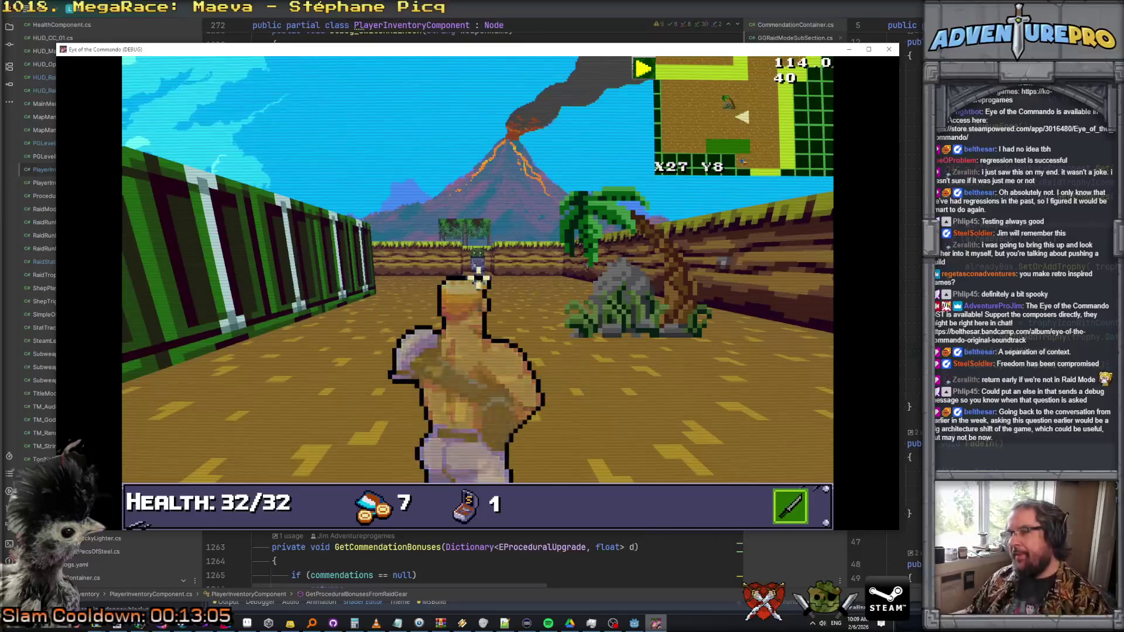
- Walk two cells down the corridor into the trench, facing the green chest
key("w")
key("w")
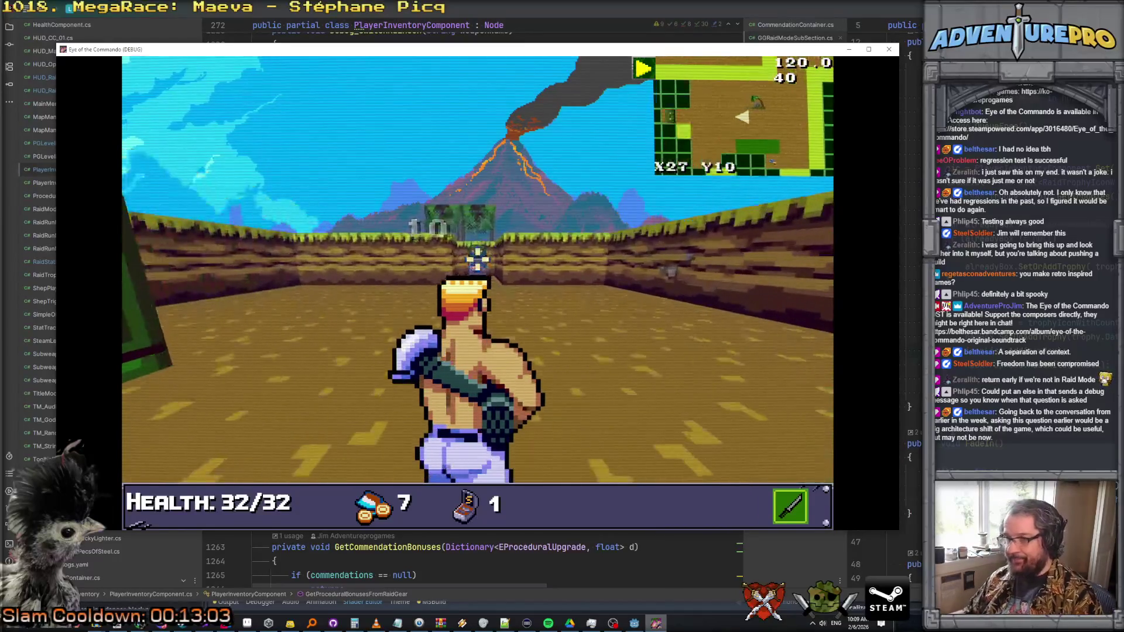
key("w")
key("w")
key("w")
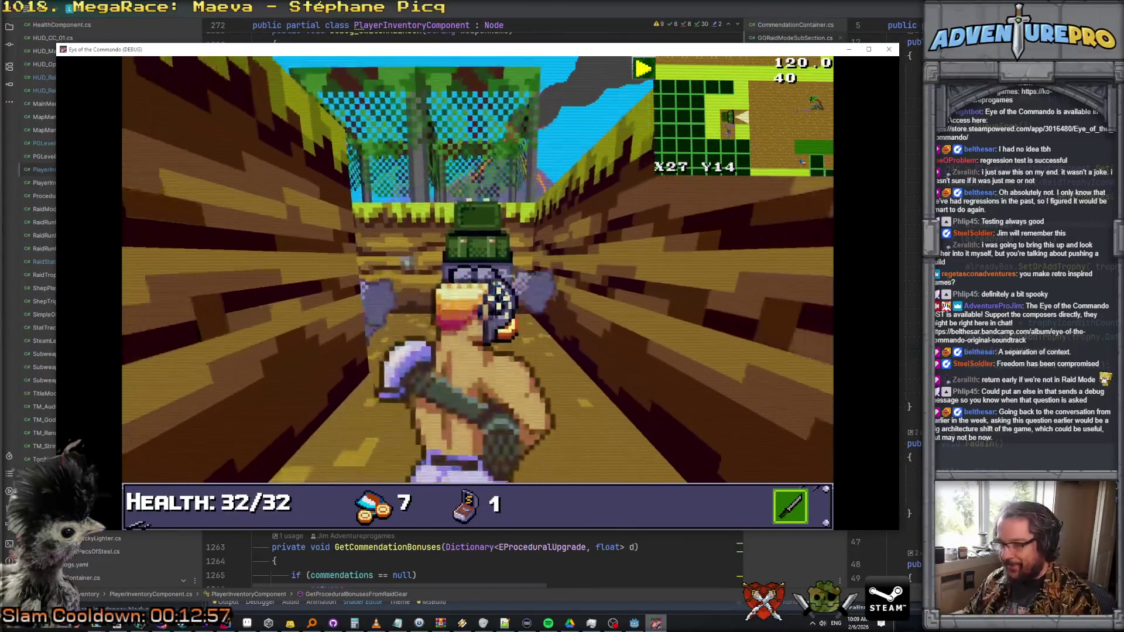
- Collect the TDR-451 from the chest and dismiss the item and ammo messages
key("w")
left_click(350, 233)
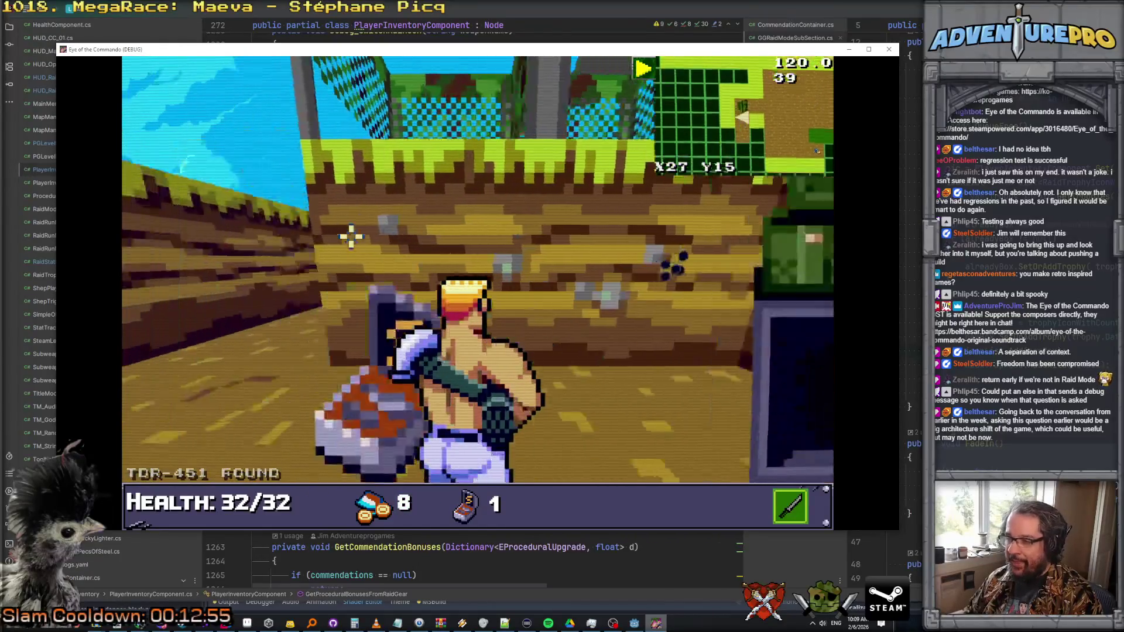
left_click(350, 233)
key("w")
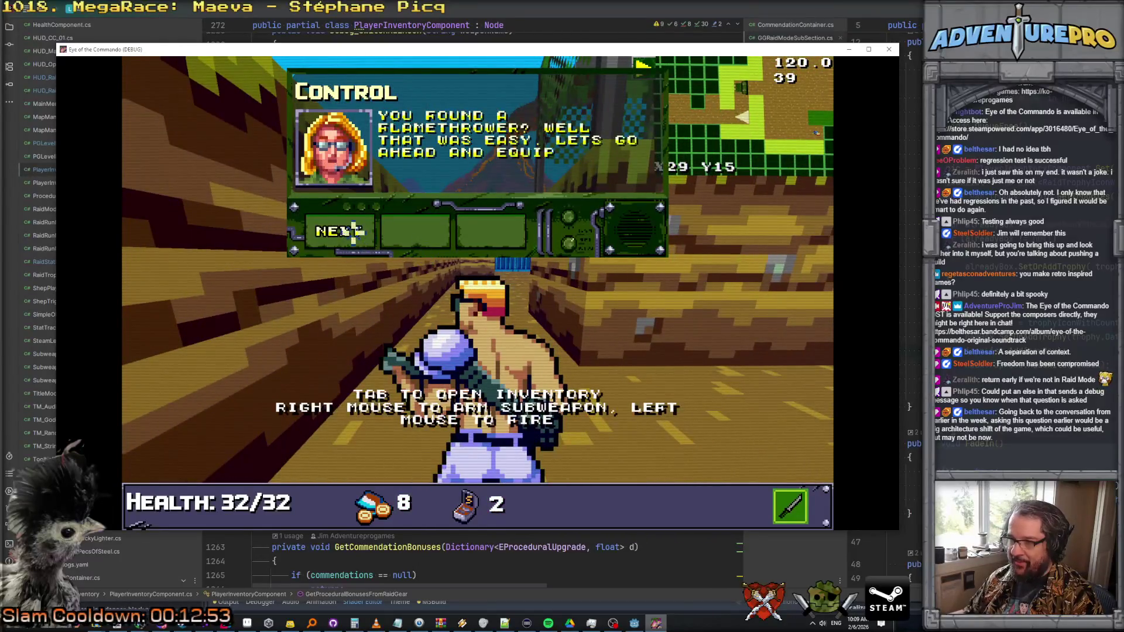
left_click(351, 231)
- Walk down the corridor toward the volcano and fire at the enemies ahead
key("a")
key("w")
key("w")
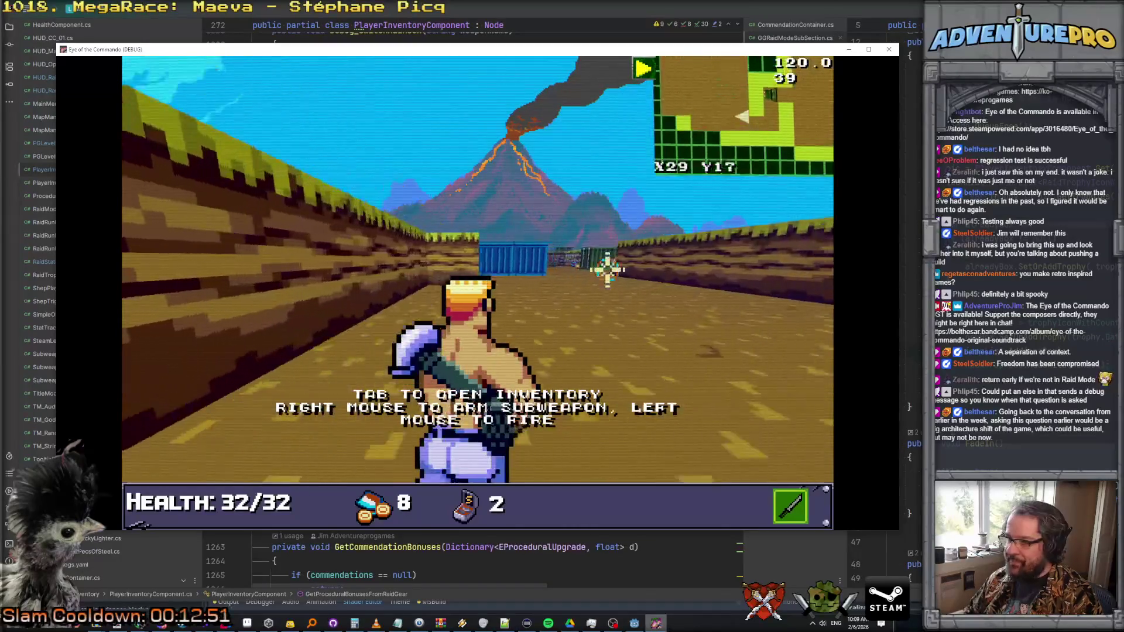
key("w")
left_click(620, 260)
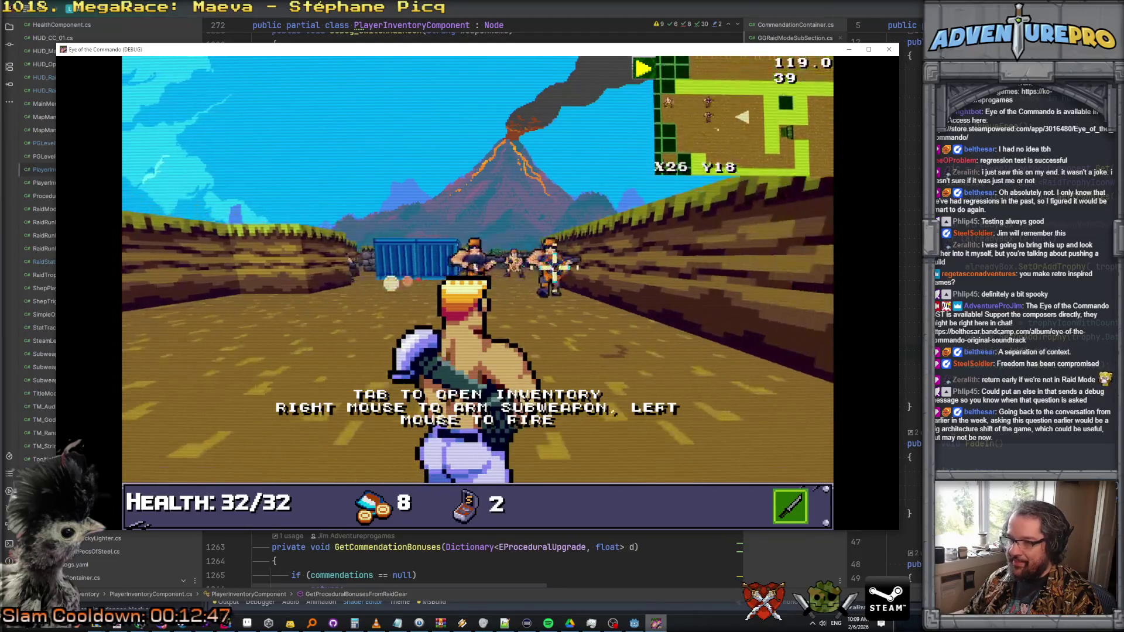
- Equip the TDR-451 as sub-weapon and fire the flamethrower at the soldiers
key("Tab")
left_click(193, 302)
key("Tab")
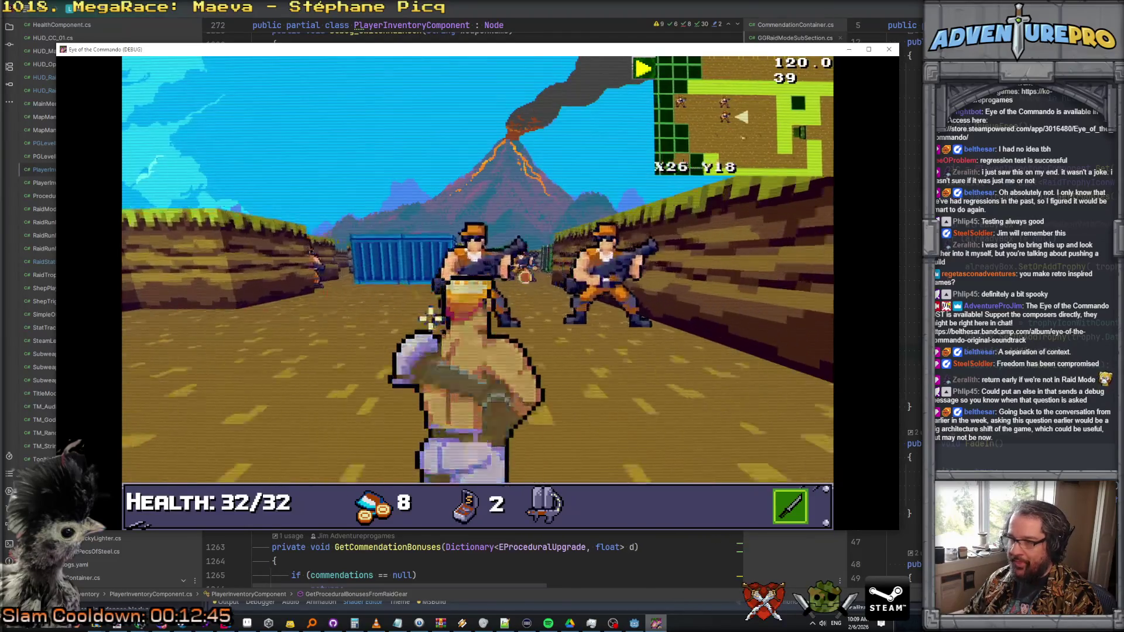
right_click(432, 321)
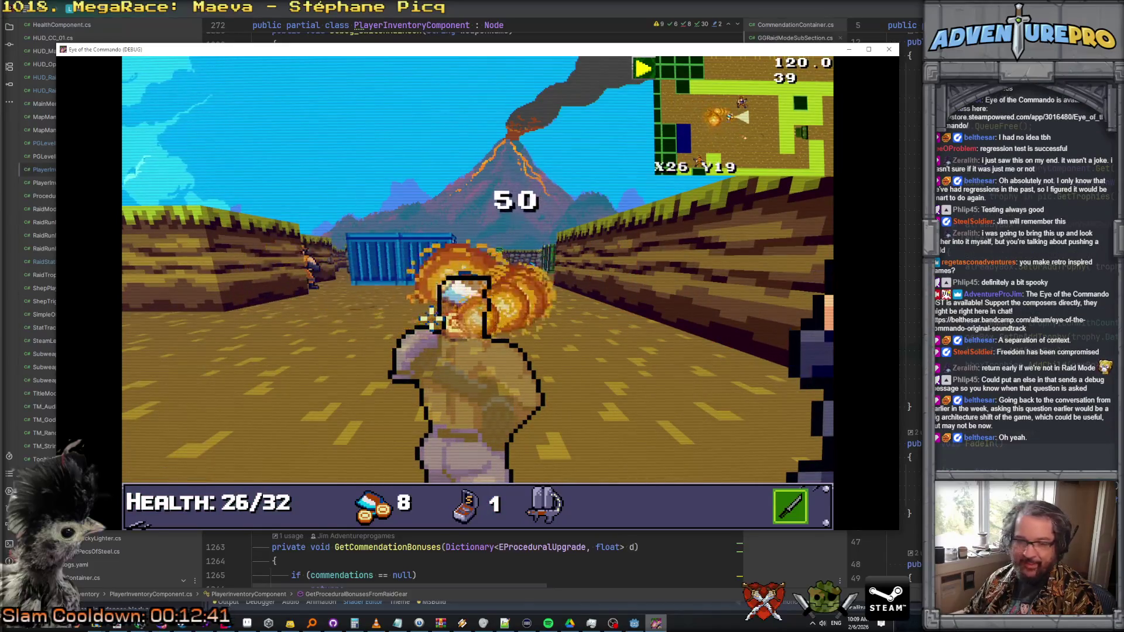
- Shoot the soldier to the right and the one by the blue container
key("w")
key("e")
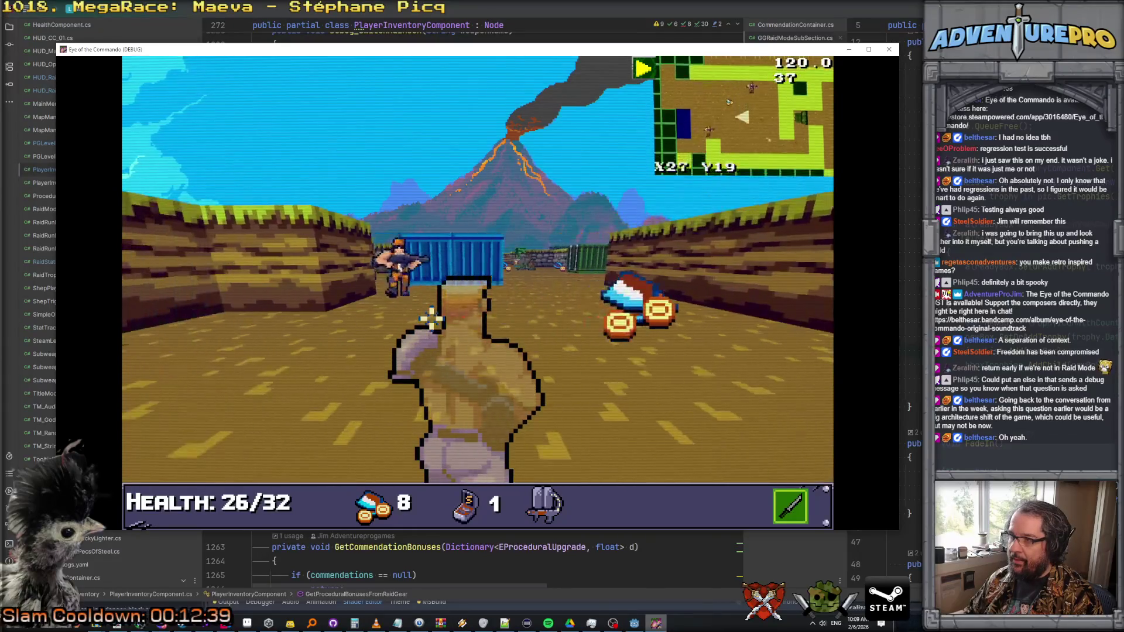
left_click(598, 268)
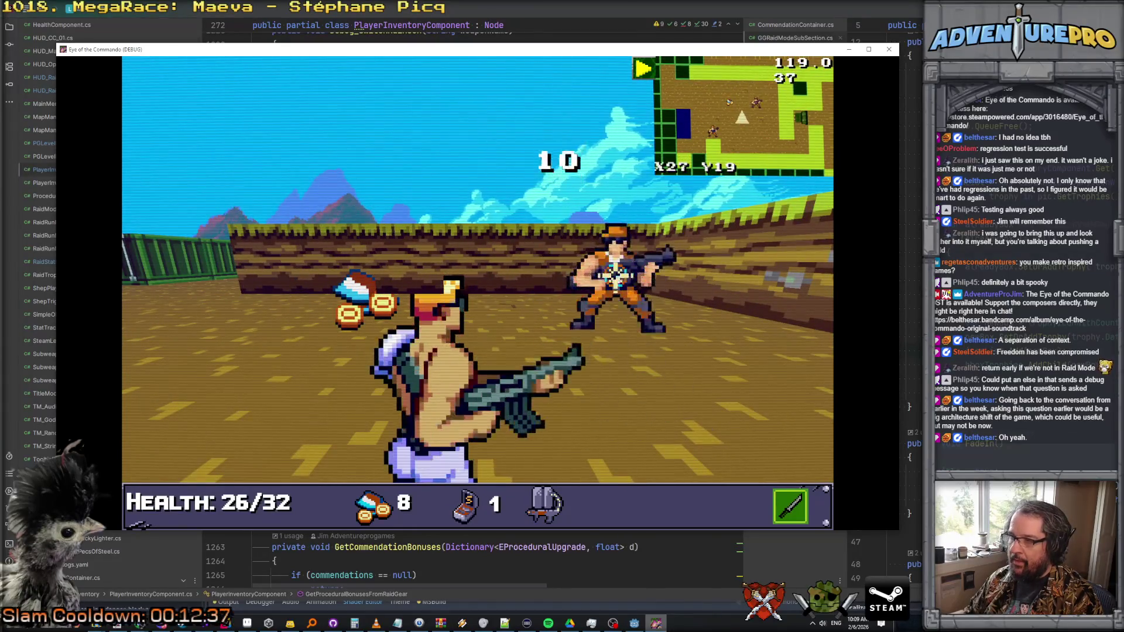
key("q")
key("w")
key("w")
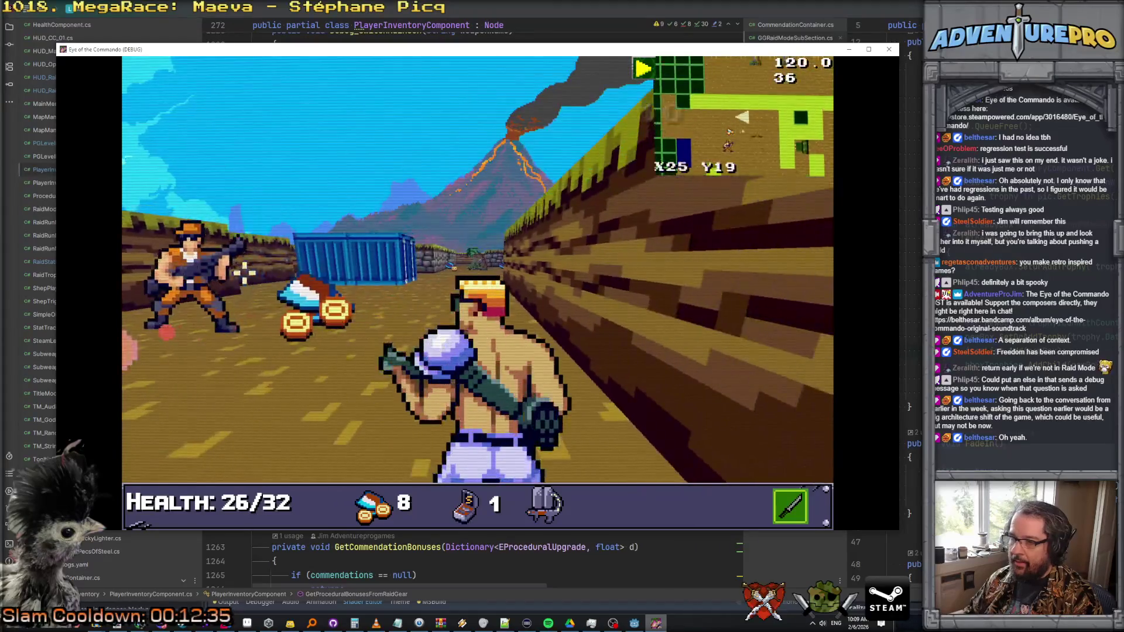
key("space")
key("s")
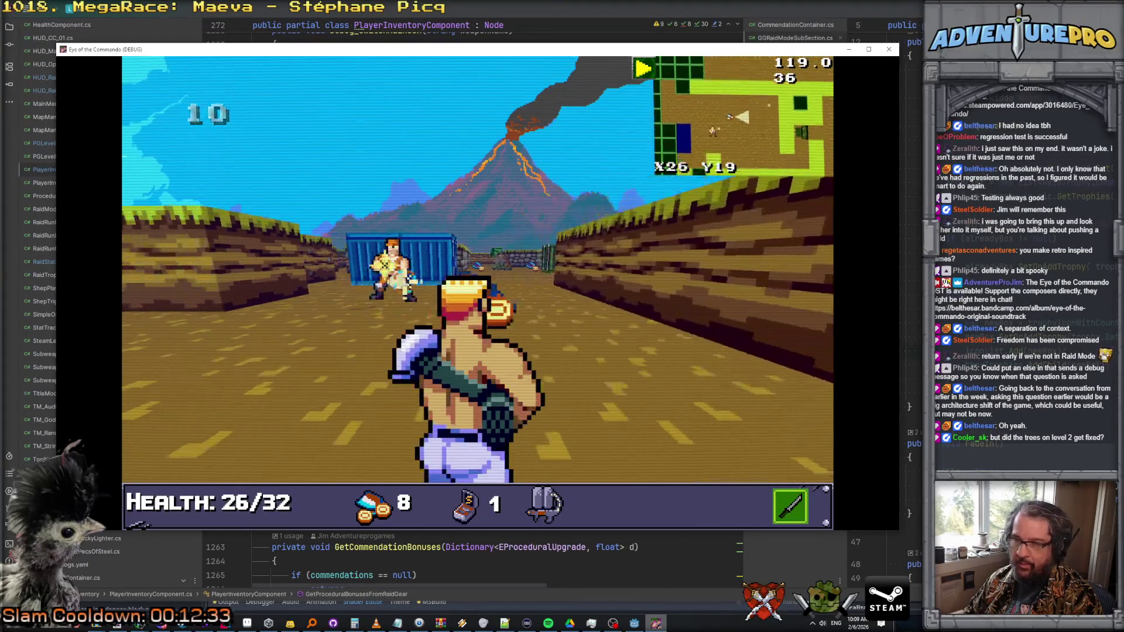
left_click(477, 267)
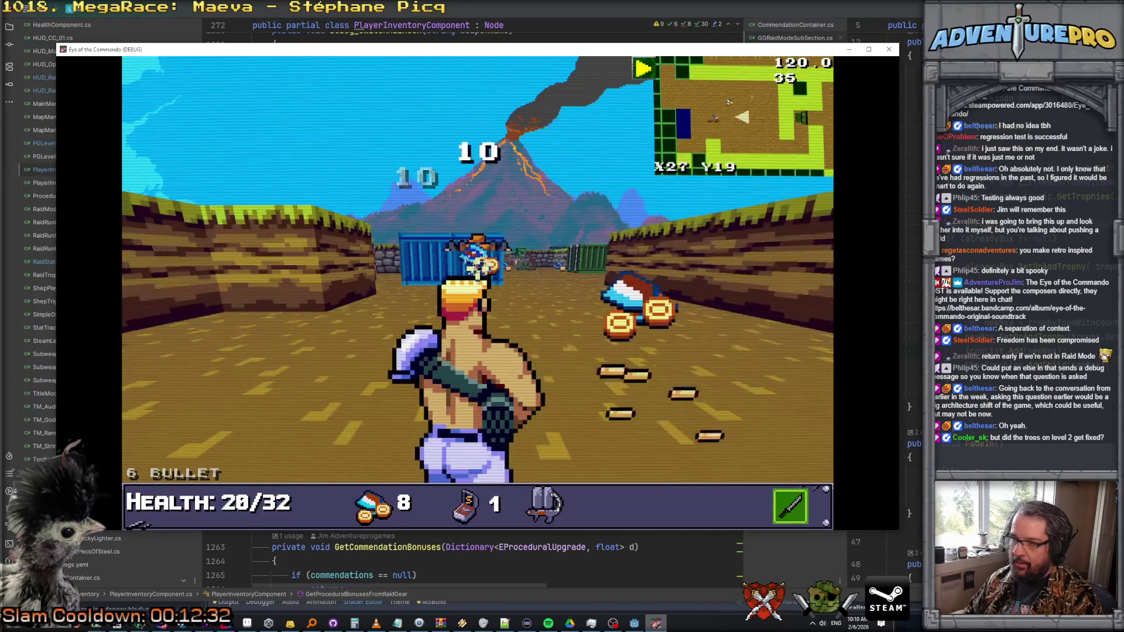
- Advance past the blue and green containers and turn to face south
key("w")
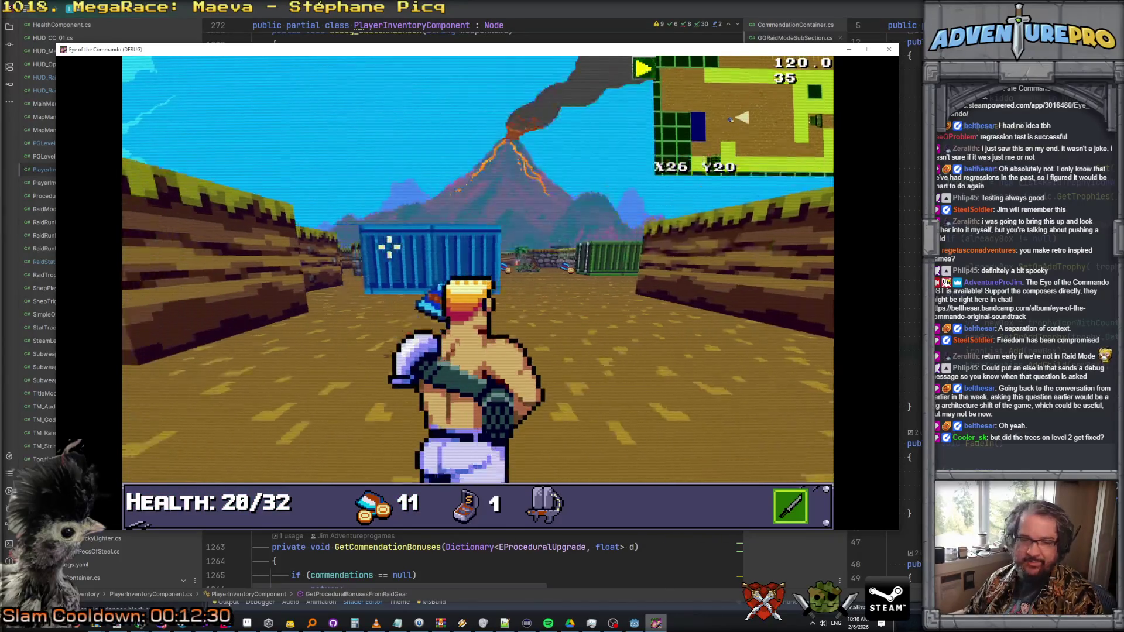
key("w")
key("w")
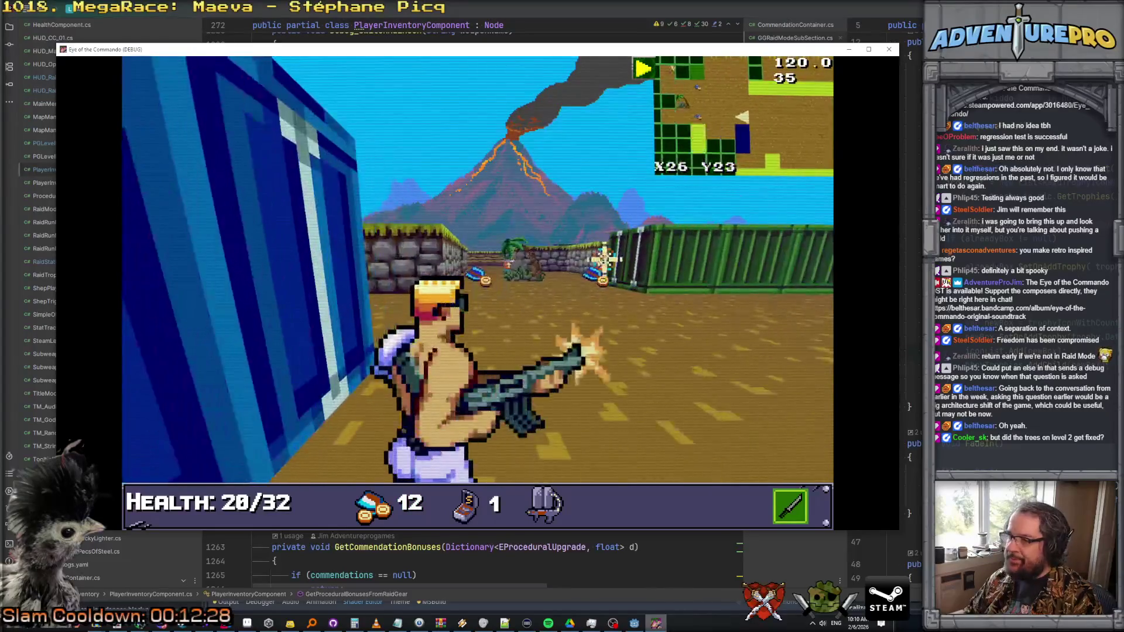
key("d")
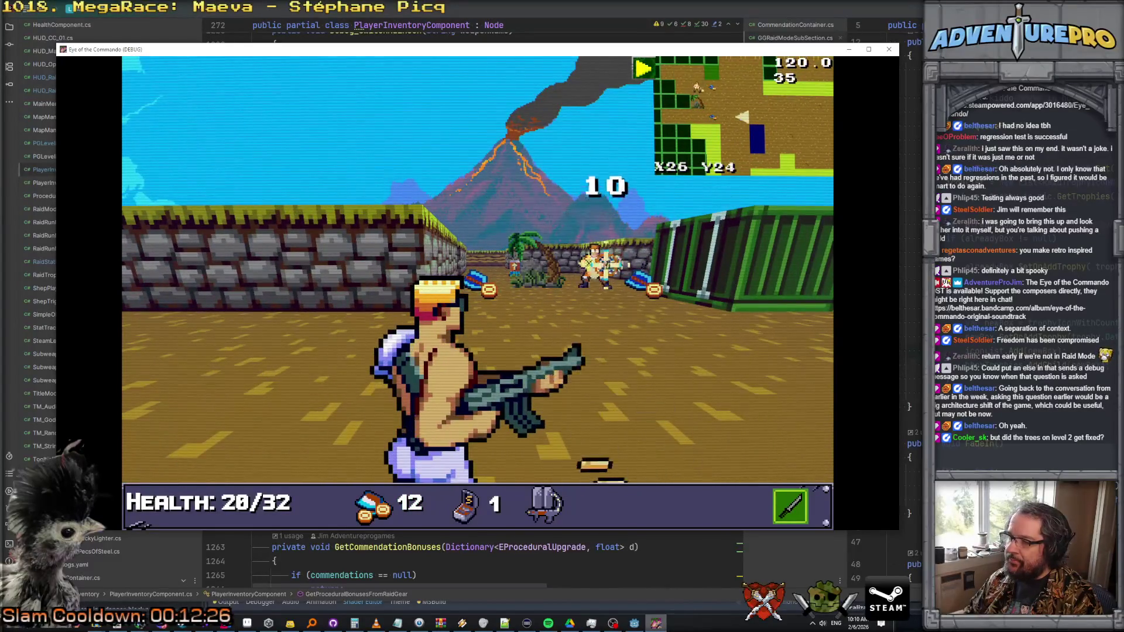
key("w")
key("e")
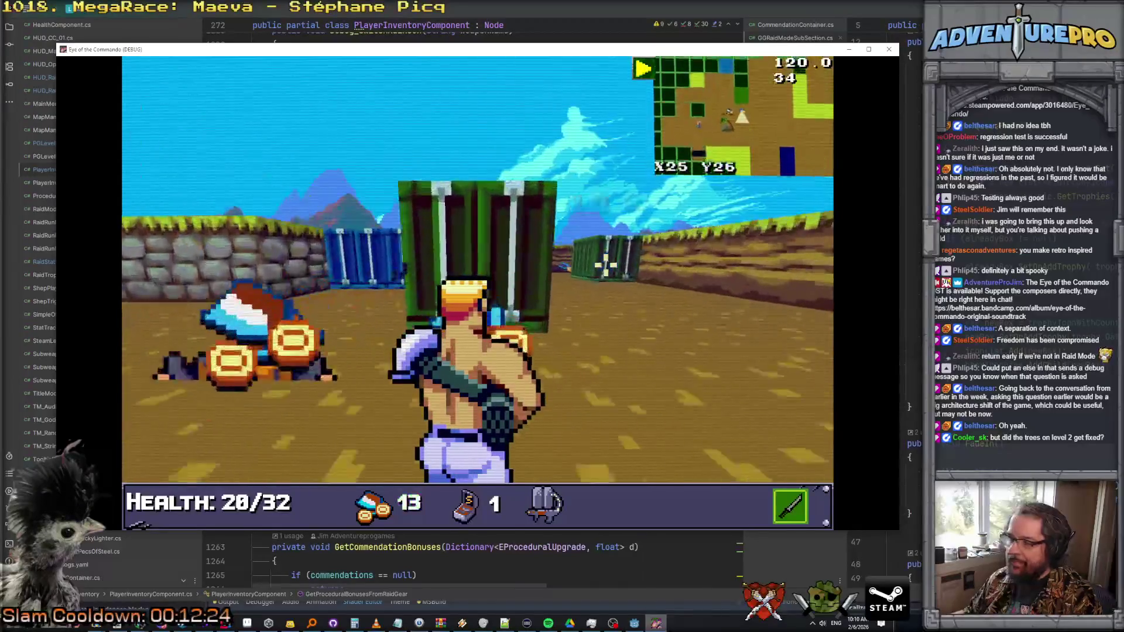
key("e")
key("e")
- Collect coins and the GUN pickup while advancing south
key("w")
key("w")
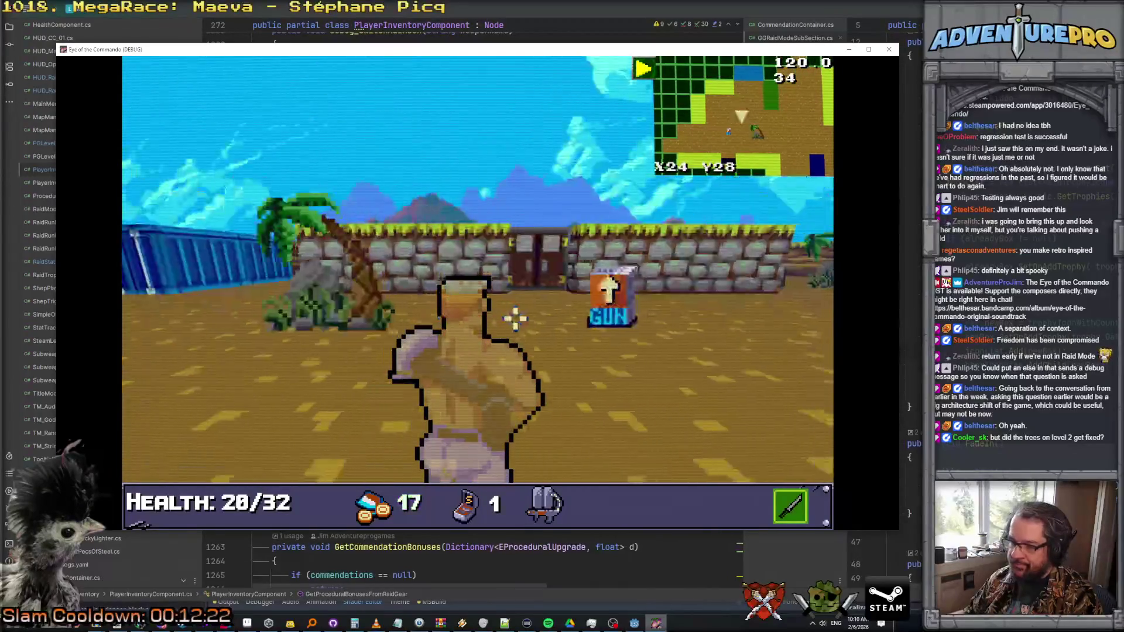
key("d")
key("w")
key("e")
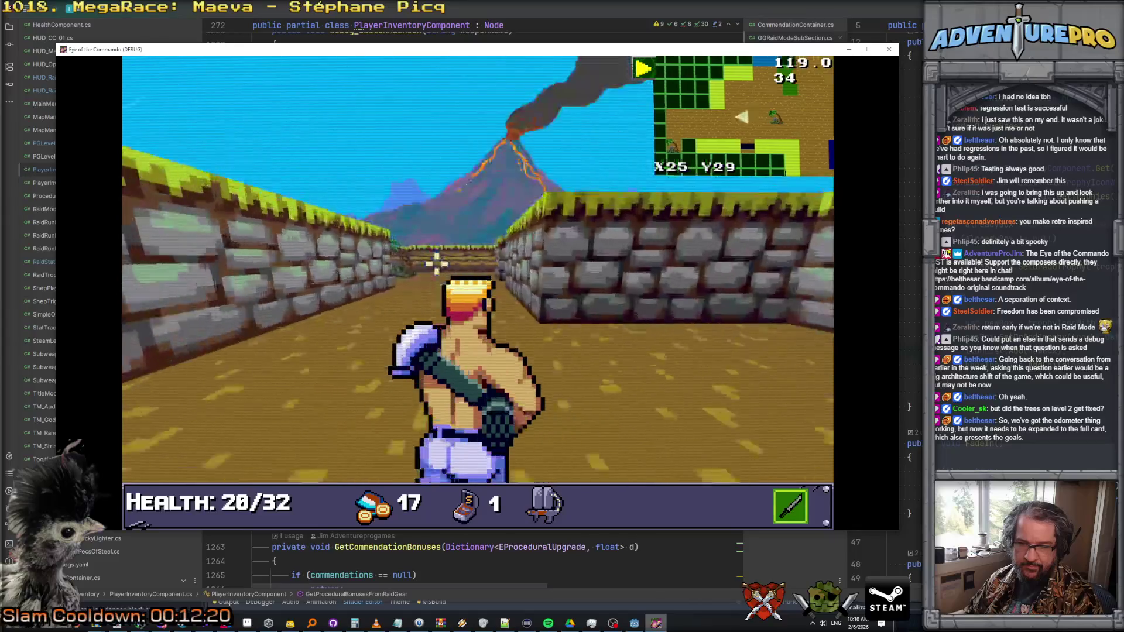
key("a")
key("q")
key("w")
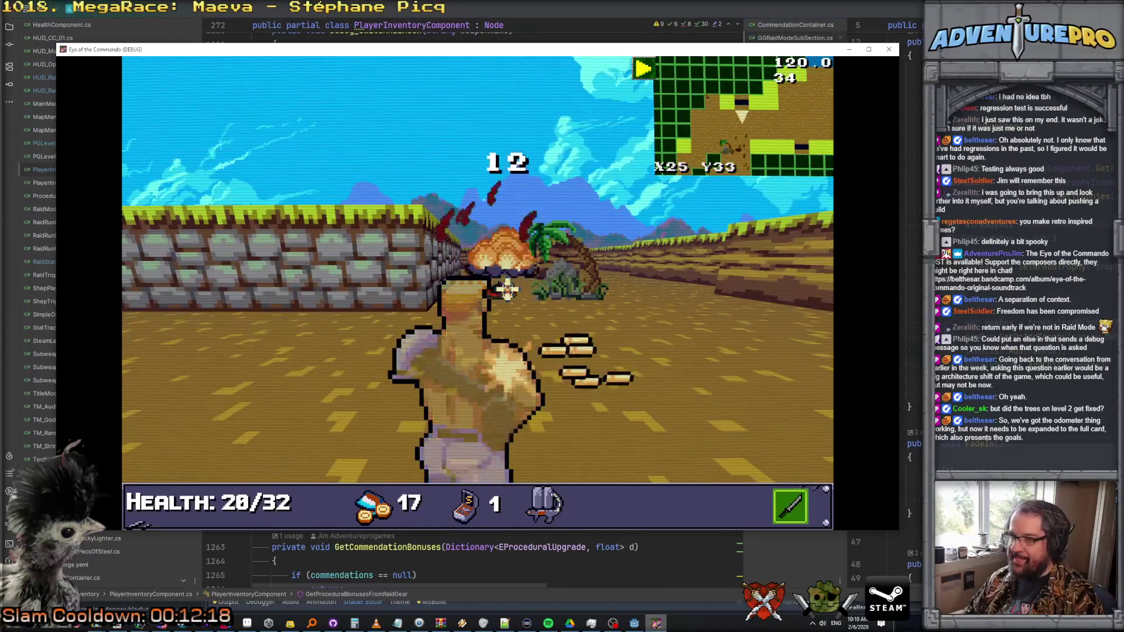
- Shoot the soldiers ahead and collect their dropped bullets, raising ammo to 18
left_click(527, 258)
key("a")
key("a")
key("e")
key("w")
key("a")
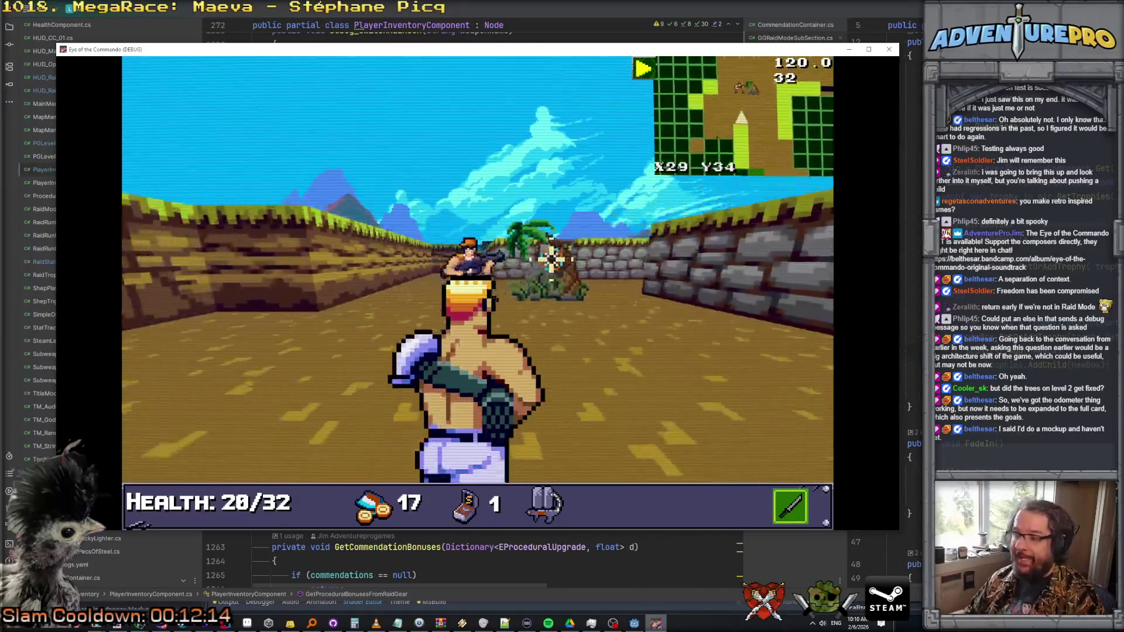
left_click(556, 258)
left_click(556, 257)
key("w")
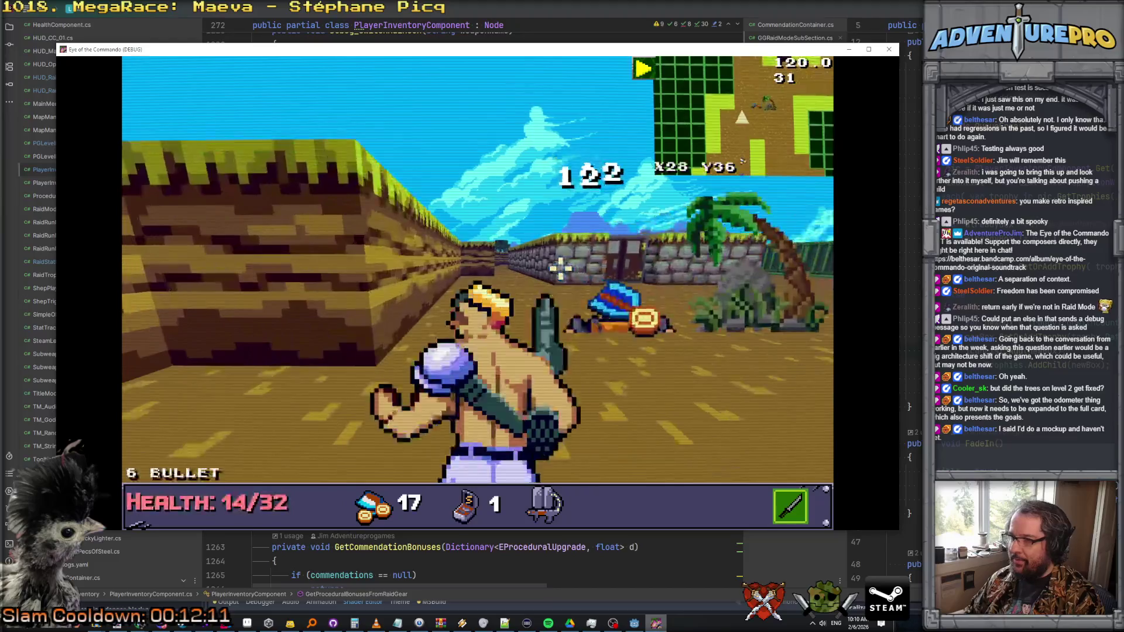
key("w")
- Open the inventory screen and then the debug text console
key("e")
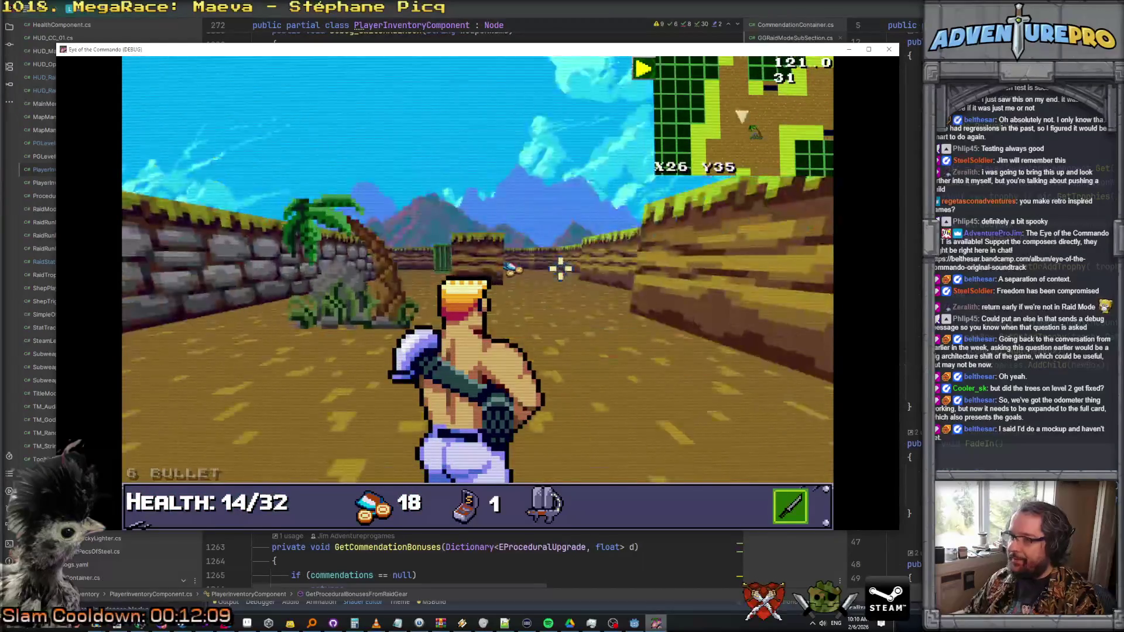
key("Tab")
key("grave")
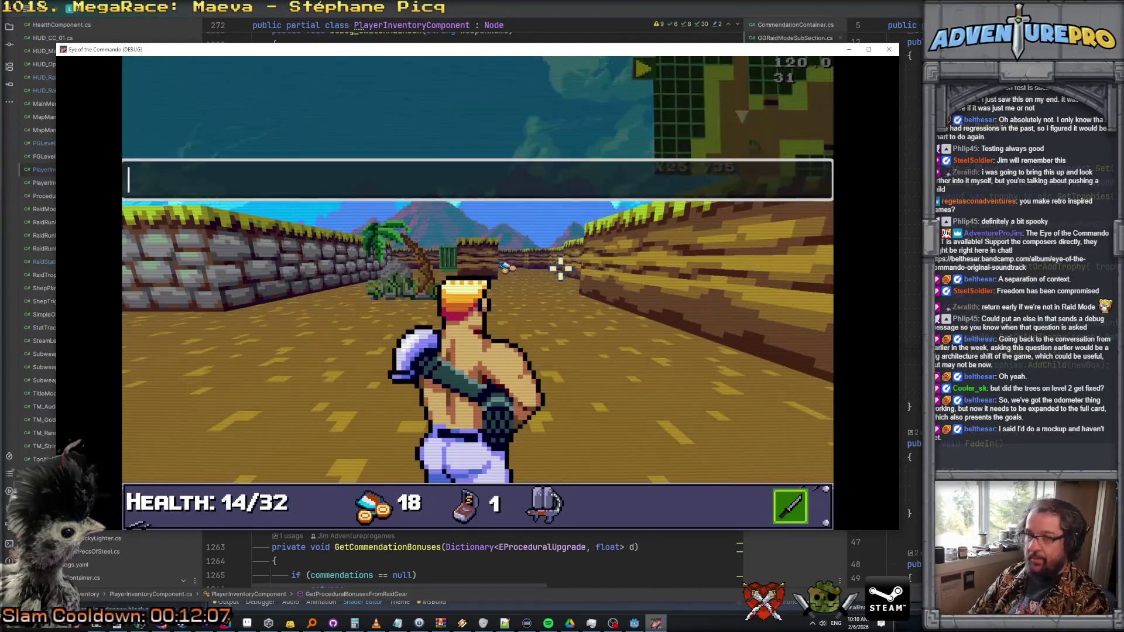
- Load level 2, duck into cover, dismiss the tutorial message, then step back out
key("Return")
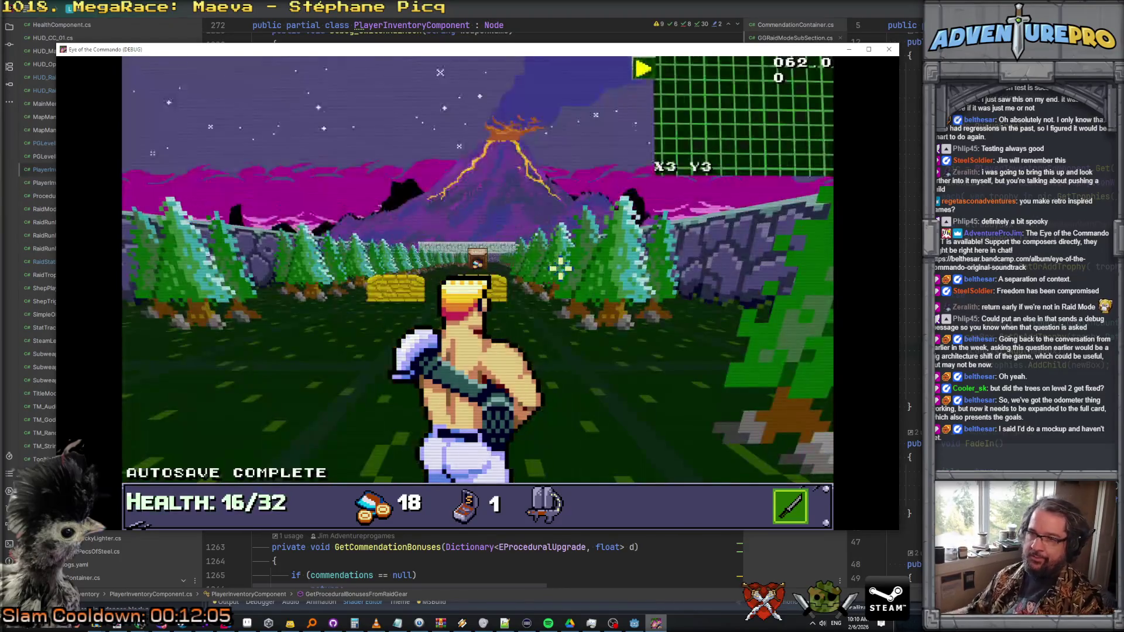
key("w")
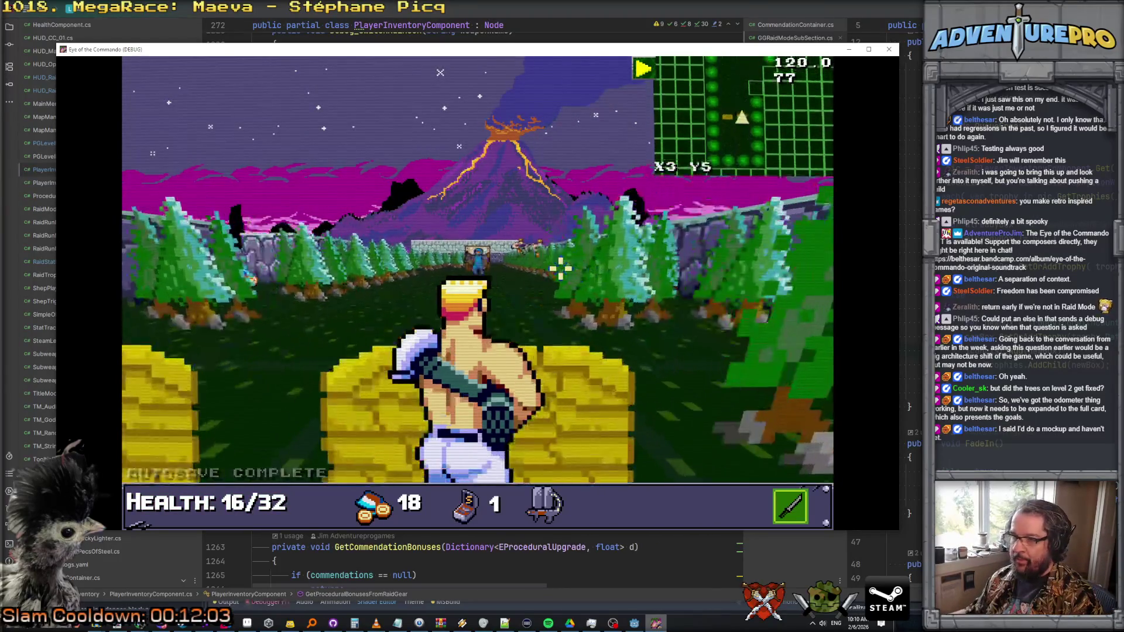
key("d")
left_click(345, 237)
left_click(344, 237)
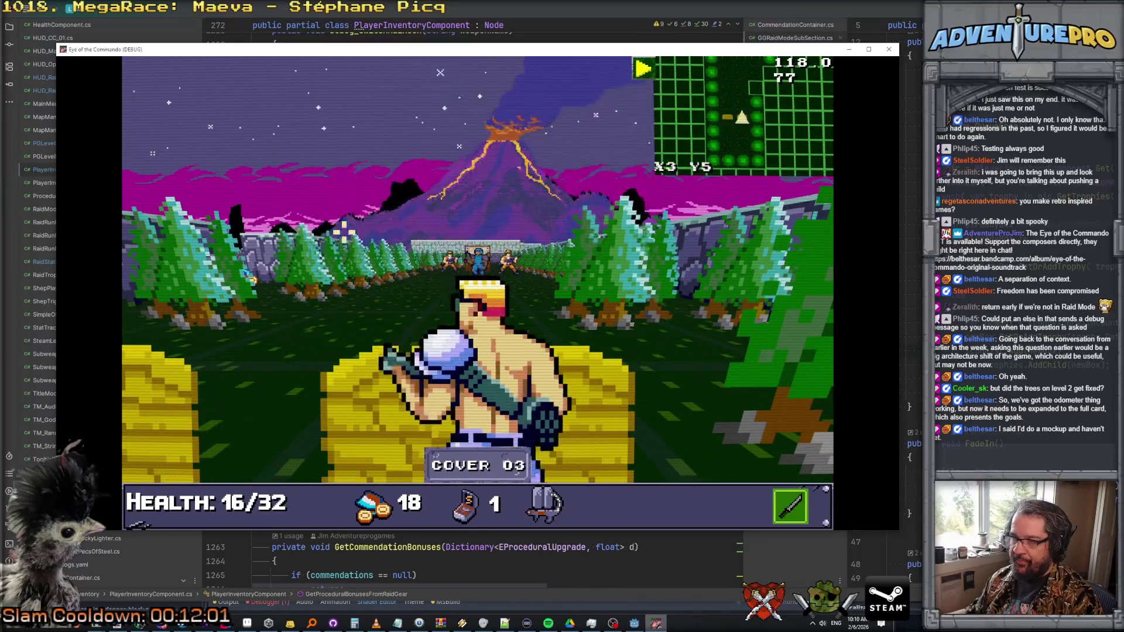
key("a")
key("s")
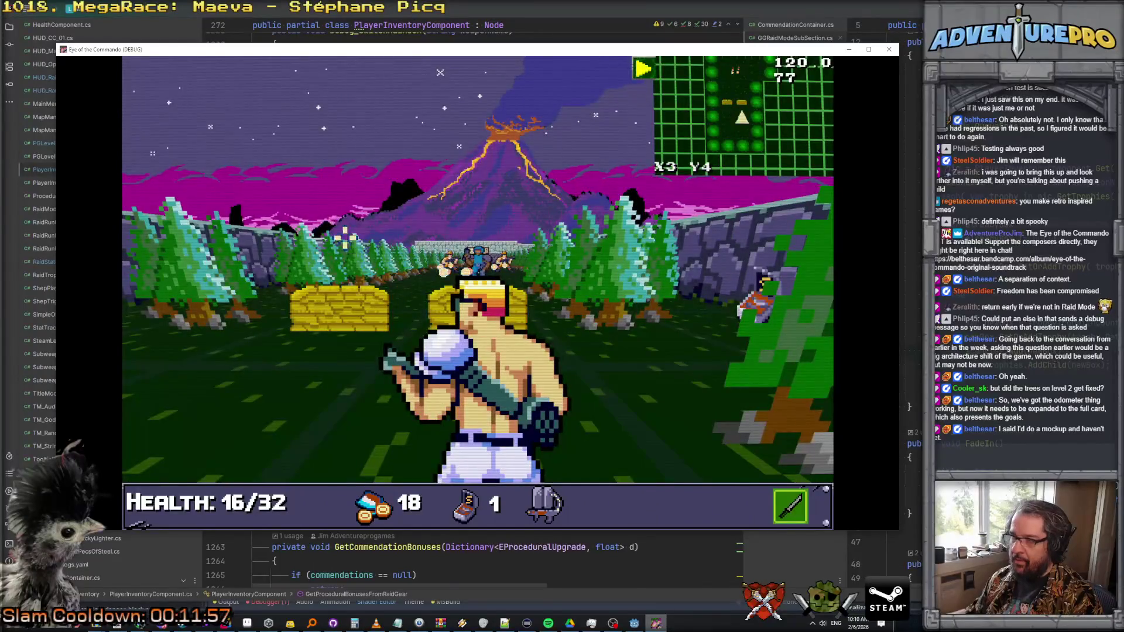
- Teleport to map position X1 Y4 with the debug console's TP command
key("grave")
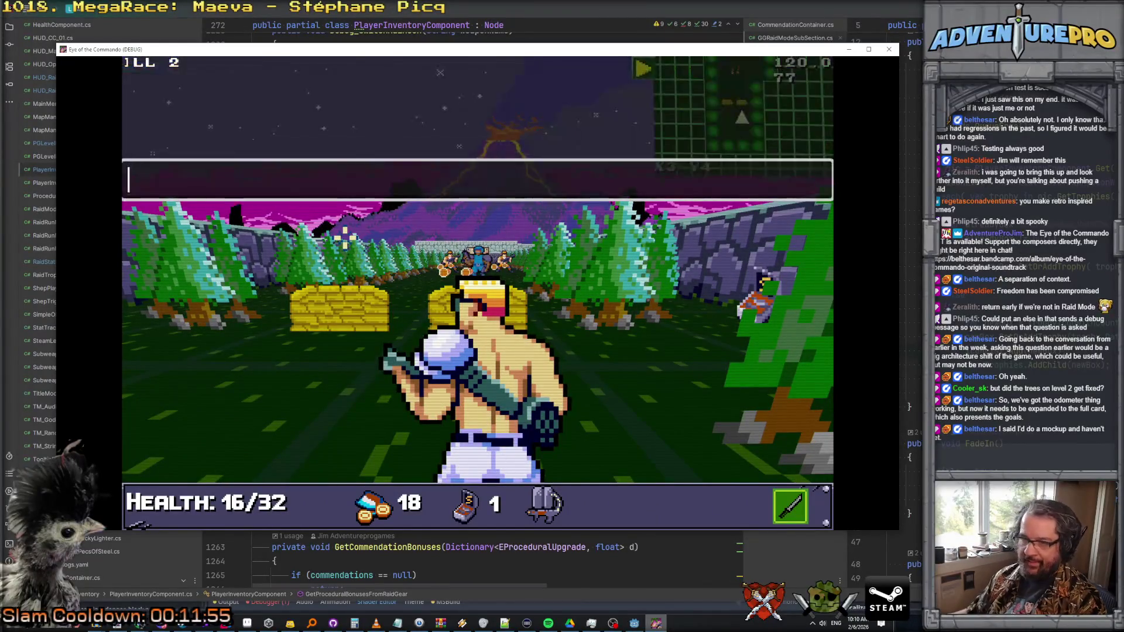
type("TP 1 4")
key("Return")
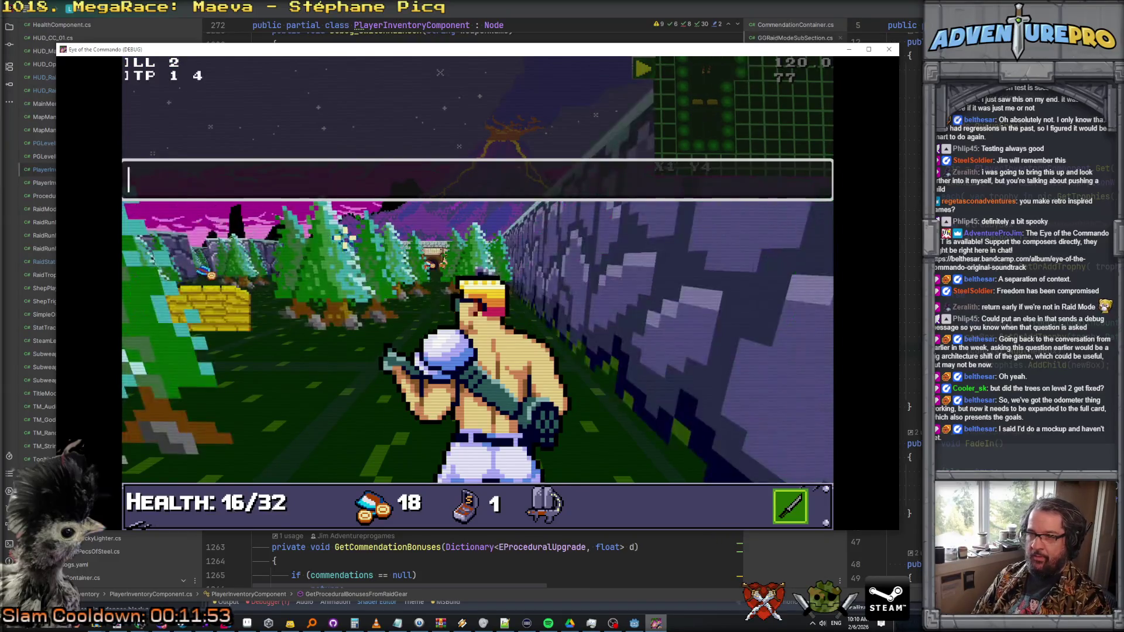
key("grave")
- Walk through the maze along the wall and throw the weapon at the enemy
key("Up")
key("Up")
key("Up")
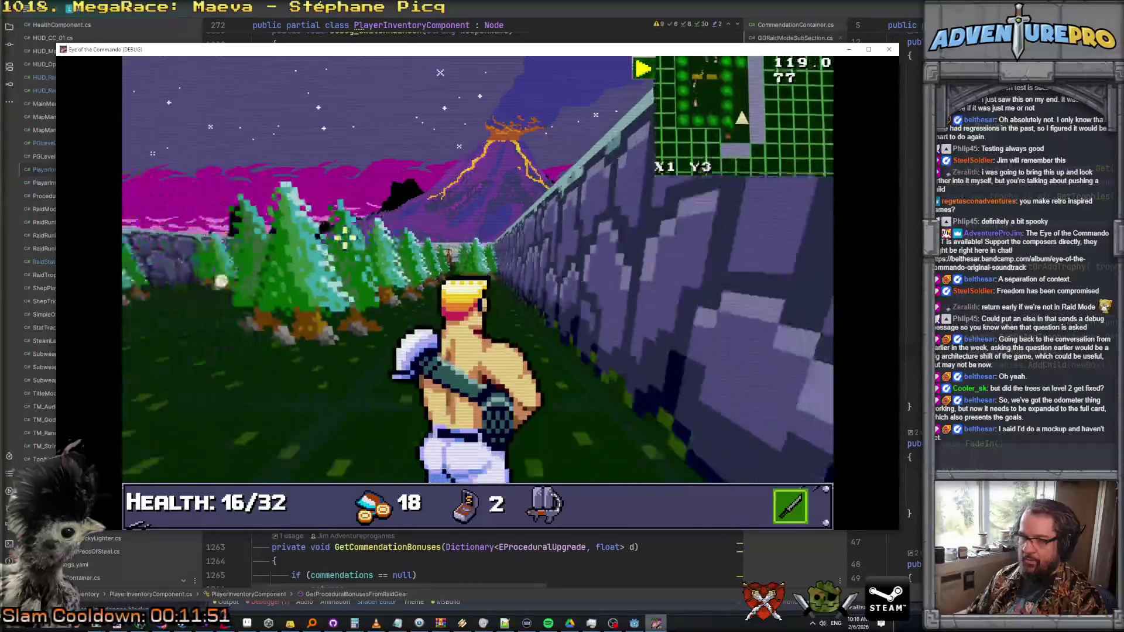
key("Left")
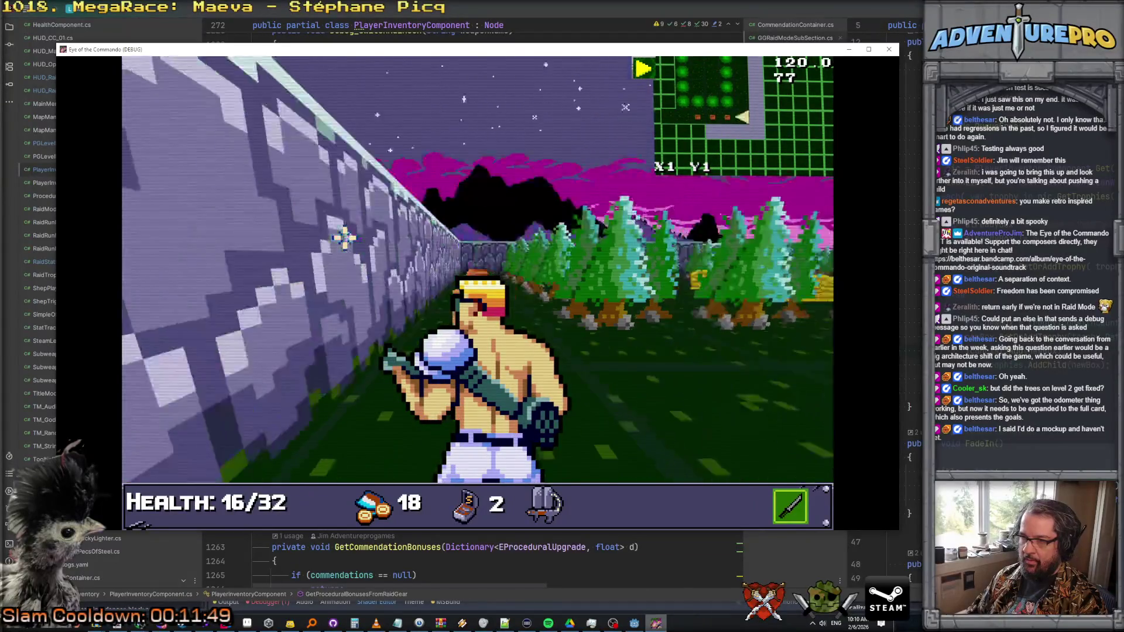
key("Right")
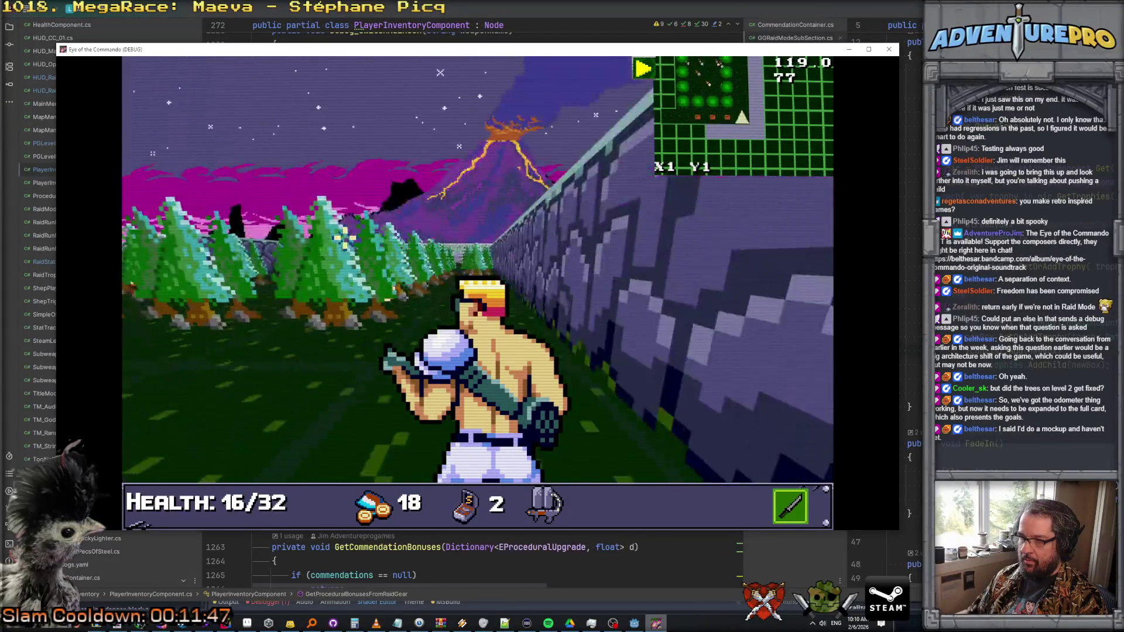
key("Up")
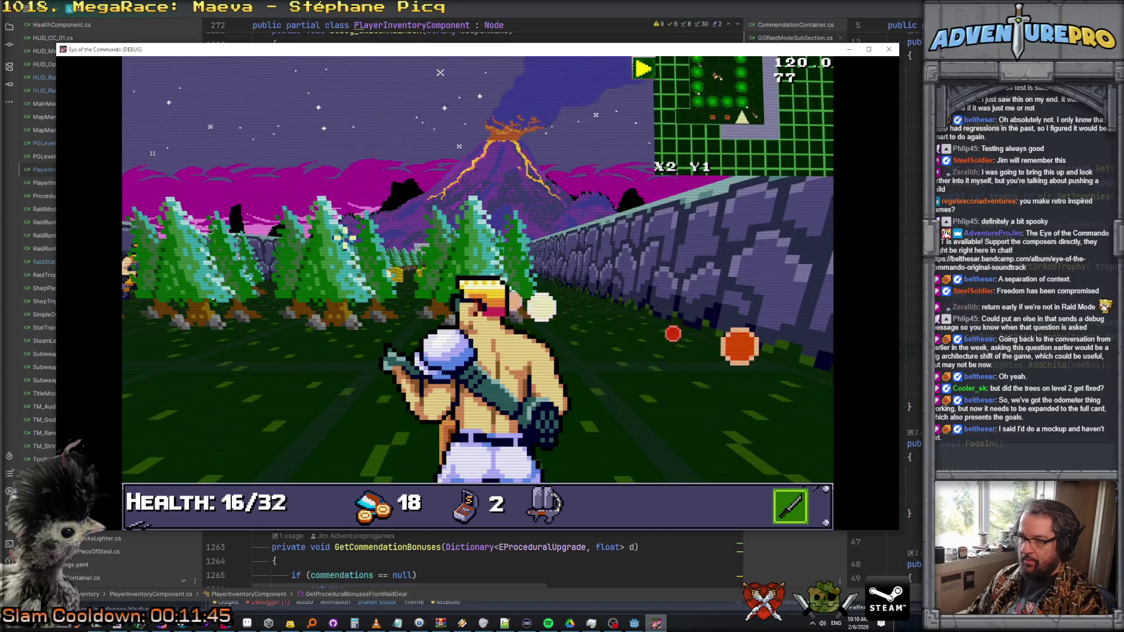
key("Left")
key("Up")
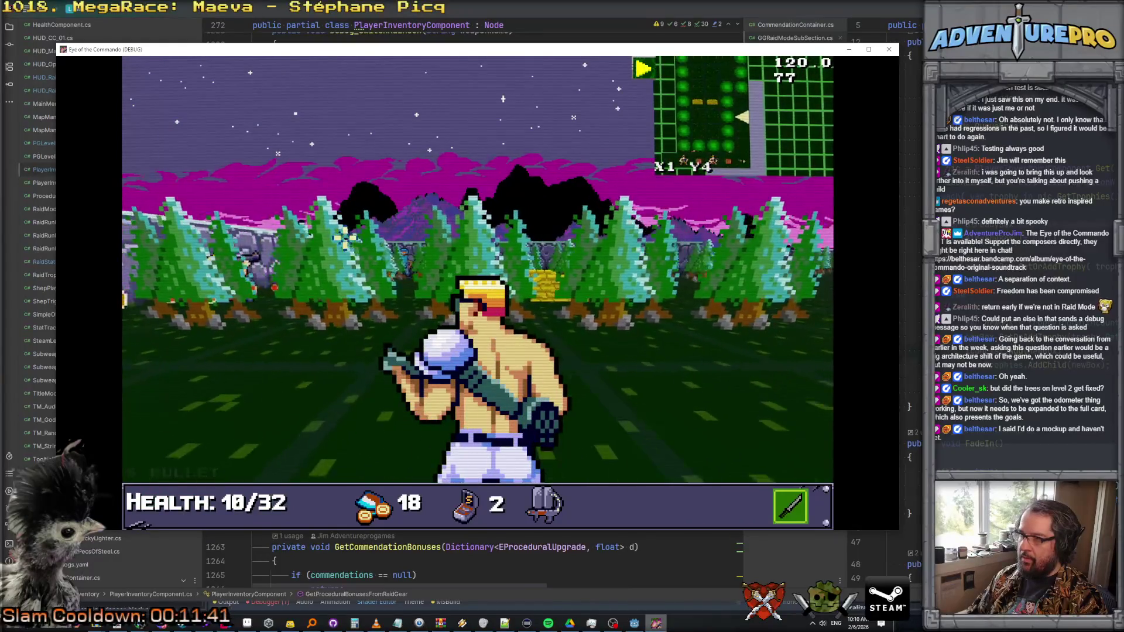
key("Left")
key("Up")
key("Right")
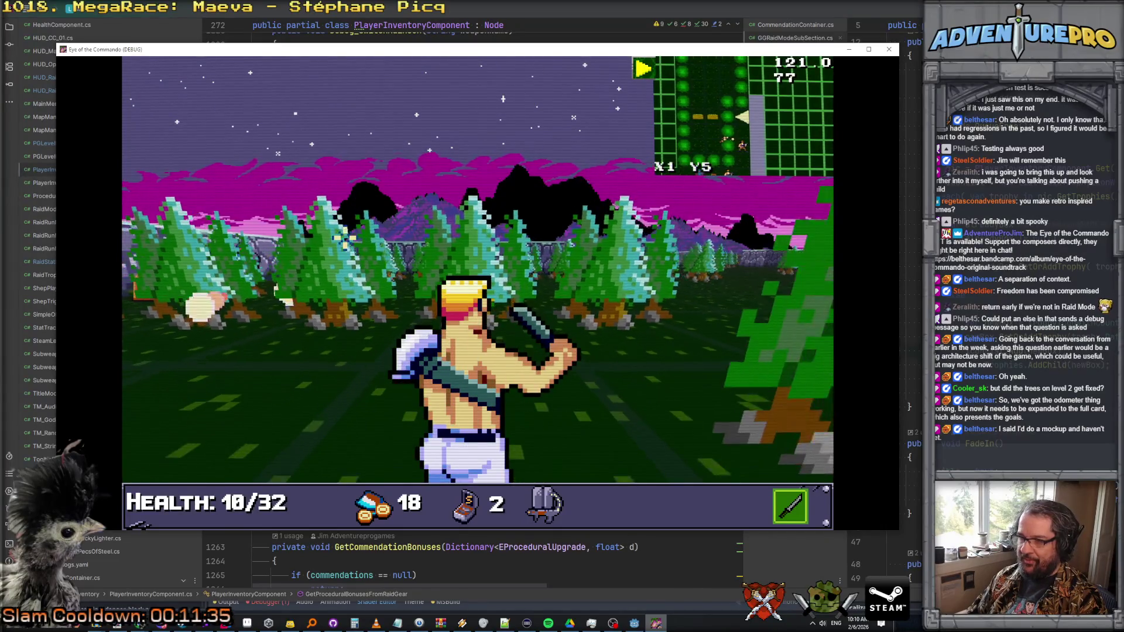
key("Left")
key("space")
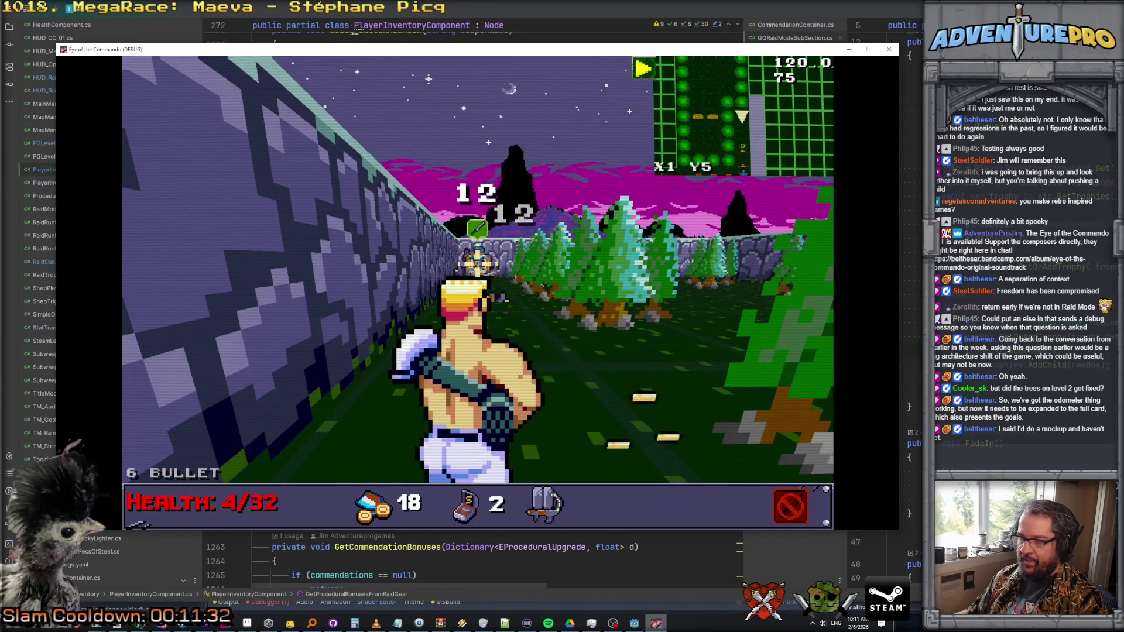
- Fire at the enemy, then enable invulnerability with the 'undying' console cheat
key("space")
key("space")
key("space")
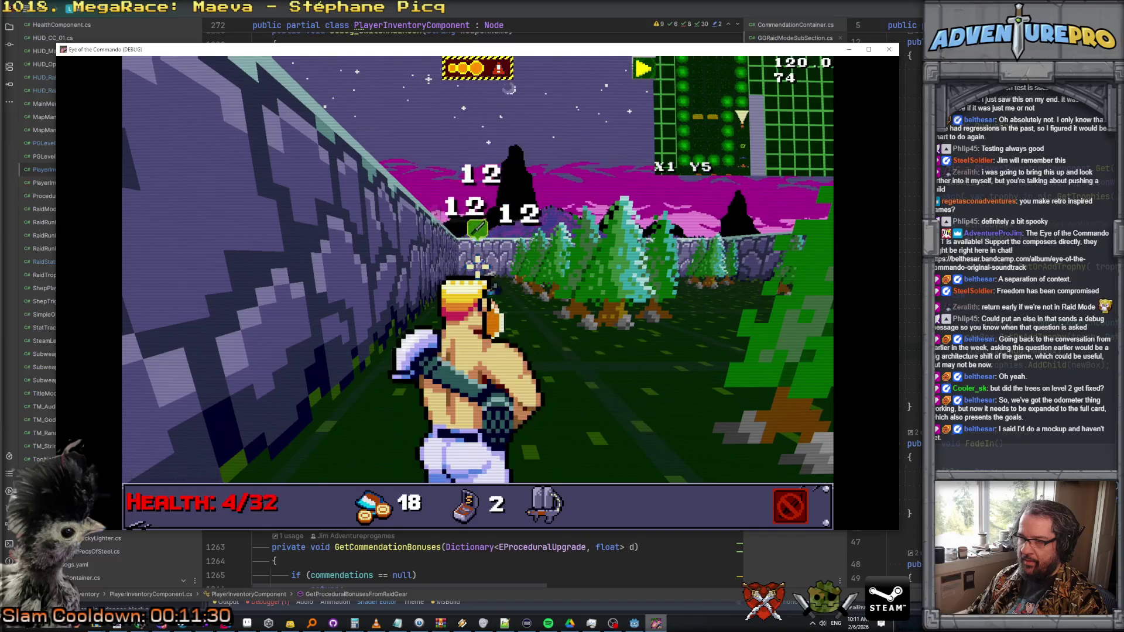
key("grave")
type("undying")
key("Return")
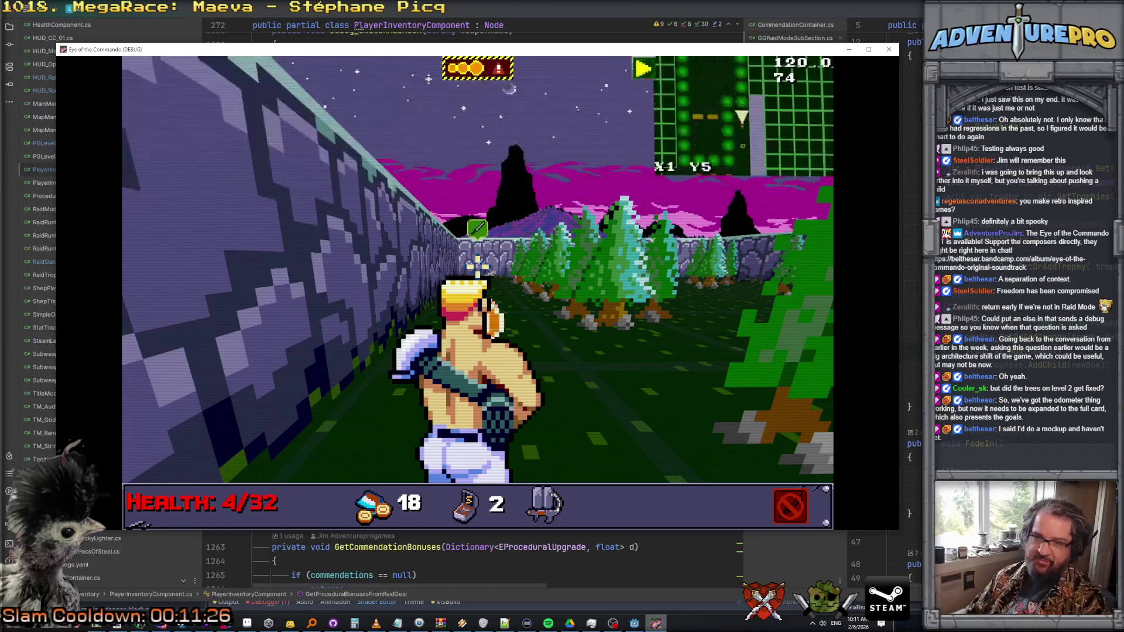
- Pick up the thrown weapon, keep firing, and collect food while crossing the maze
key("w")
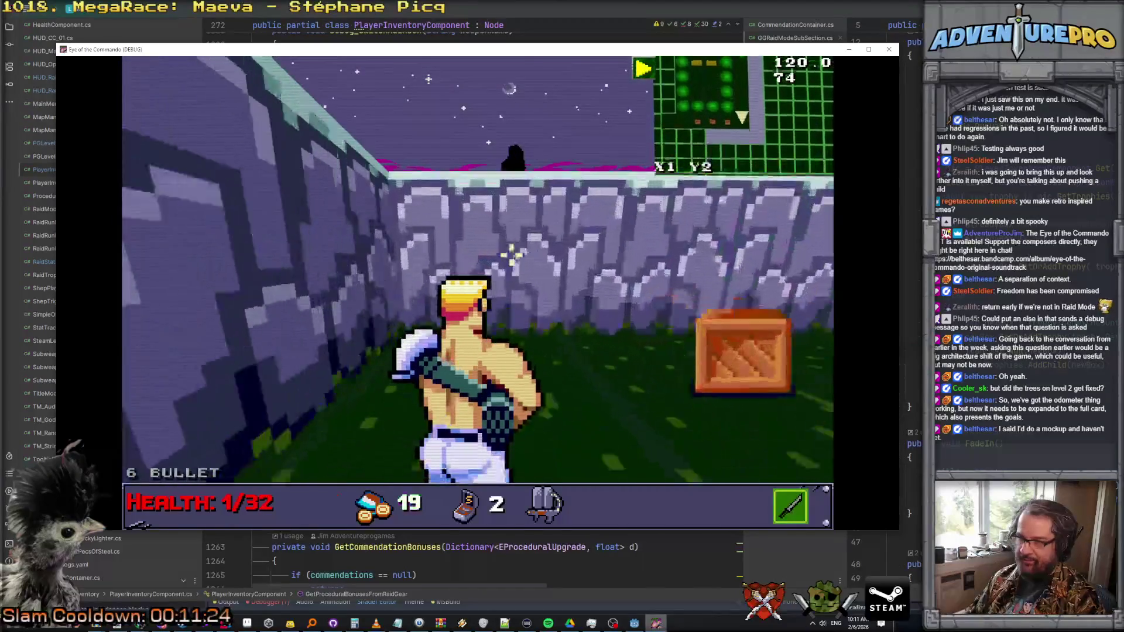
key("w")
left_click(521, 312)
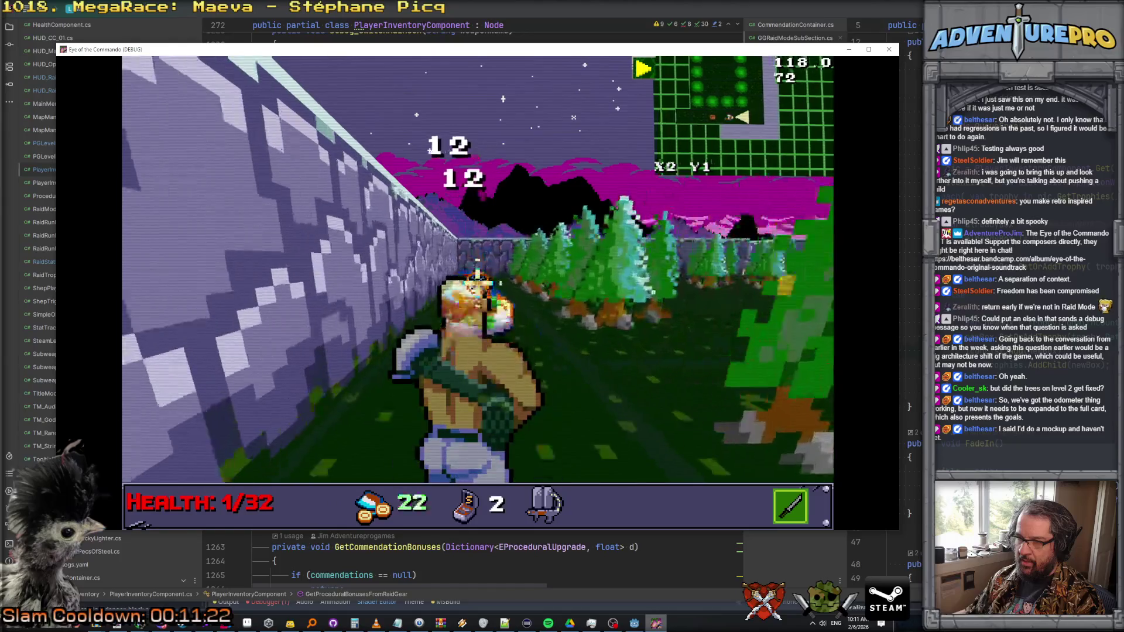
key("w")
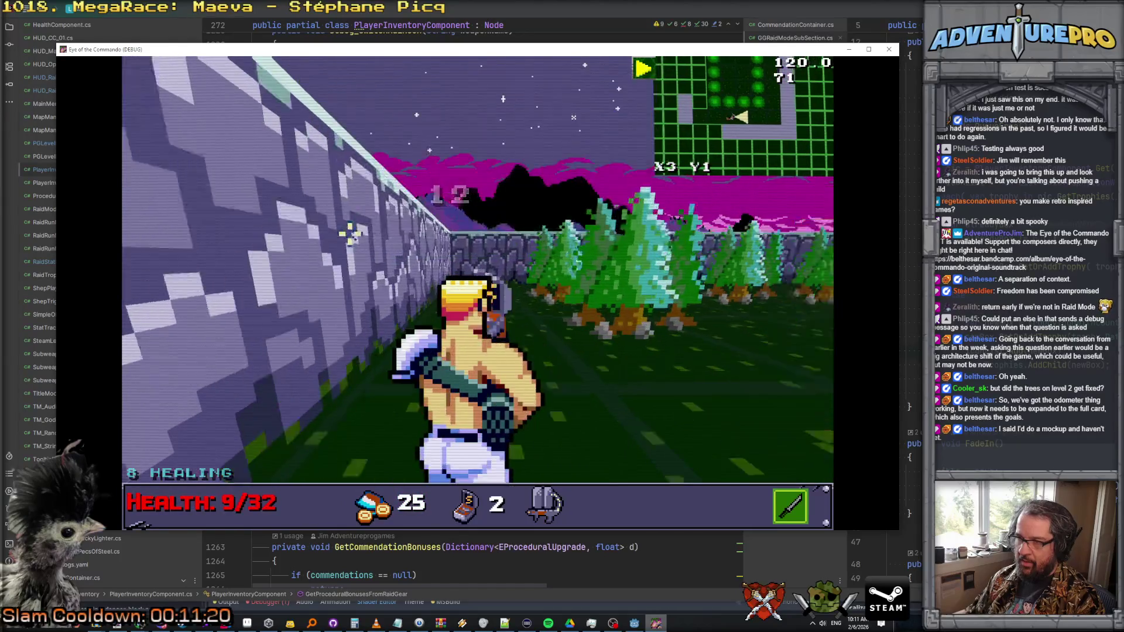
key("w")
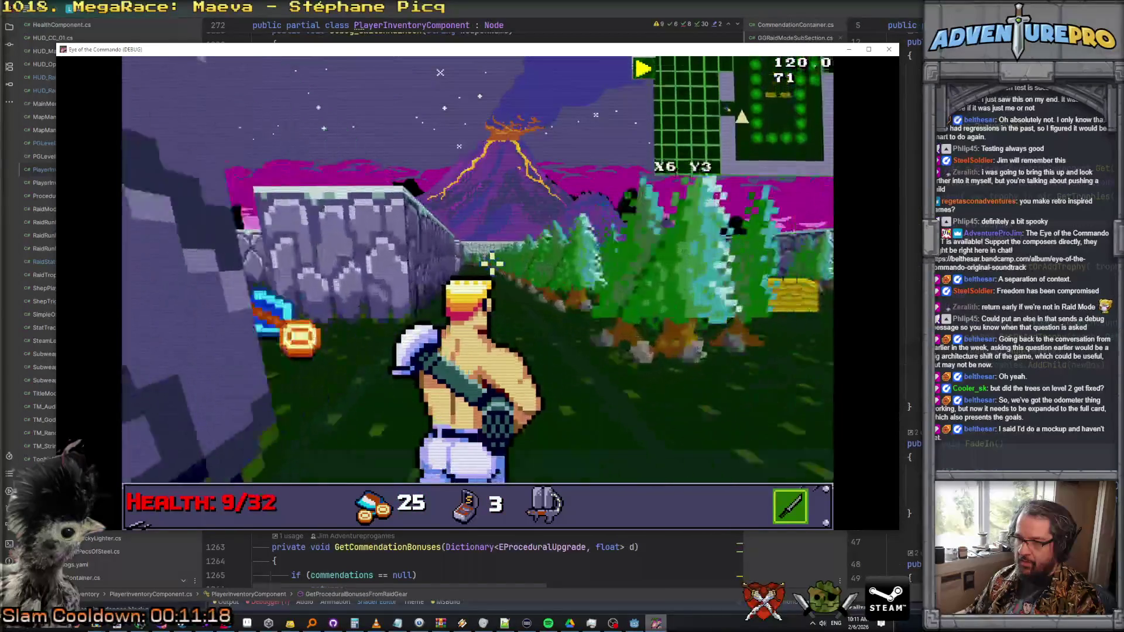
key("w")
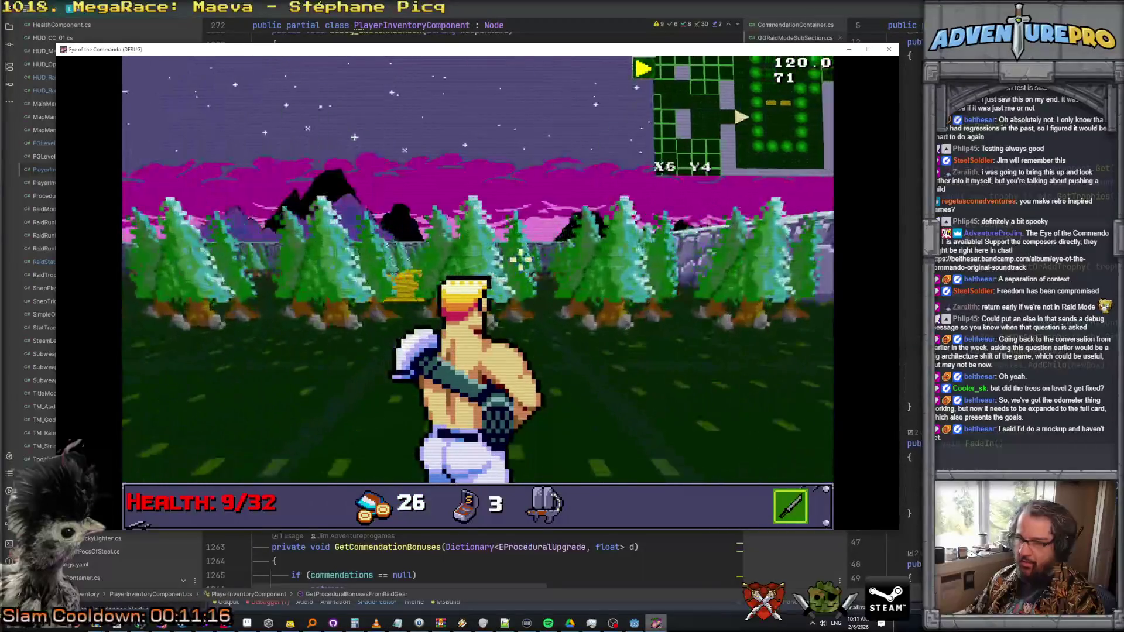
- Fire shots into the tree field and walk out into it
key("space")
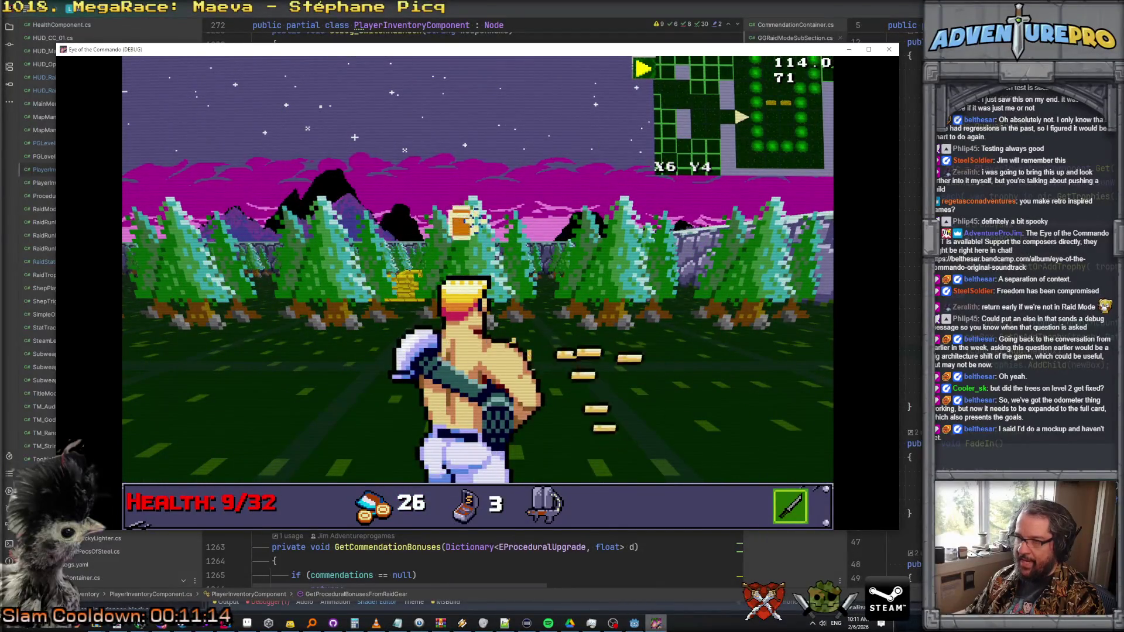
key("w")
key("a")
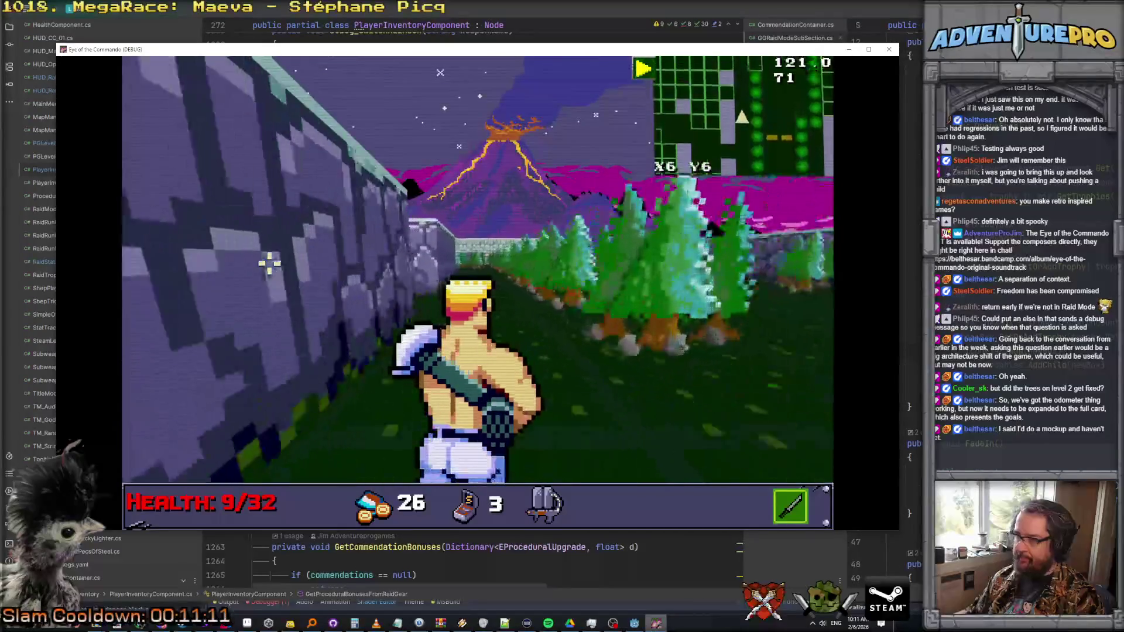
key("w")
key("a")
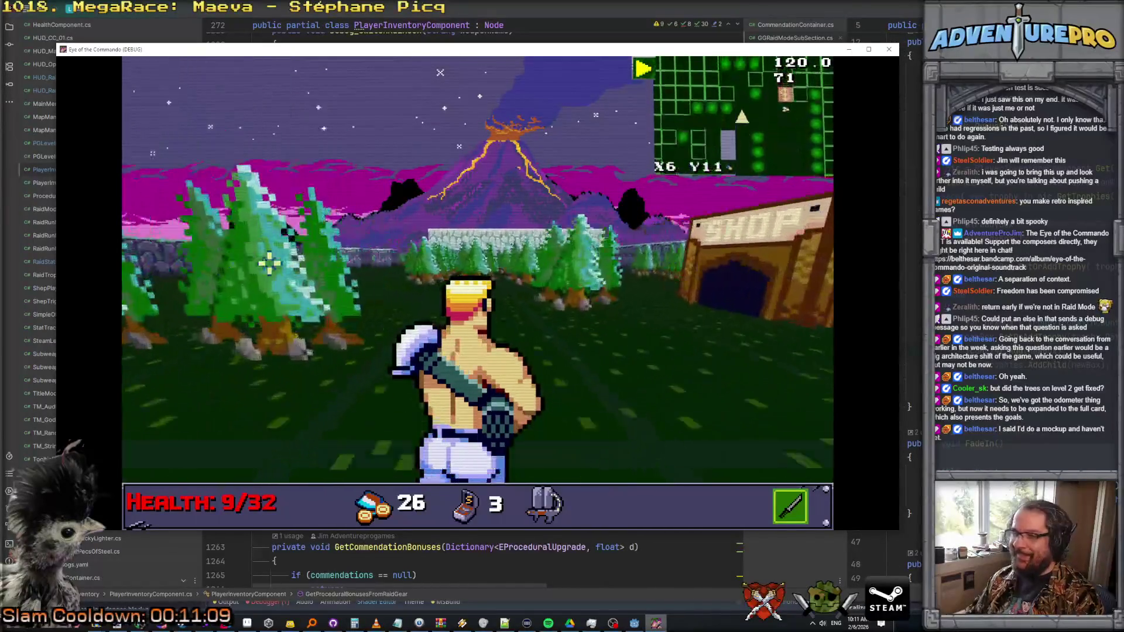
key("w")
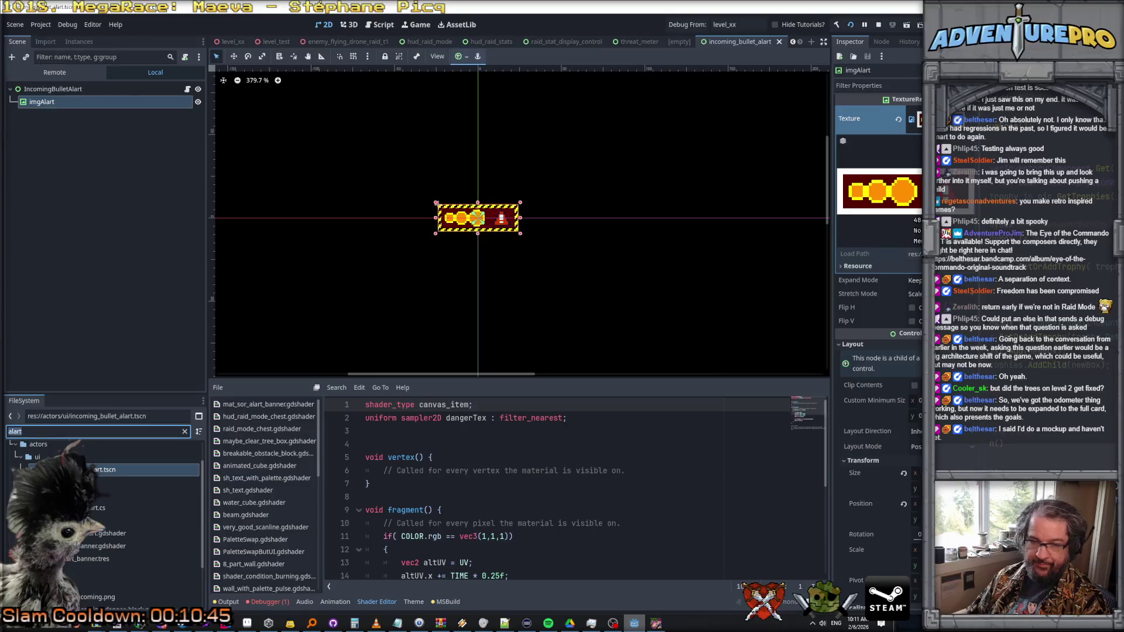
- Filter FileSystem for level_02, open it, and select a tree obstacle to view up close
type("level_02")
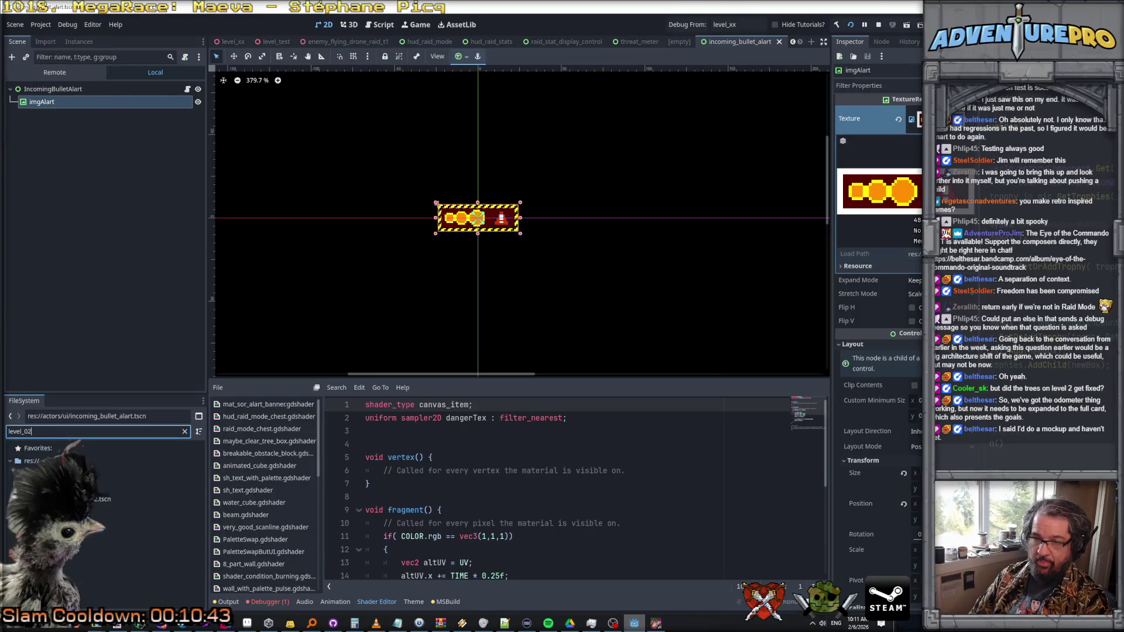
double_click(129, 486)
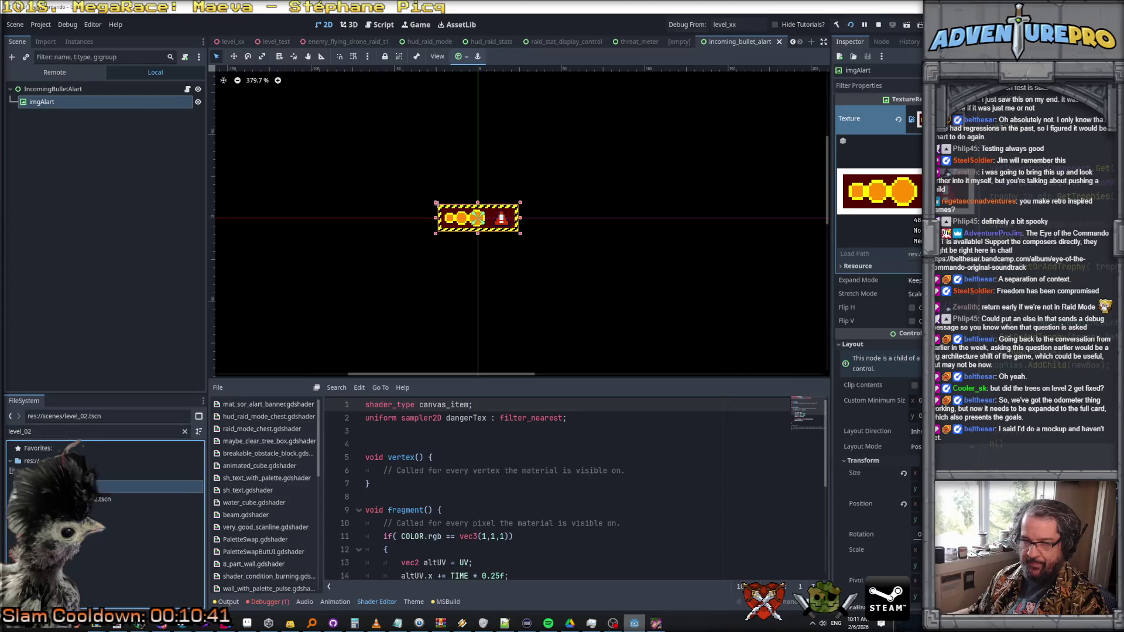
left_click(374, 210)
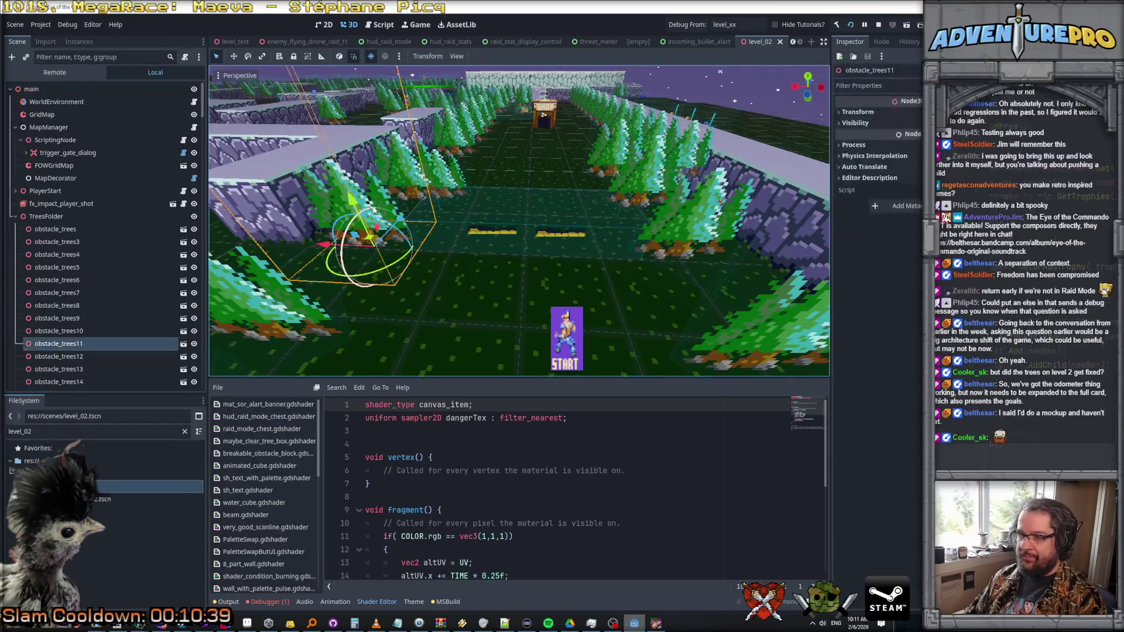
key("shift+f")
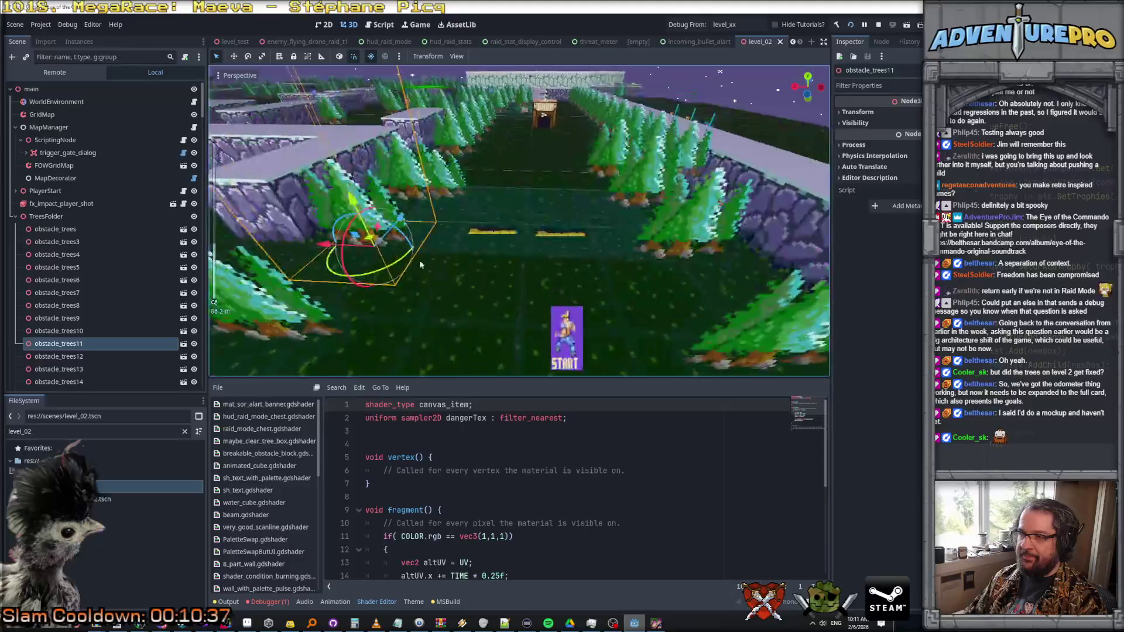
key("w")
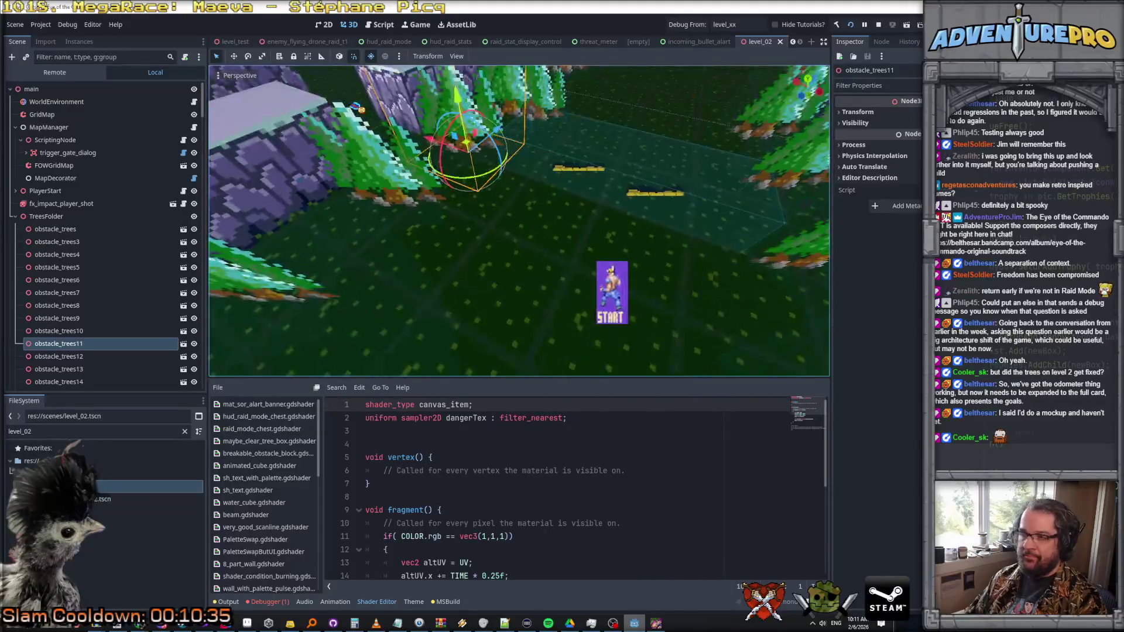
- Open obstacle_trees, inspect minimapSprite, sprite_trees and the Area3D, then return to Rider
left_click(183, 344)
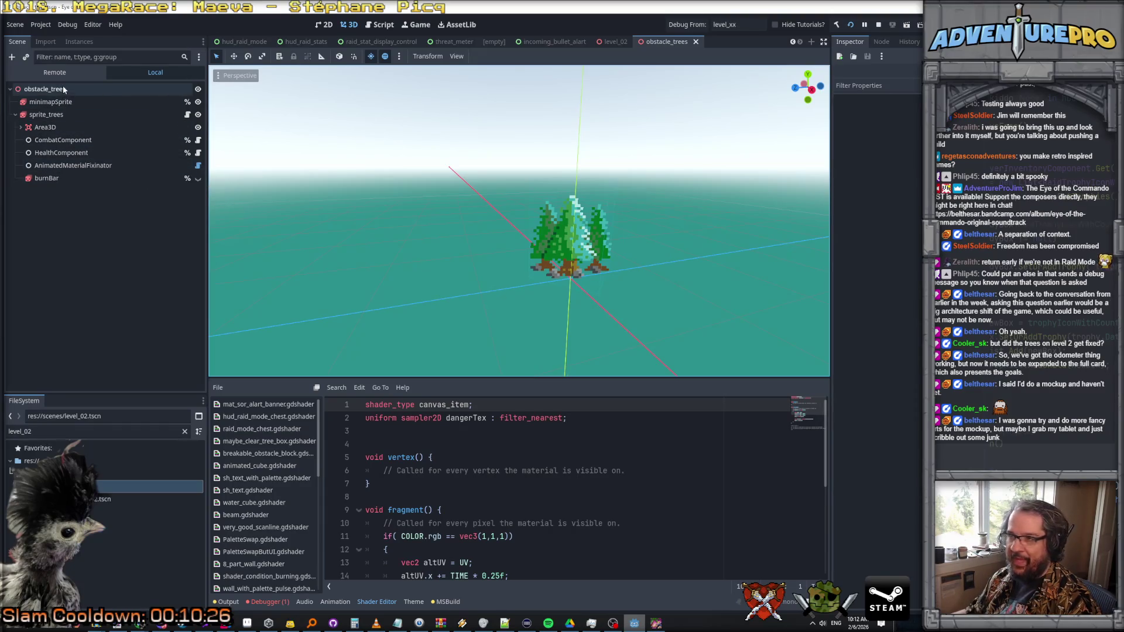
left_click(63, 102)
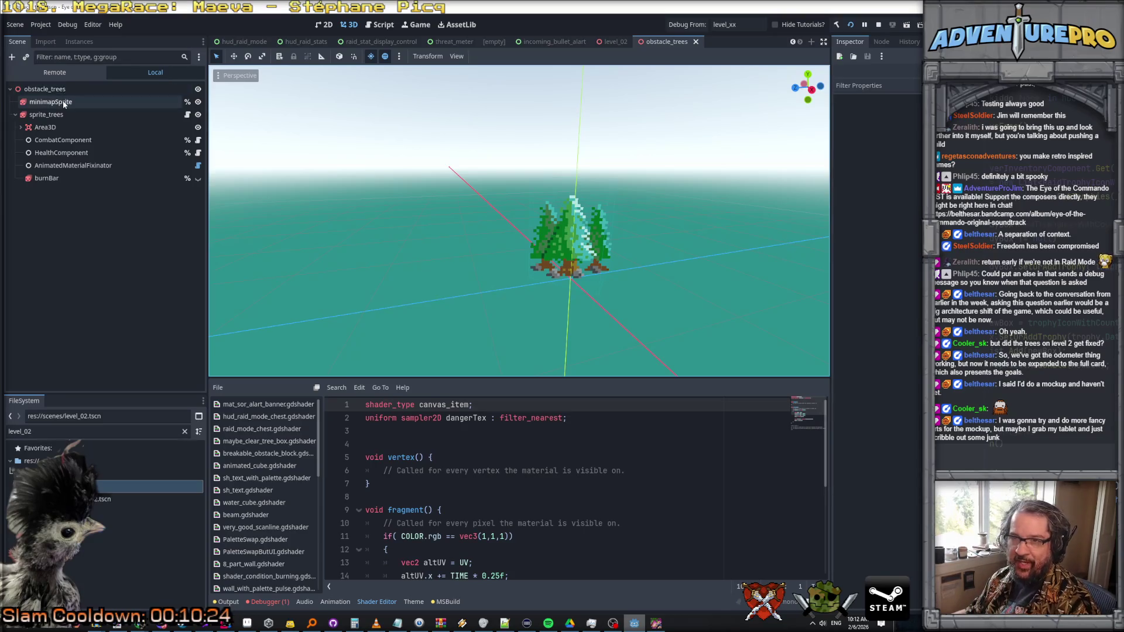
left_click(63, 115)
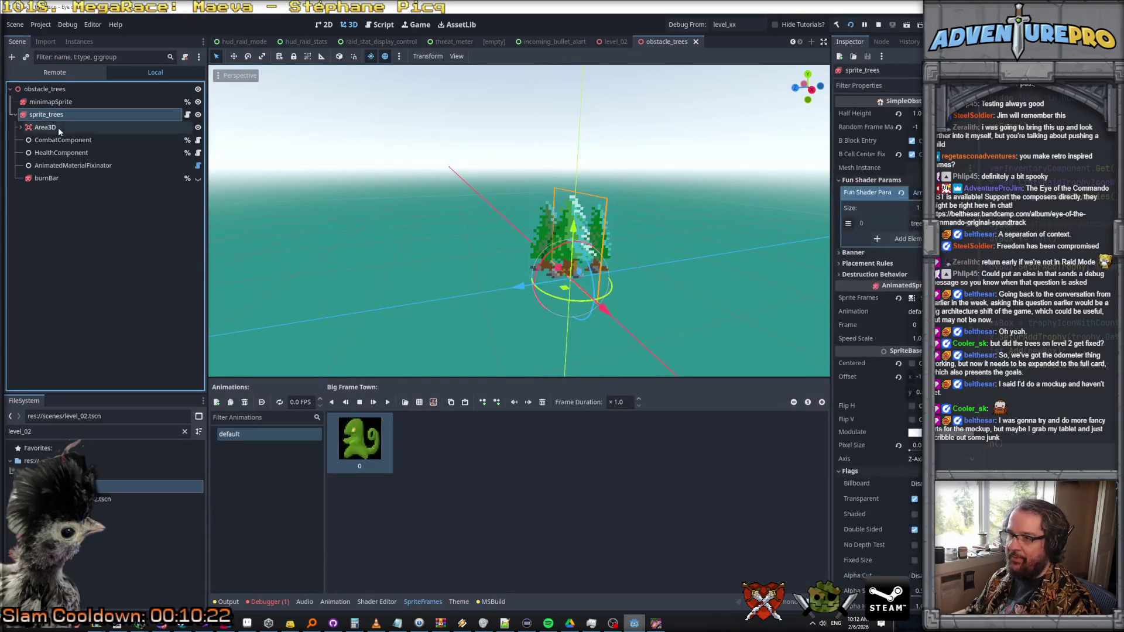
double_click(52, 132)
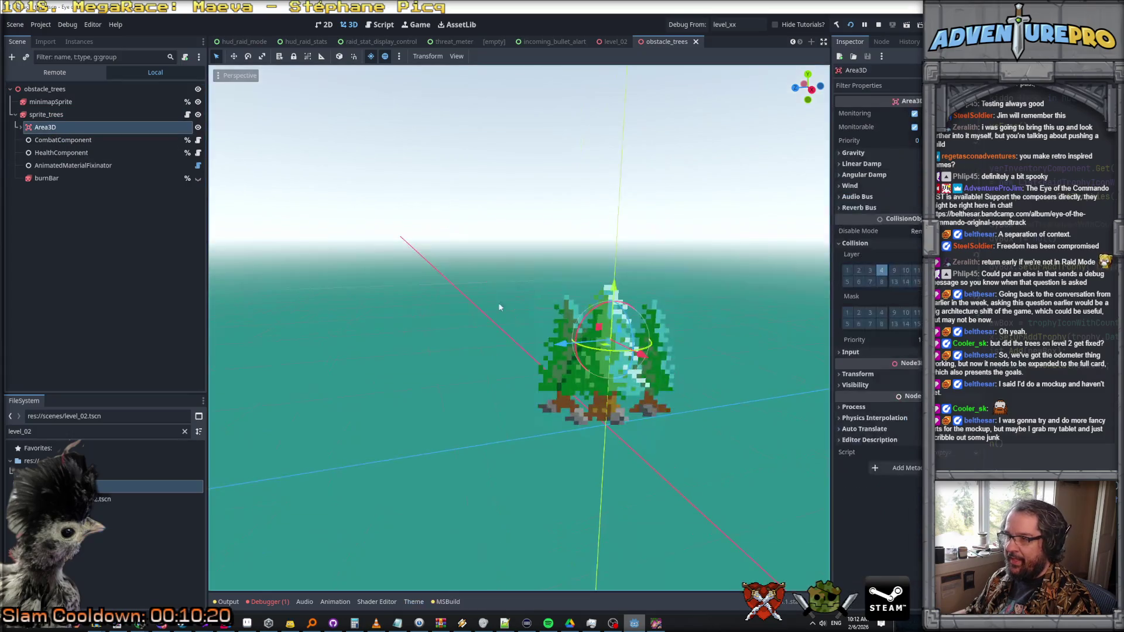
scroll(528, 395, "up", 5)
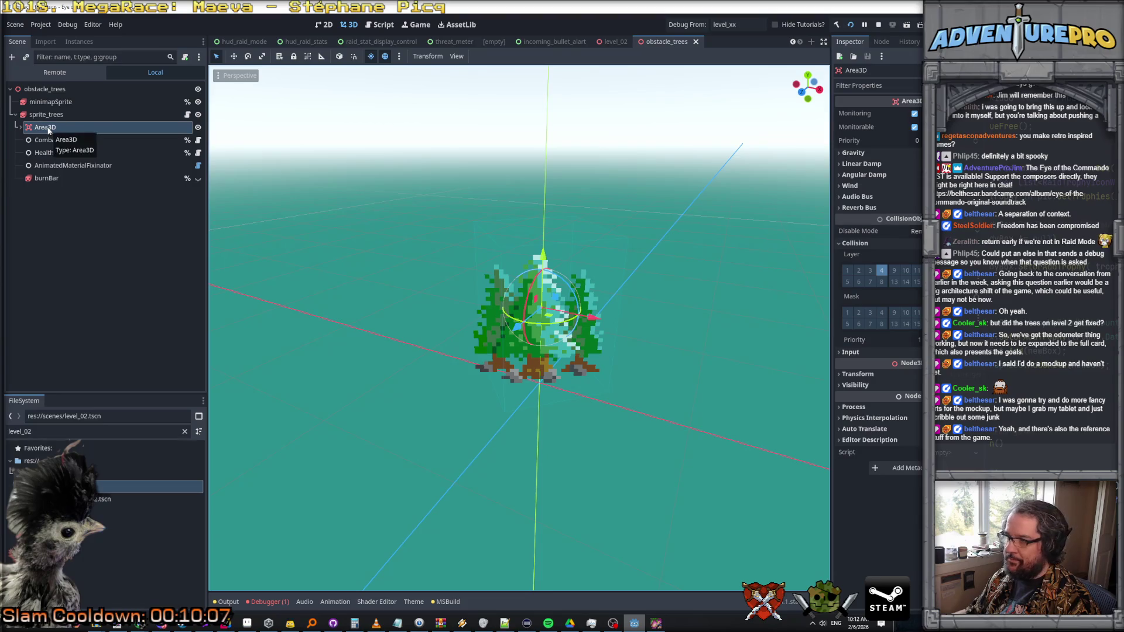
key("alt+Tab")
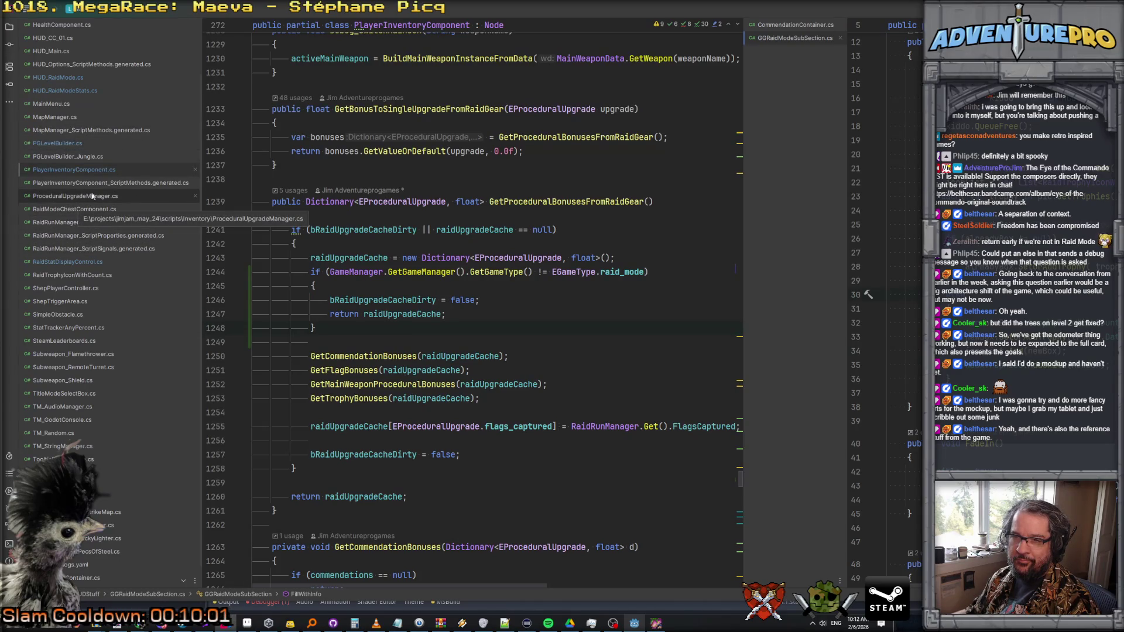
- Open Projectile.cs through Search Everywhere with 'projectile'
left_click(502, 213)
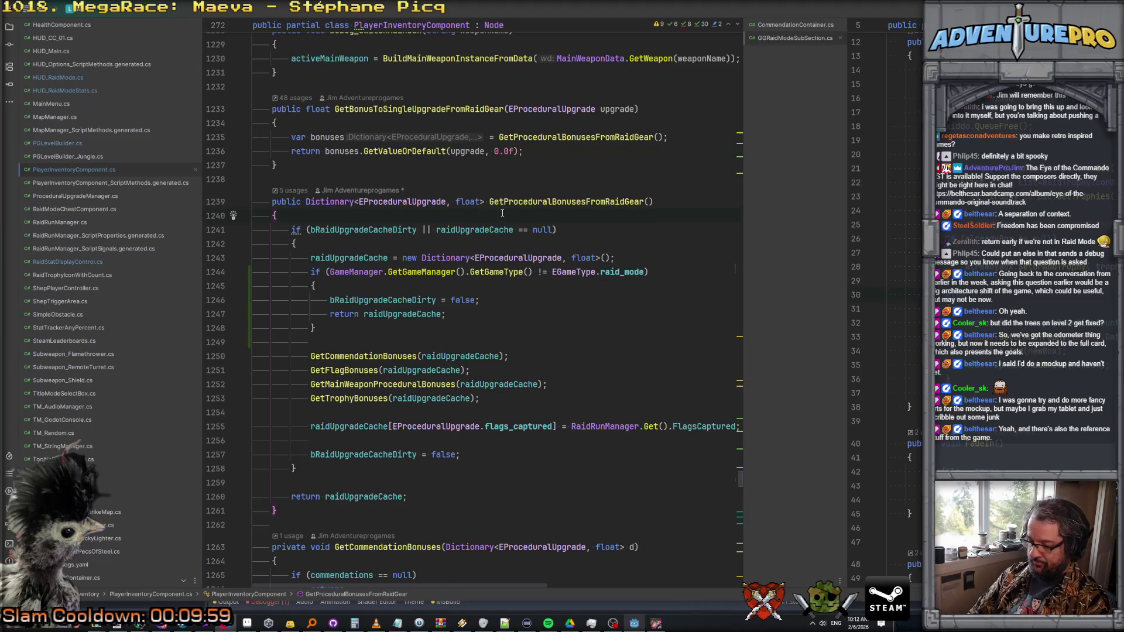
key("shift")
key("shift")
type("projectile")
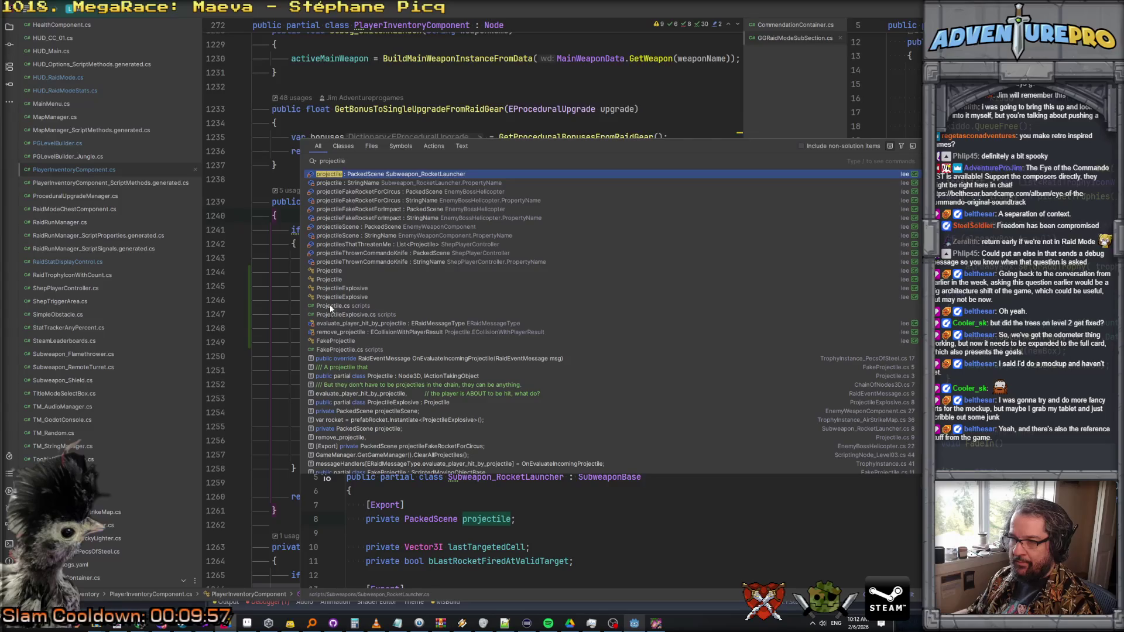
left_click(329, 305)
- Add a breakpoint at line 231 on the bActive check in HandleAreaLeavingOrEntering
scroll(340, 328, "down", 10)
scroll(351, 354, "down", 15)
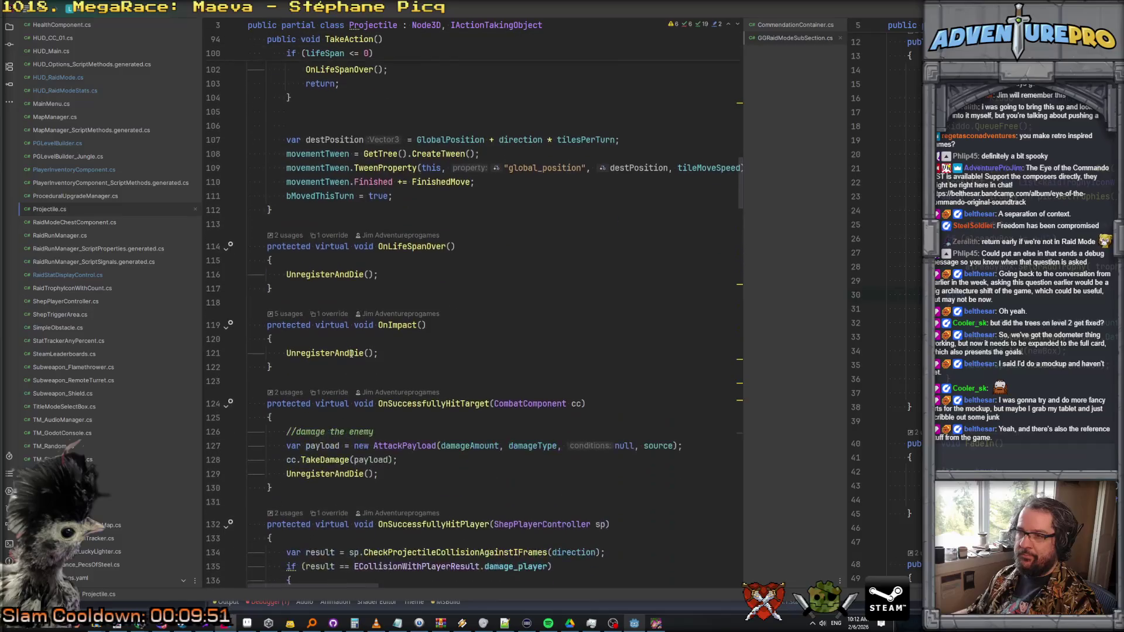
scroll(351, 353, "down", 8)
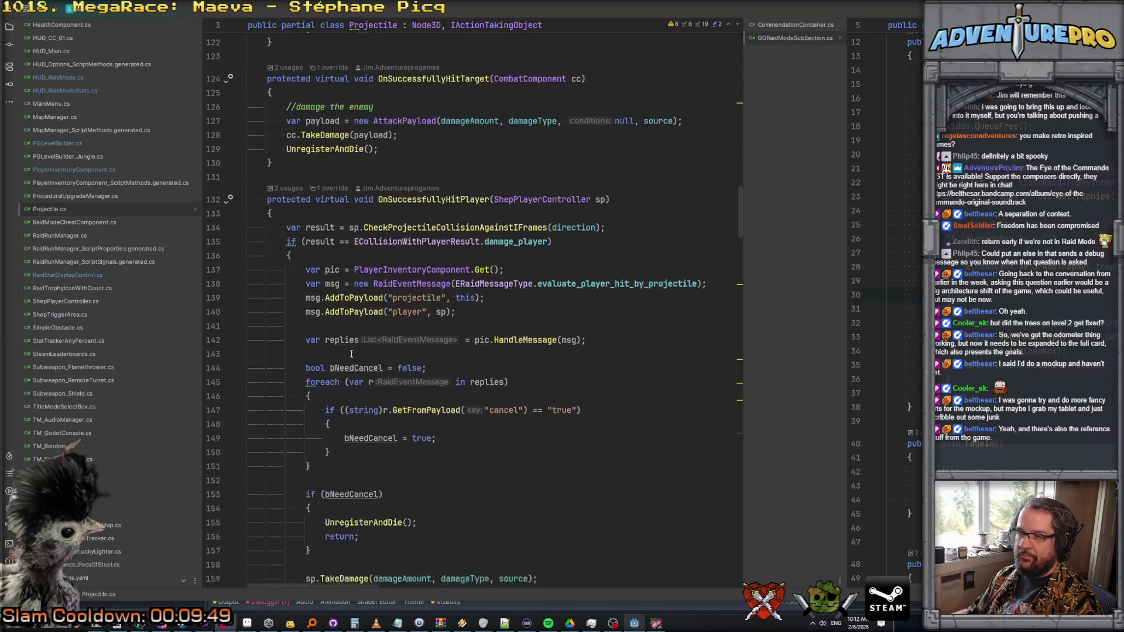
scroll(351, 353, "down", 15)
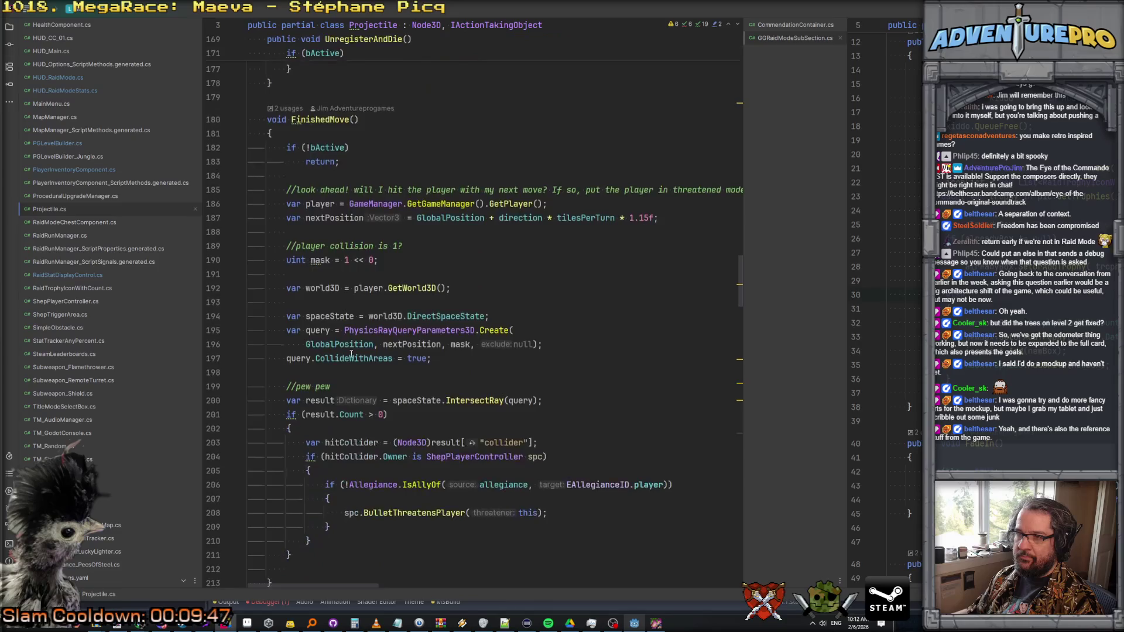
scroll(352, 354, "down", 6)
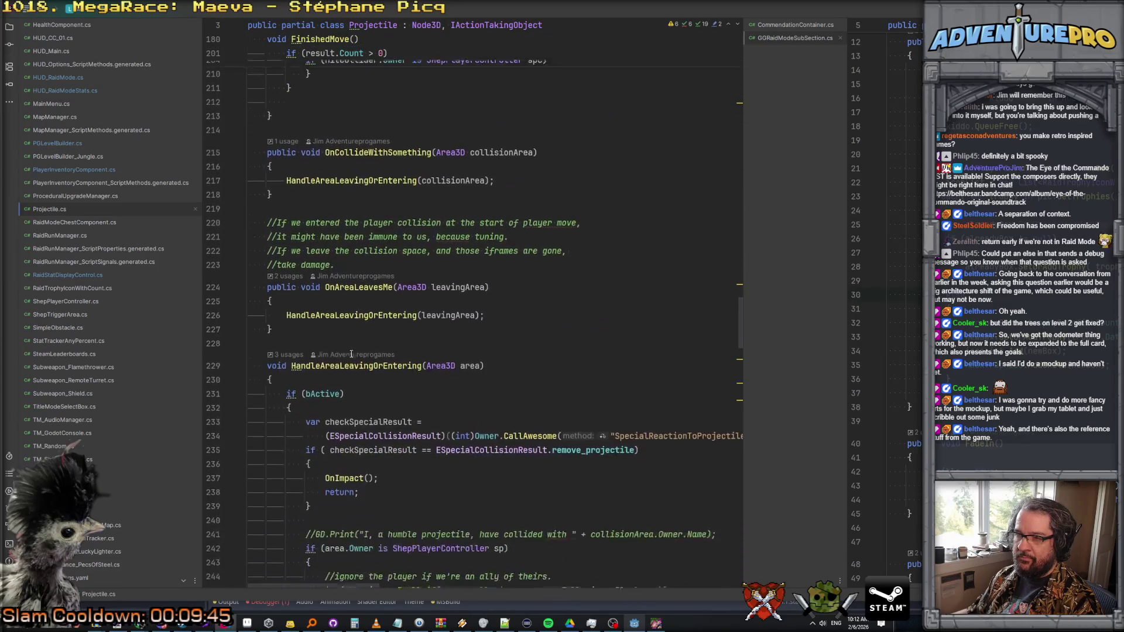
left_click(357, 170, "ctrl")
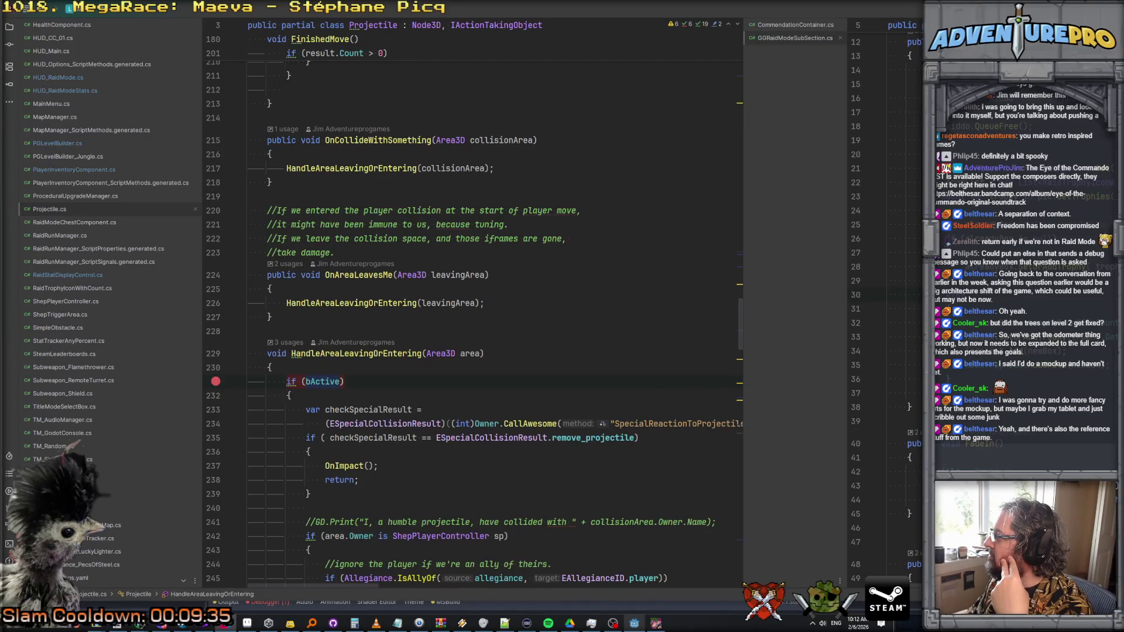
key("ctrl+alt+F5")
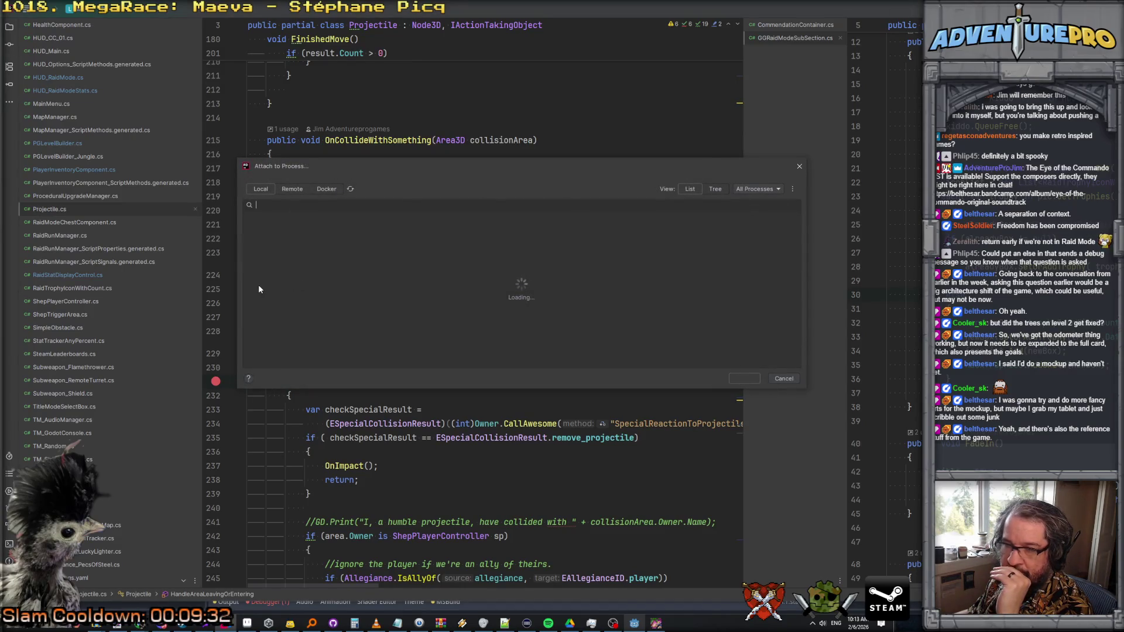
- Attach the .NET Debugger to the 'Eye of the Commando (DEBUG)' process and return to the game
scroll(364, 281, "down", 10)
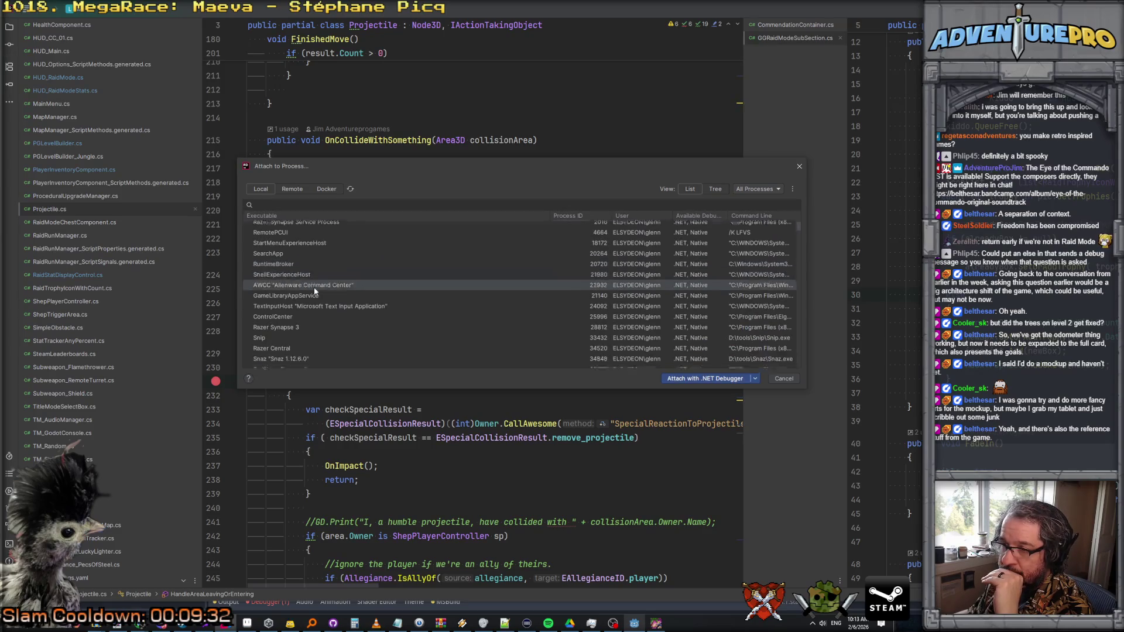
left_click(342, 344)
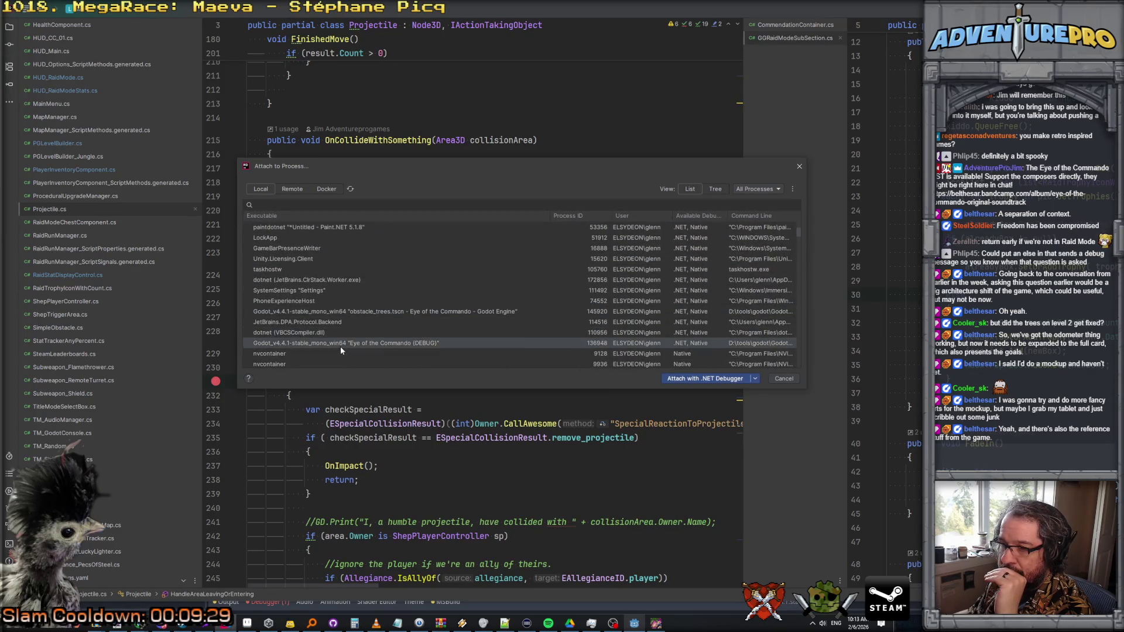
left_click(706, 378)
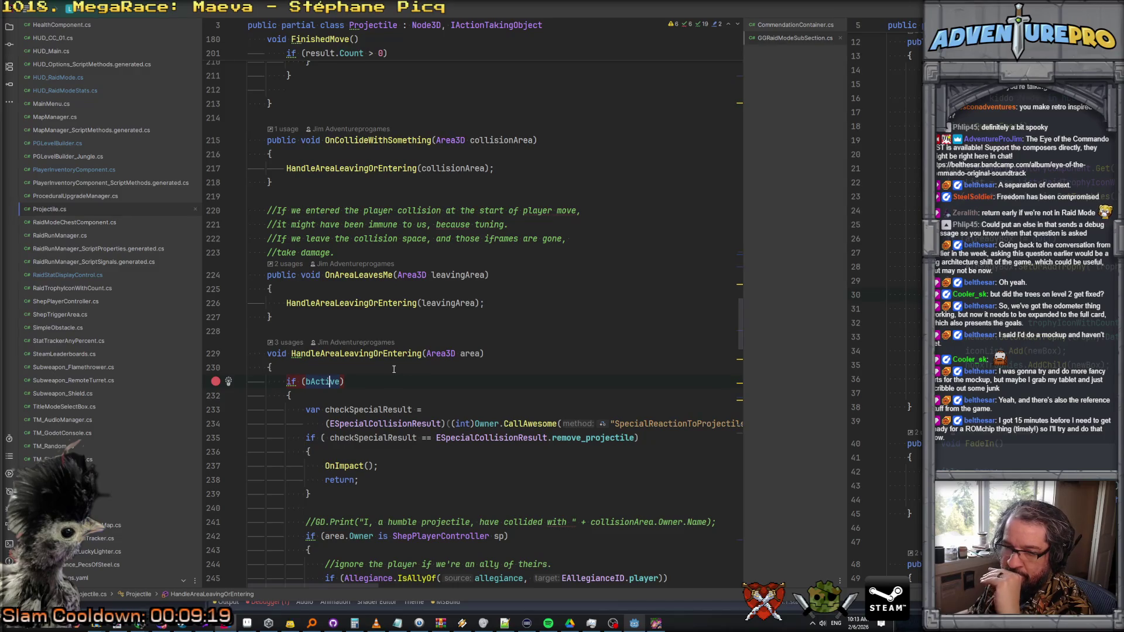
key("shift+F9")
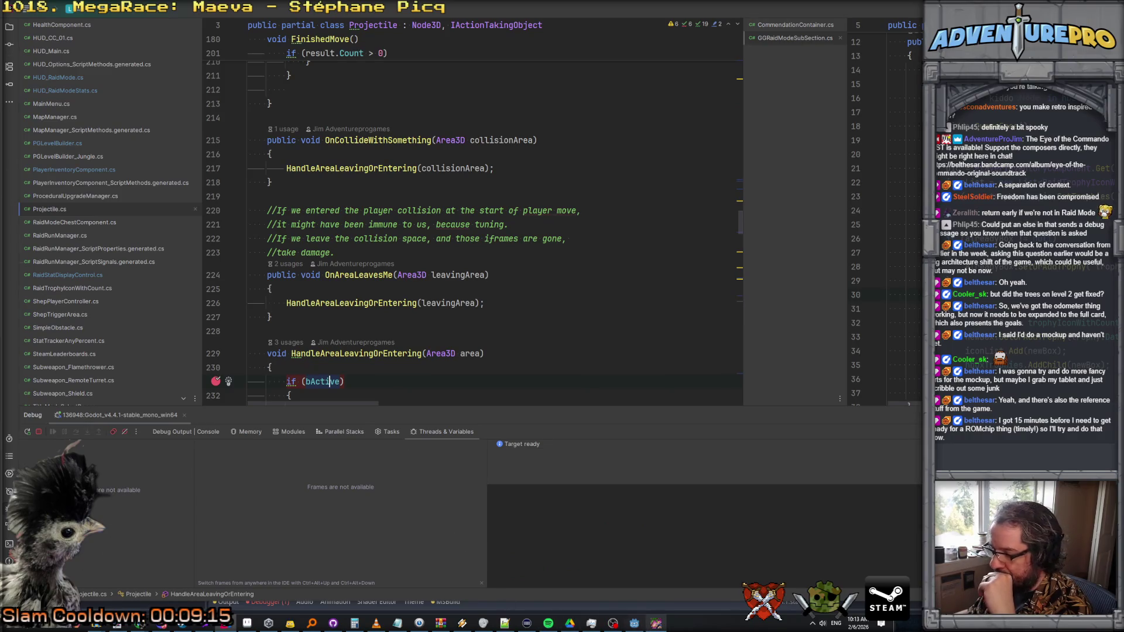
left_click(657, 625)
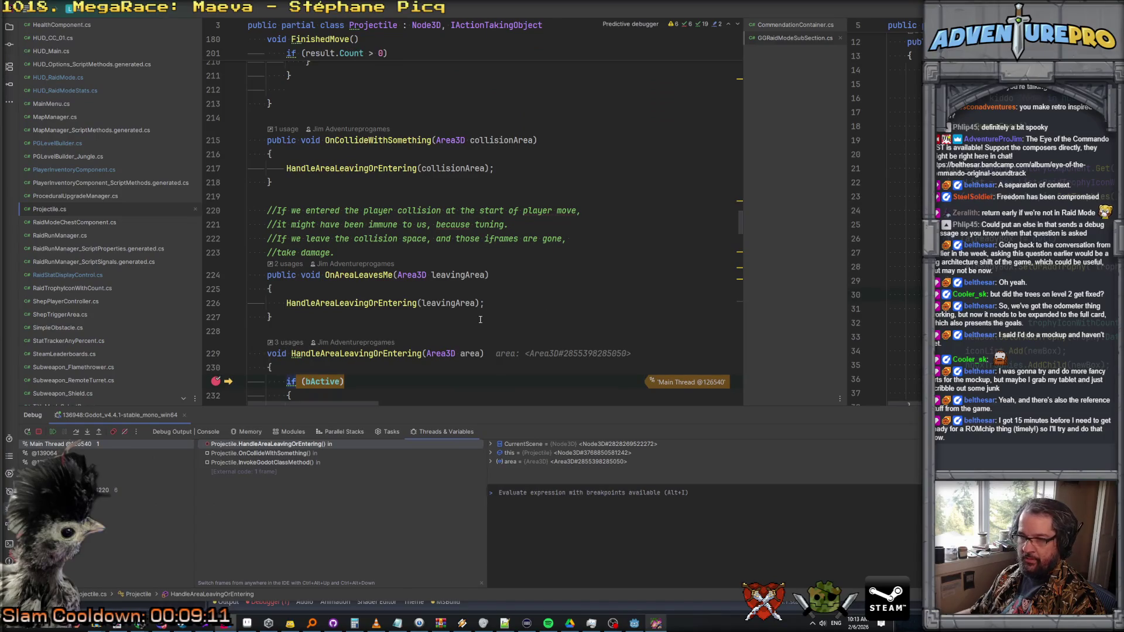
mouse_move(448, 348)
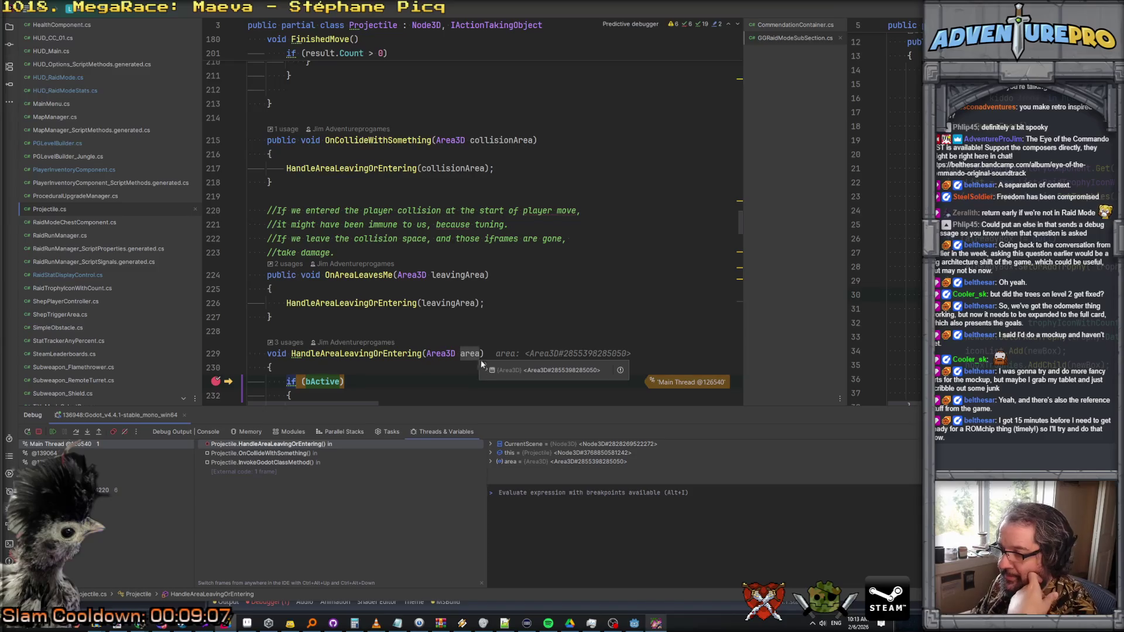
left_click(484, 370)
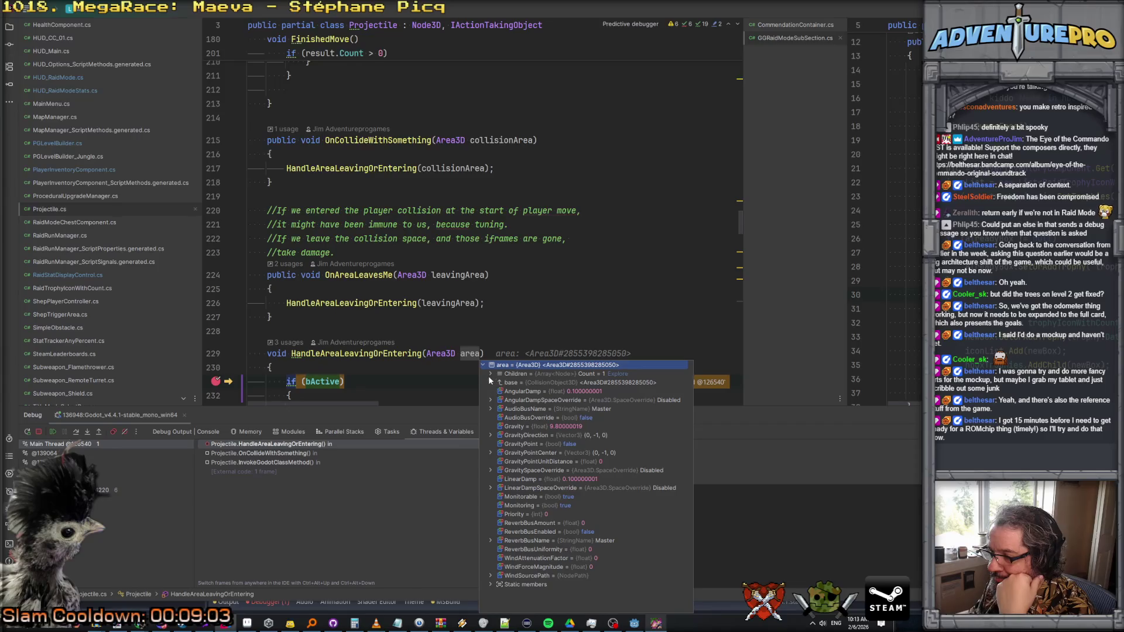
left_click(491, 374)
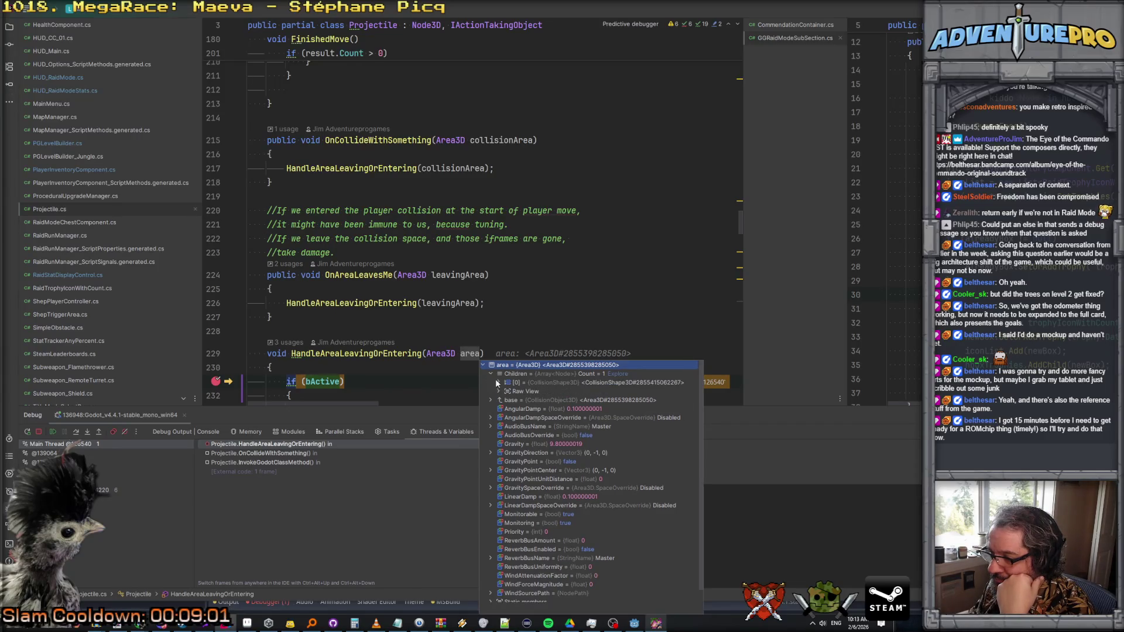
left_click(499, 384)
left_click(507, 392)
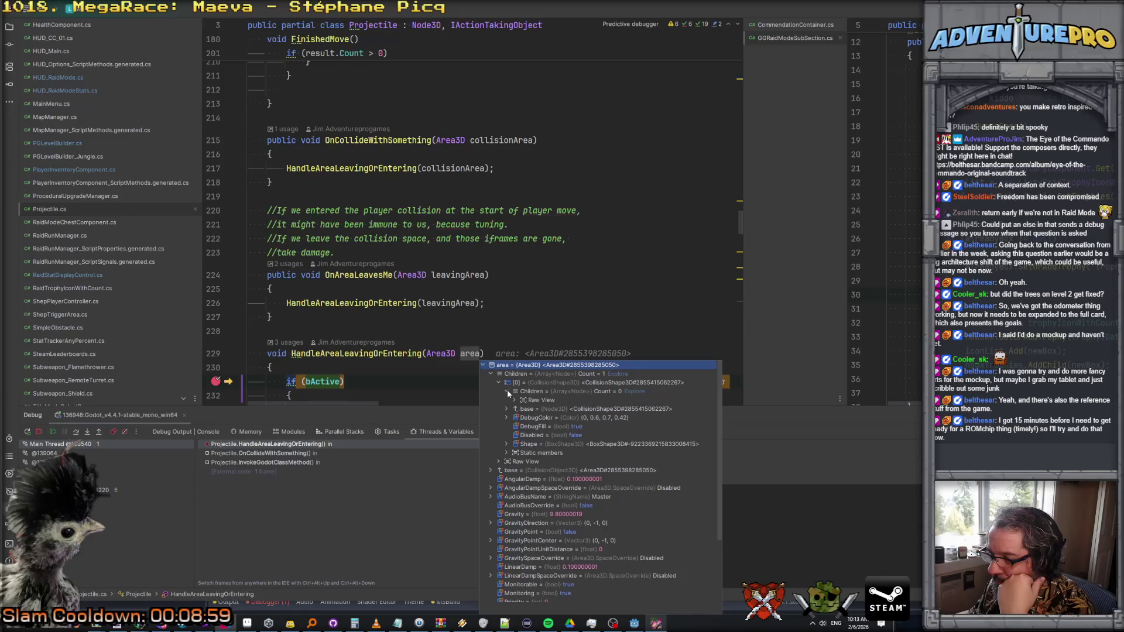
left_click(514, 401)
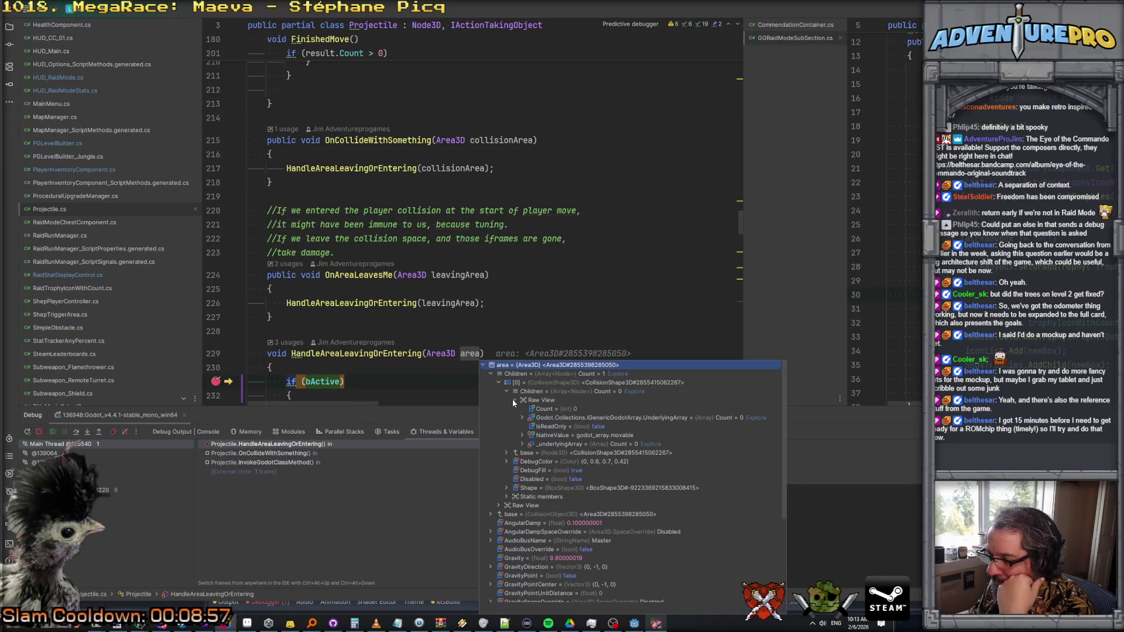
left_click(491, 374)
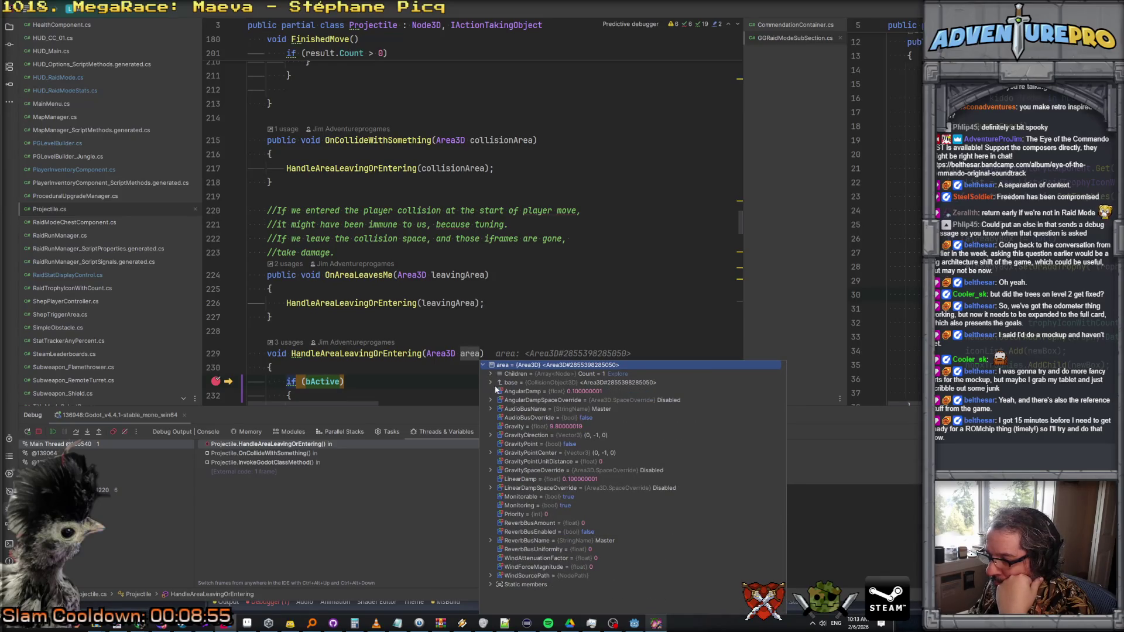
left_click(491, 382)
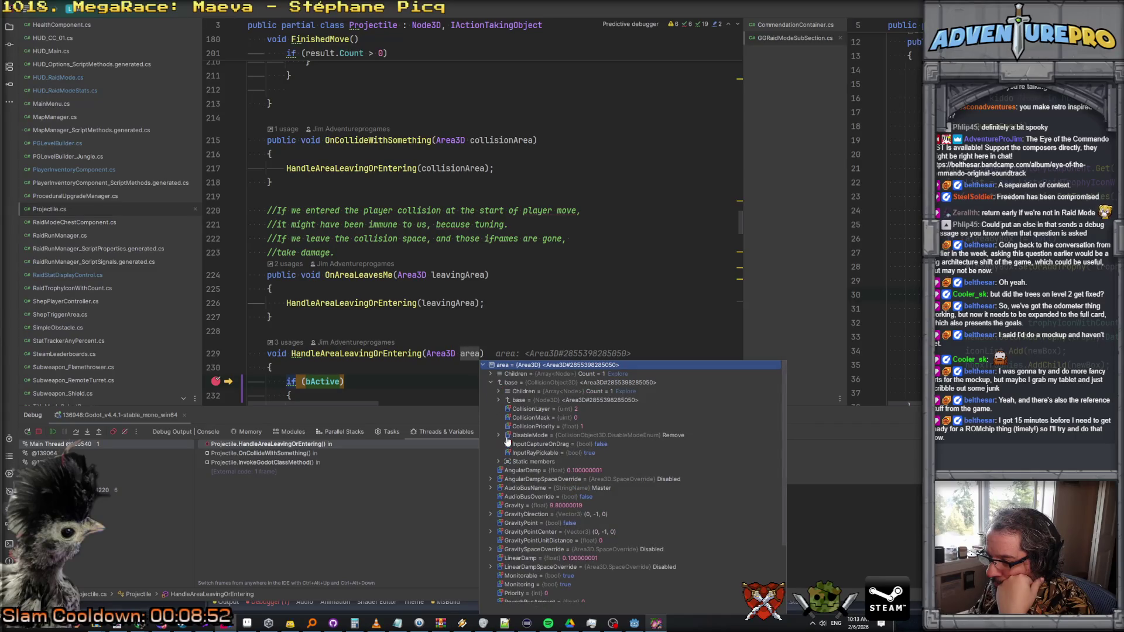
left_click(499, 400)
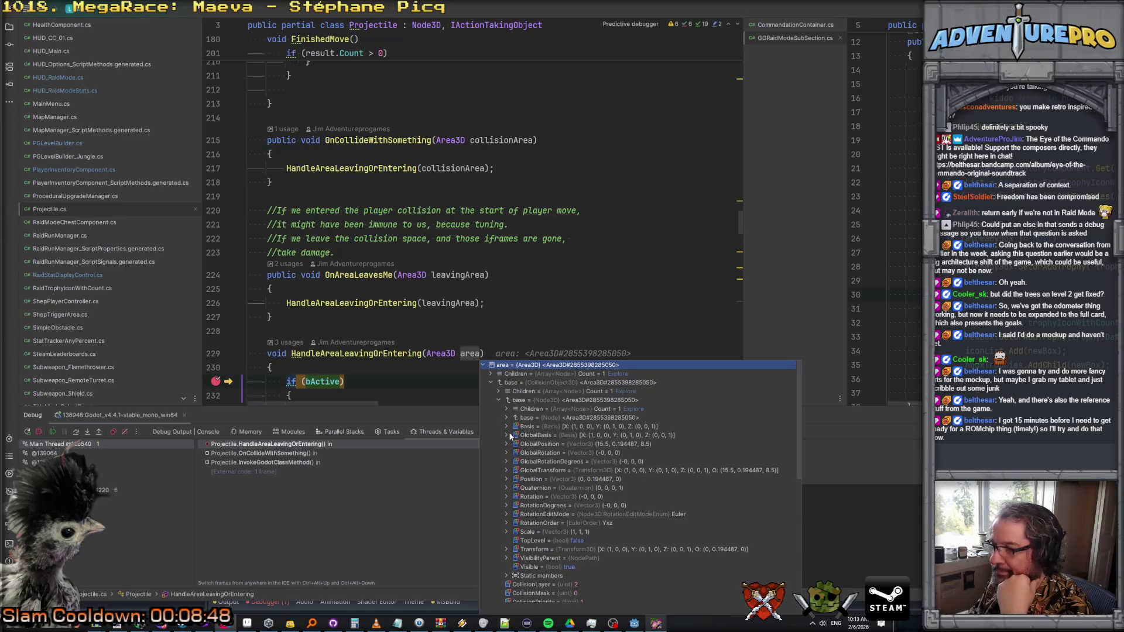
left_click(507, 409)
left_click(514, 418)
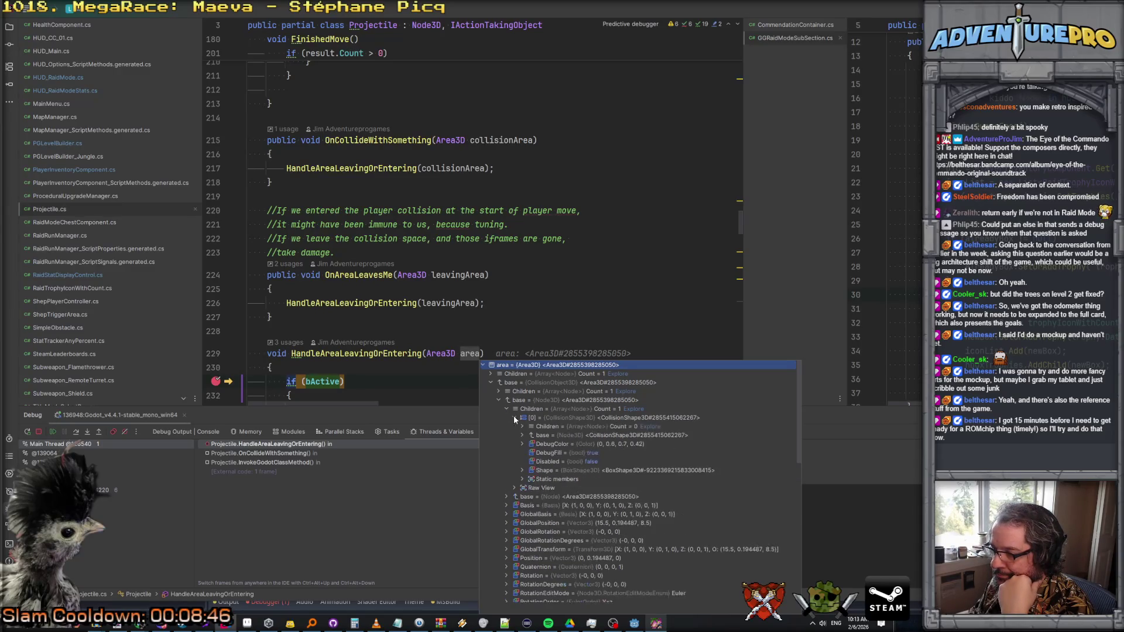
scroll(401, 301, "down", 3)
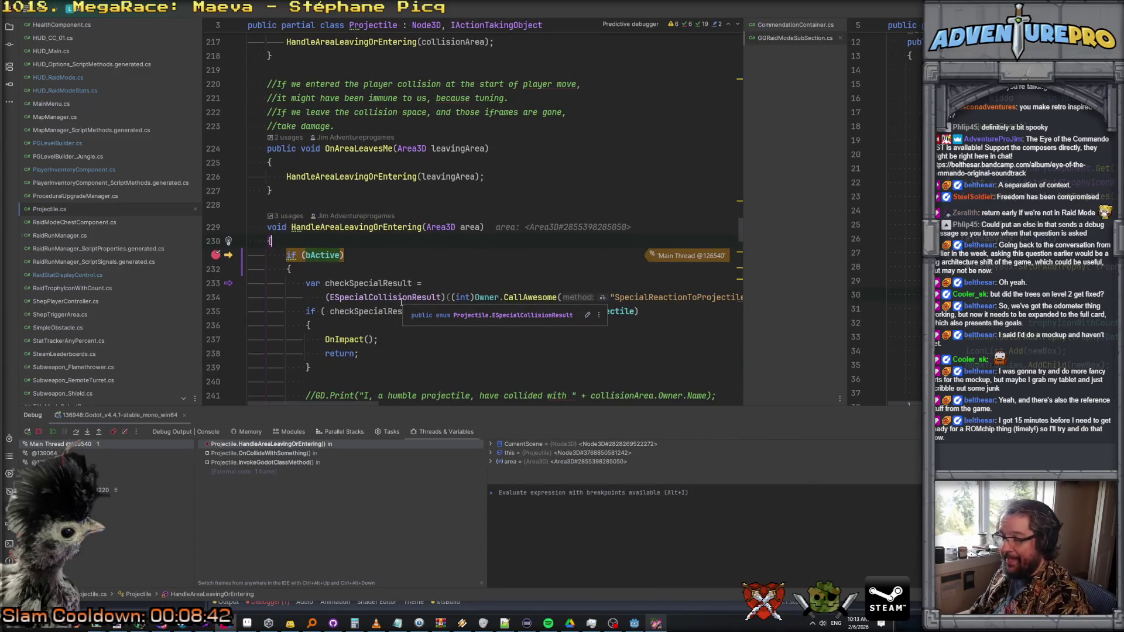
- Step over lines 231 onward, past the SimpleObstacle check, to the EnemyCombatant check at 259
key("F10")
key("F10")
scroll(461, 255, "down", 3)
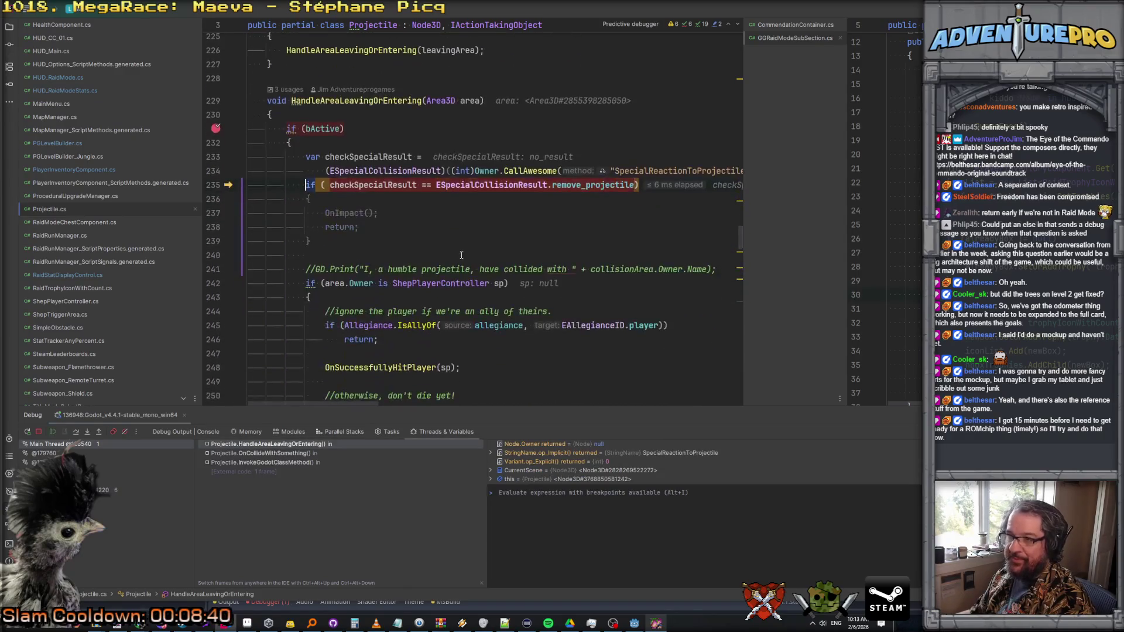
scroll(444, 200, "right", 3)
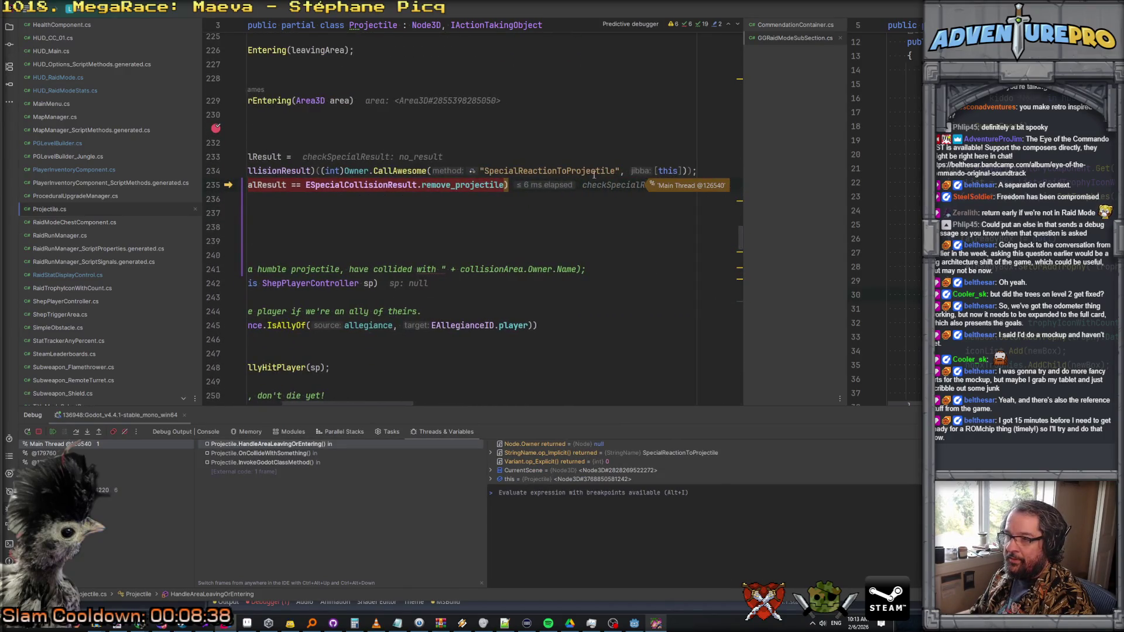
key("F10")
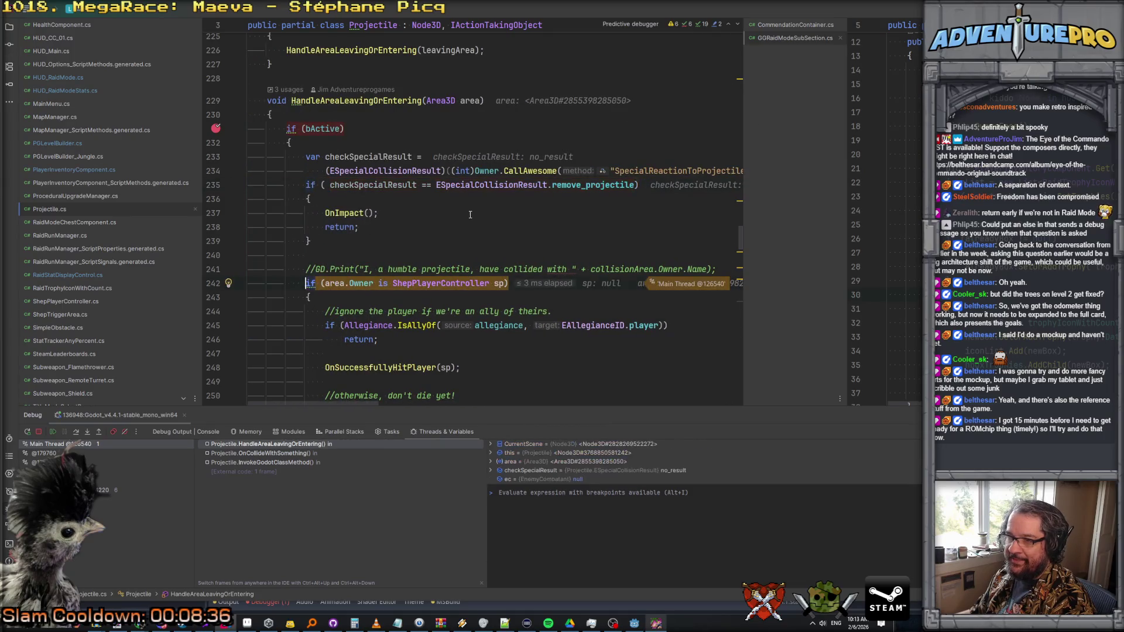
scroll(481, 226, "down", 3)
key("F10")
scroll(482, 226, "down", 2)
key("F10")
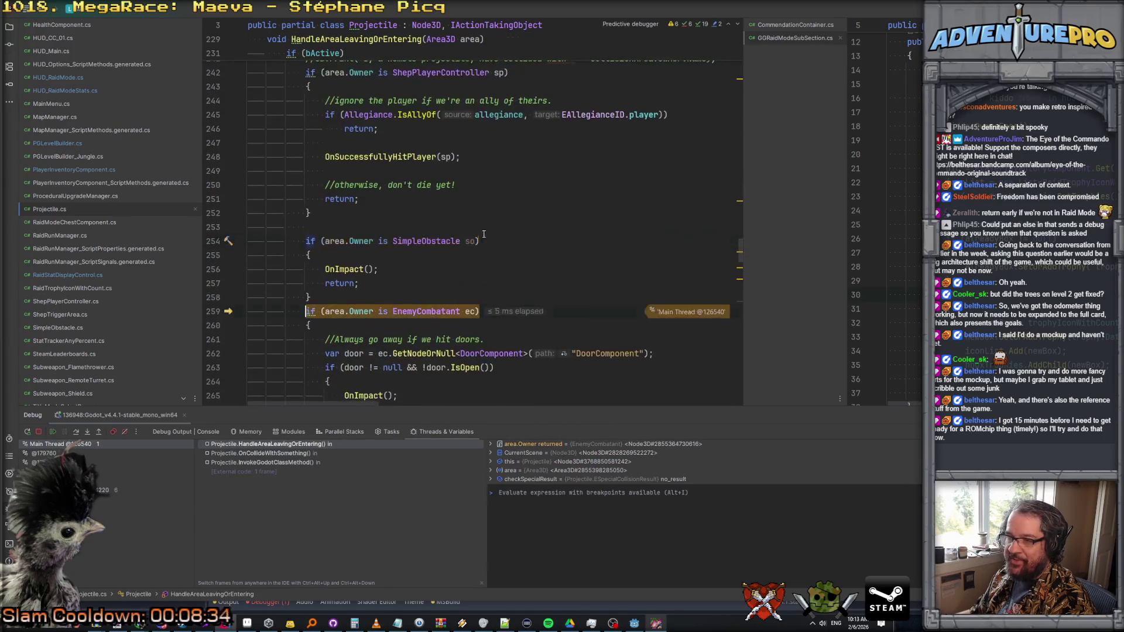
- Check area.Owner's value, then step through the door checks to the allegiance test at line 270
mouse_move(354, 243)
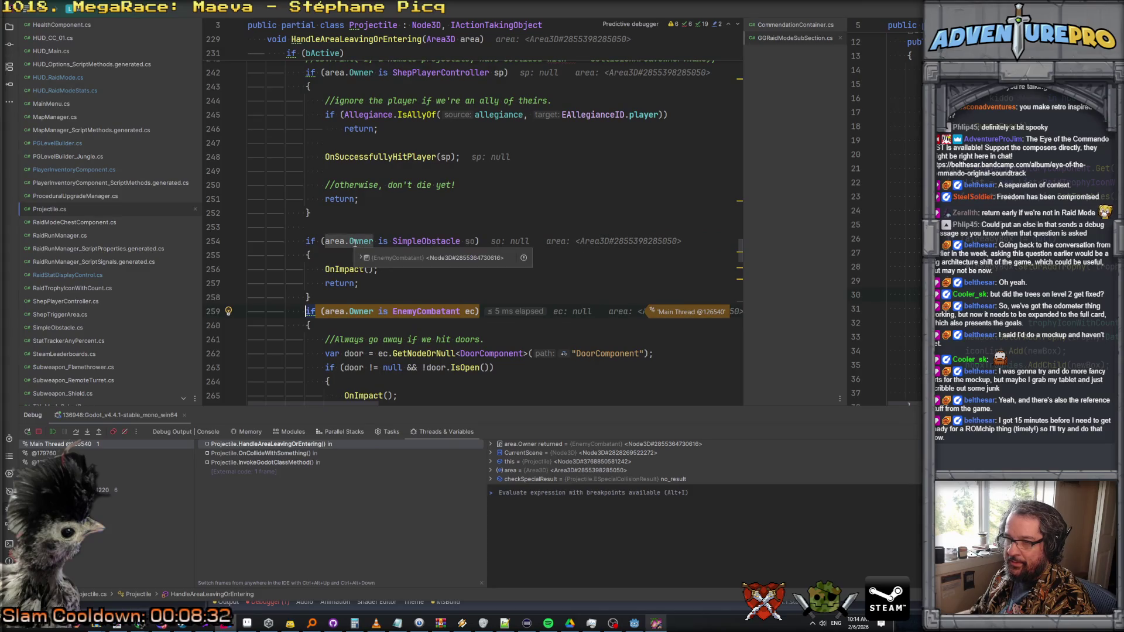
left_click(362, 258)
left_click(328, 213)
scroll(447, 226, "down", 3)
key("F10")
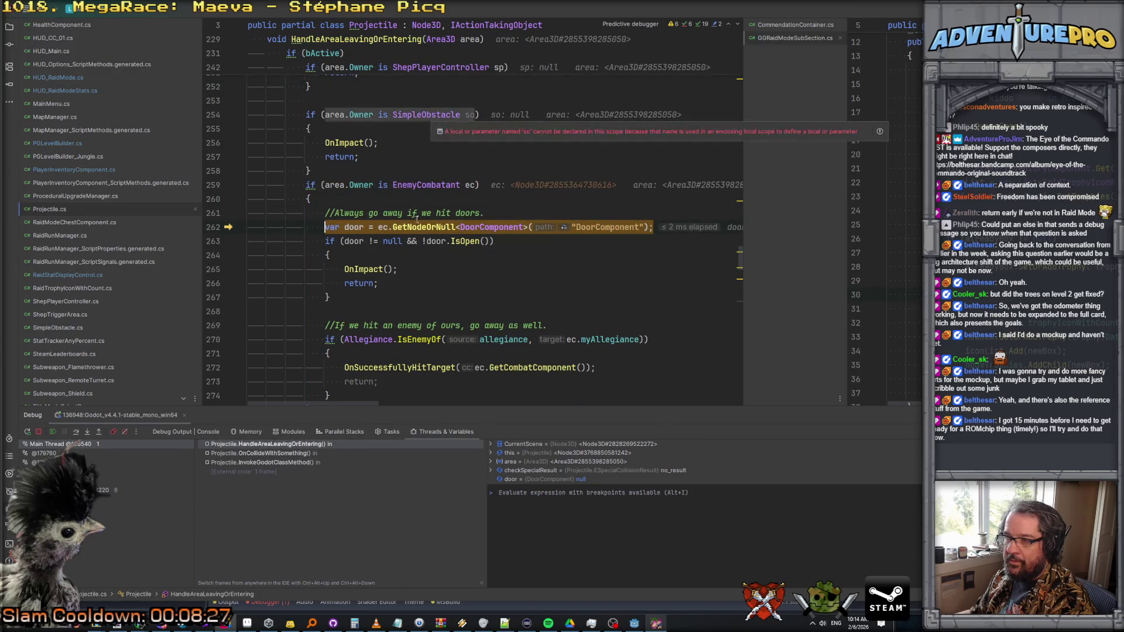
key("F10")
scroll(441, 245, "down", 2)
key("F10")
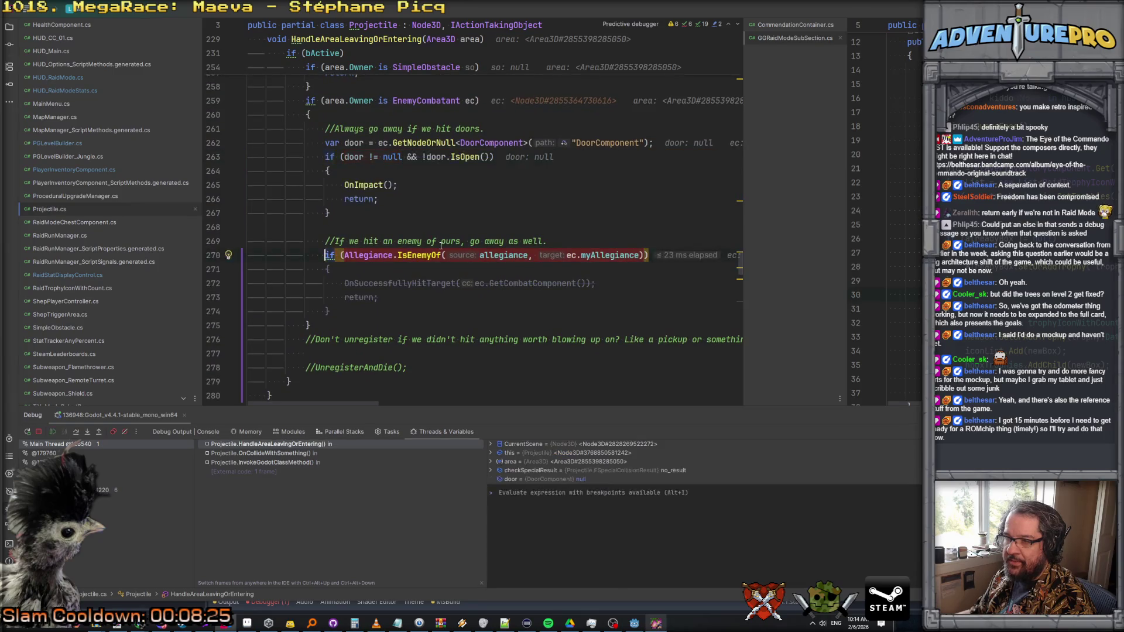
mouse_move(353, 256)
mouse_move(590, 252)
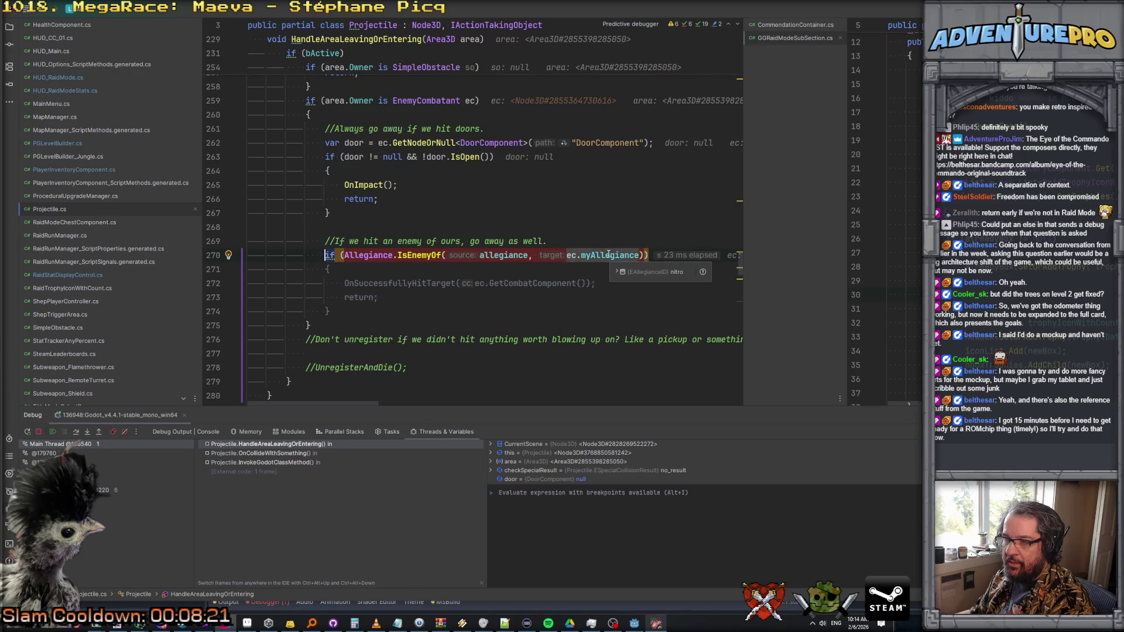
- Expand ec in Variables to browse its child nodes and base Node3D properties
left_click(577, 272)
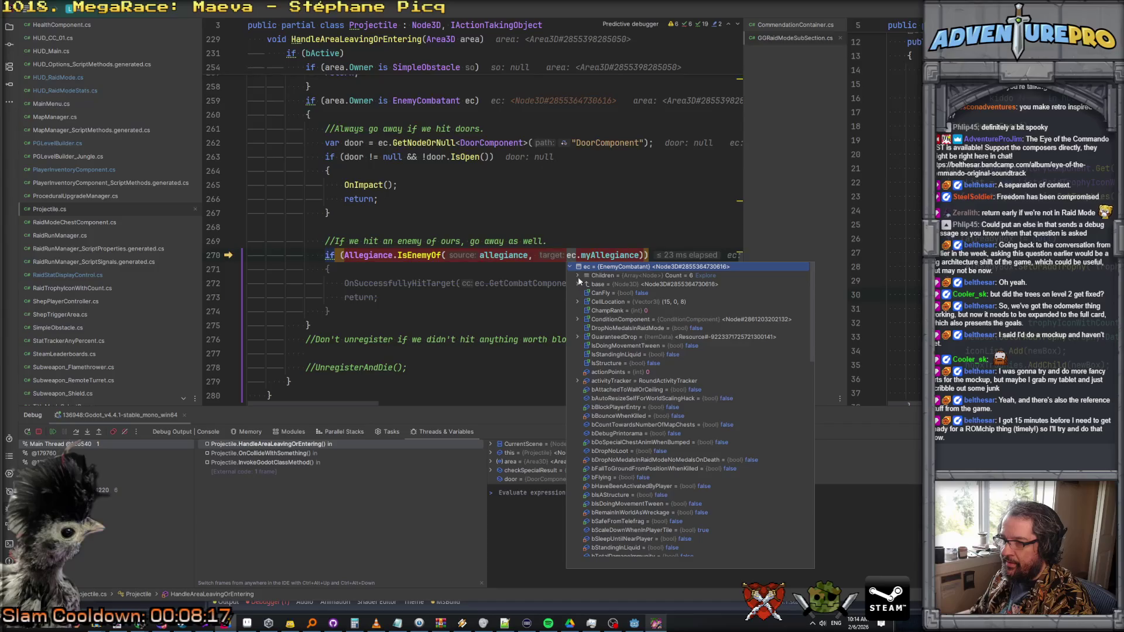
left_click(577, 276)
left_click(577, 275)
left_click(578, 275)
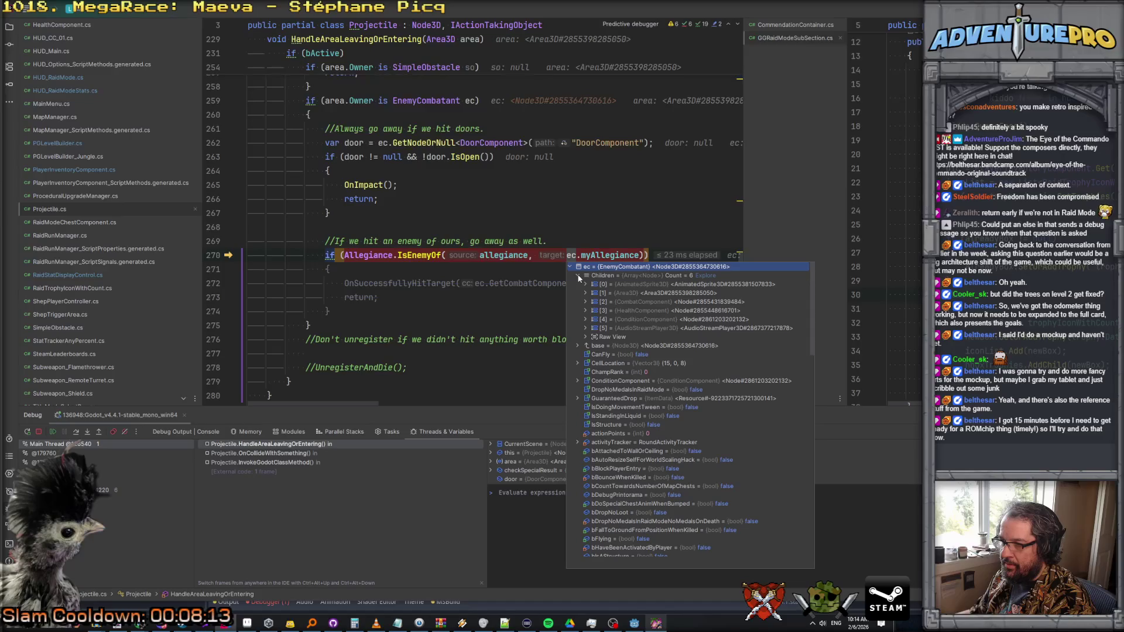
left_click(577, 275)
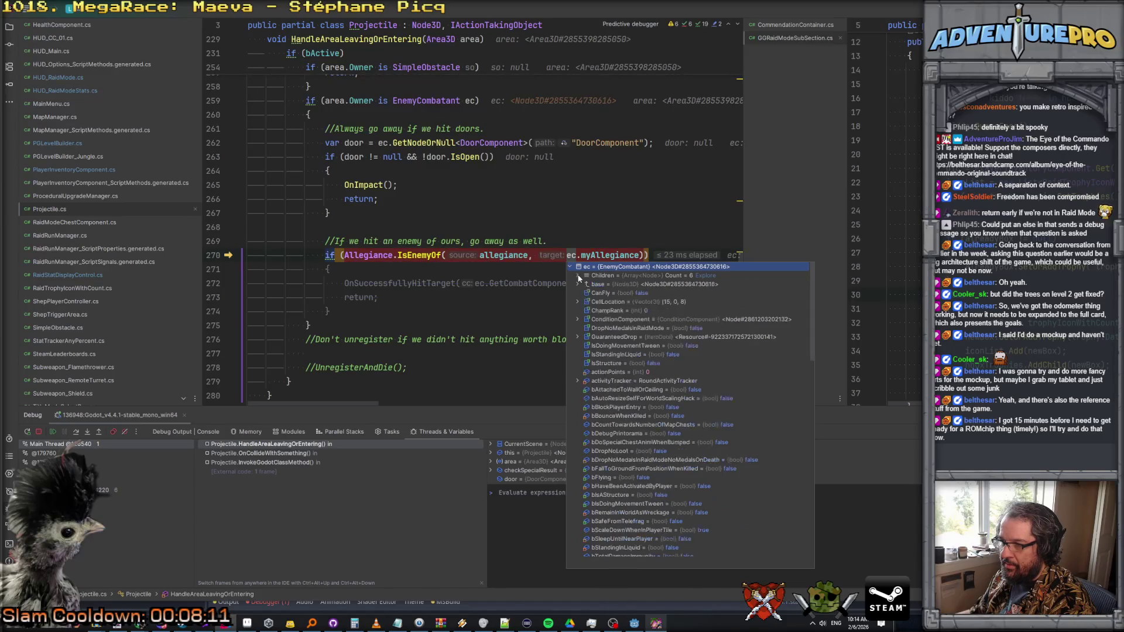
left_click(577, 285)
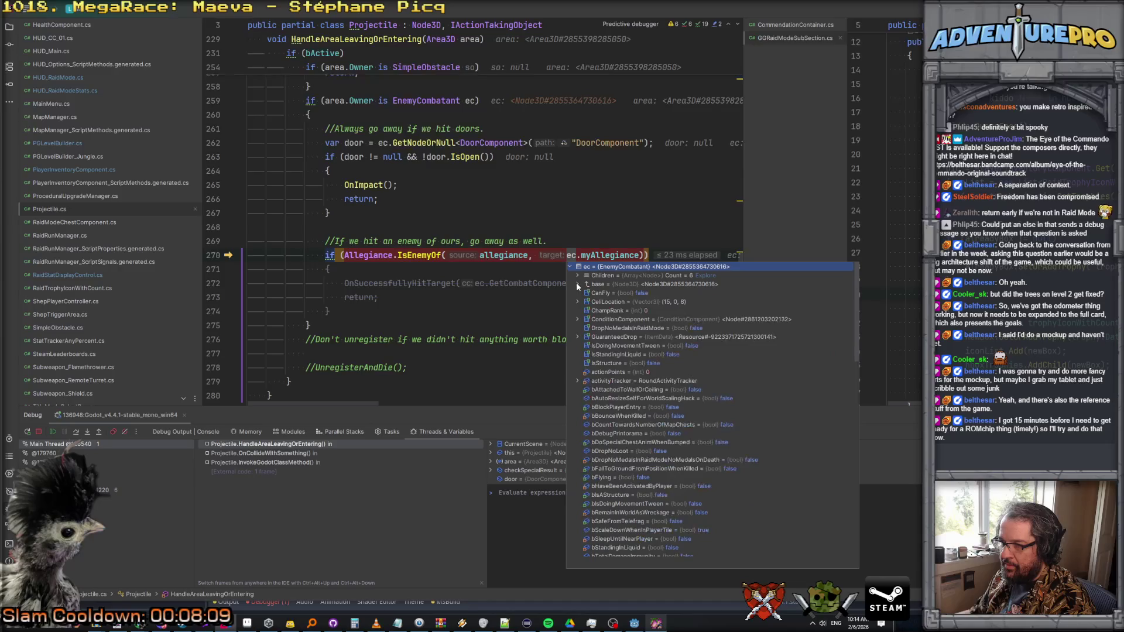
scroll(621, 324, "down", 8)
scroll(620, 324, "down", 10)
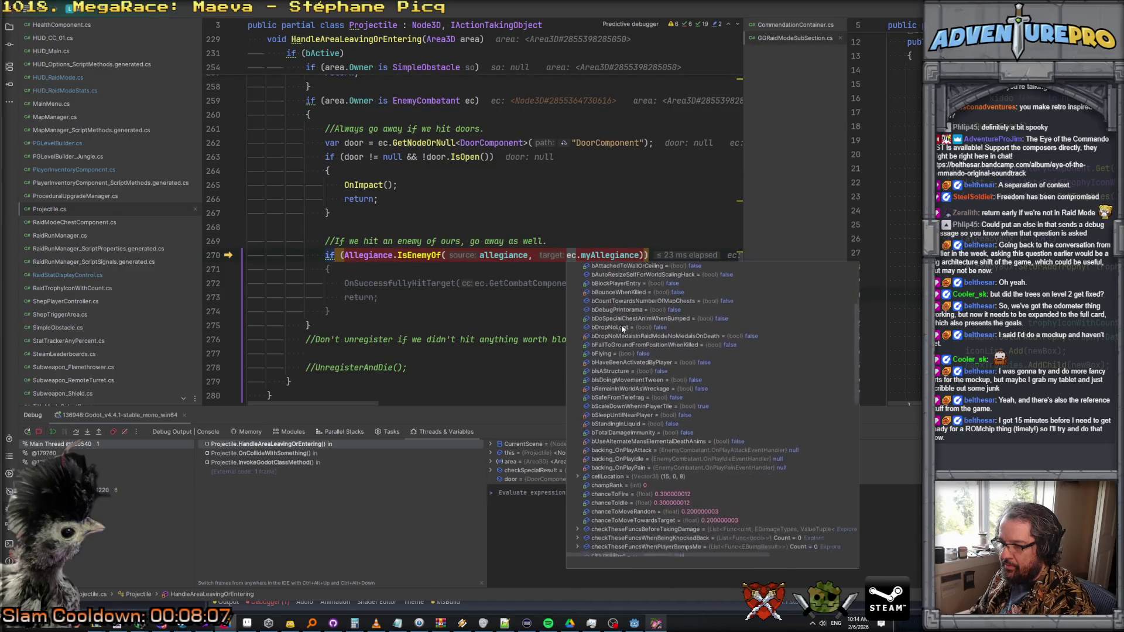
scroll(621, 324, "down", 8)
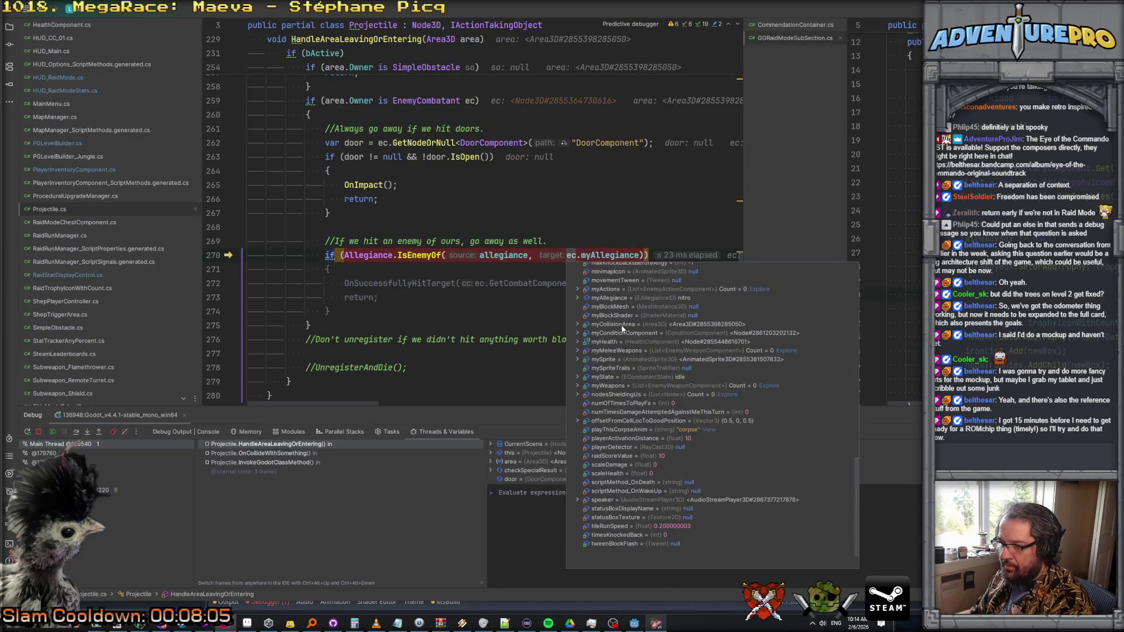
- Evaluate ec.Name in the debug console, revealing the hit object is crate11
left_click(537, 535)
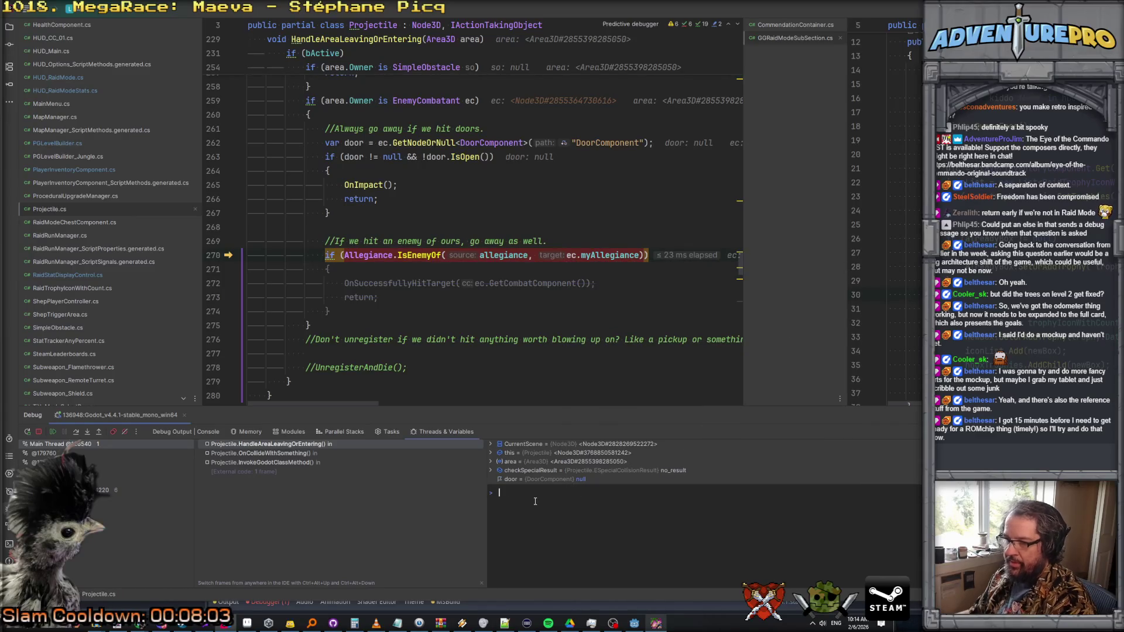
type("ec.Name")
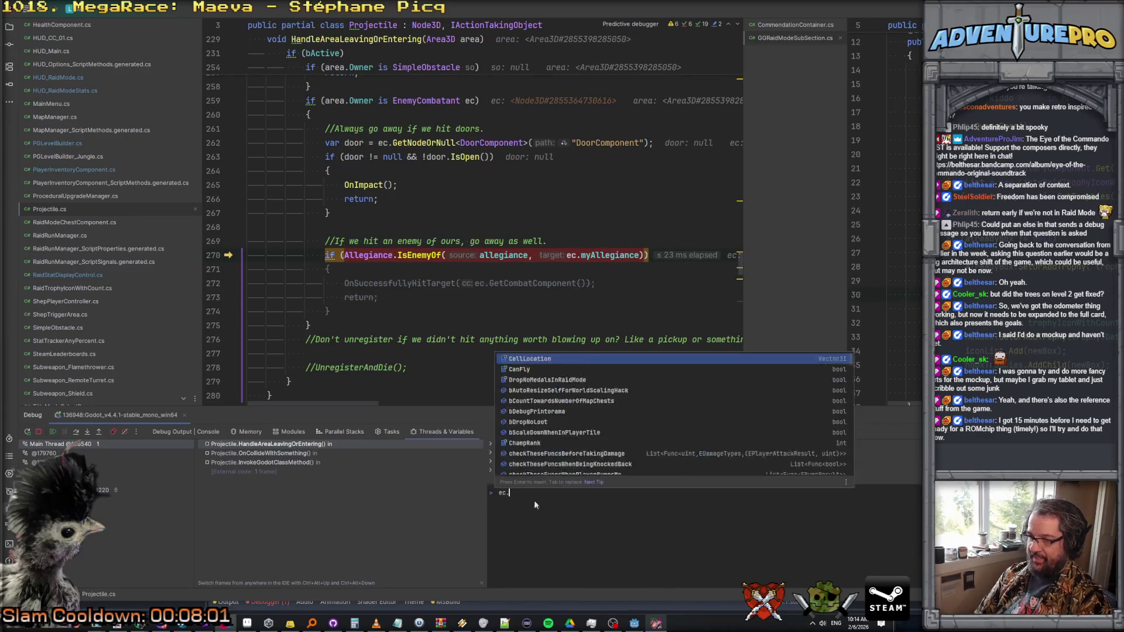
key("Return")
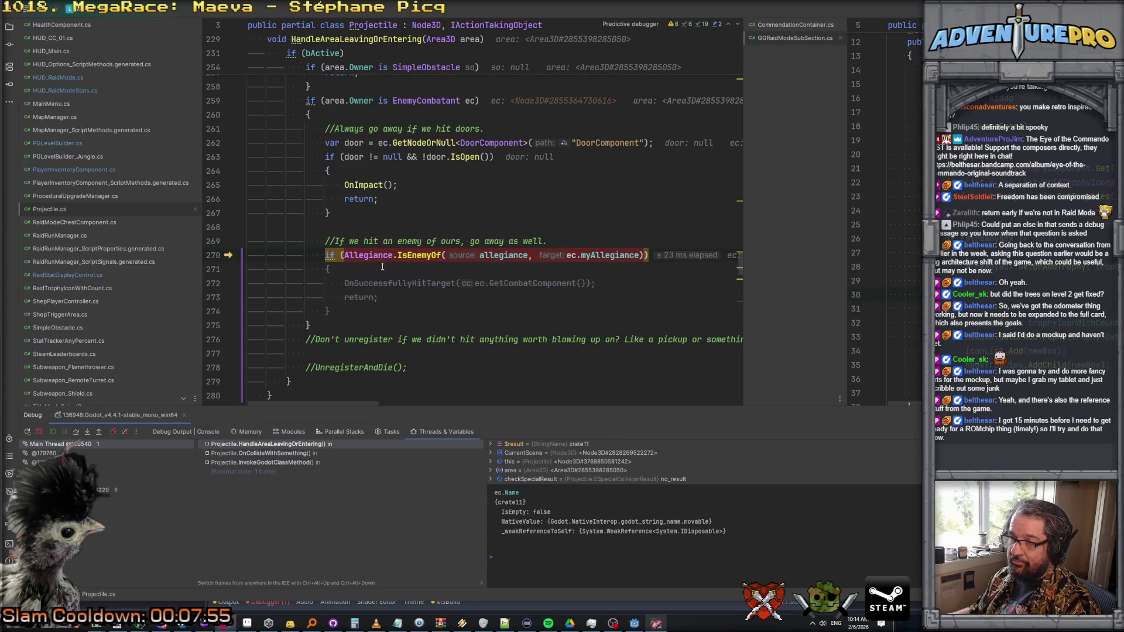
scroll(382, 266, "up", 2)
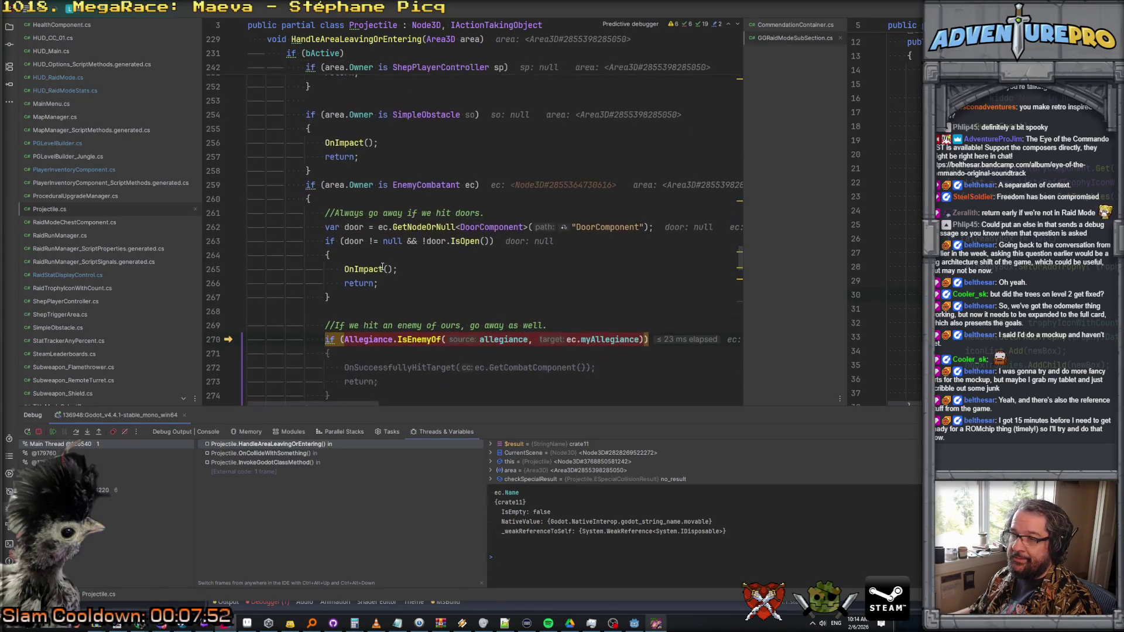
scroll(382, 267, "down", 4)
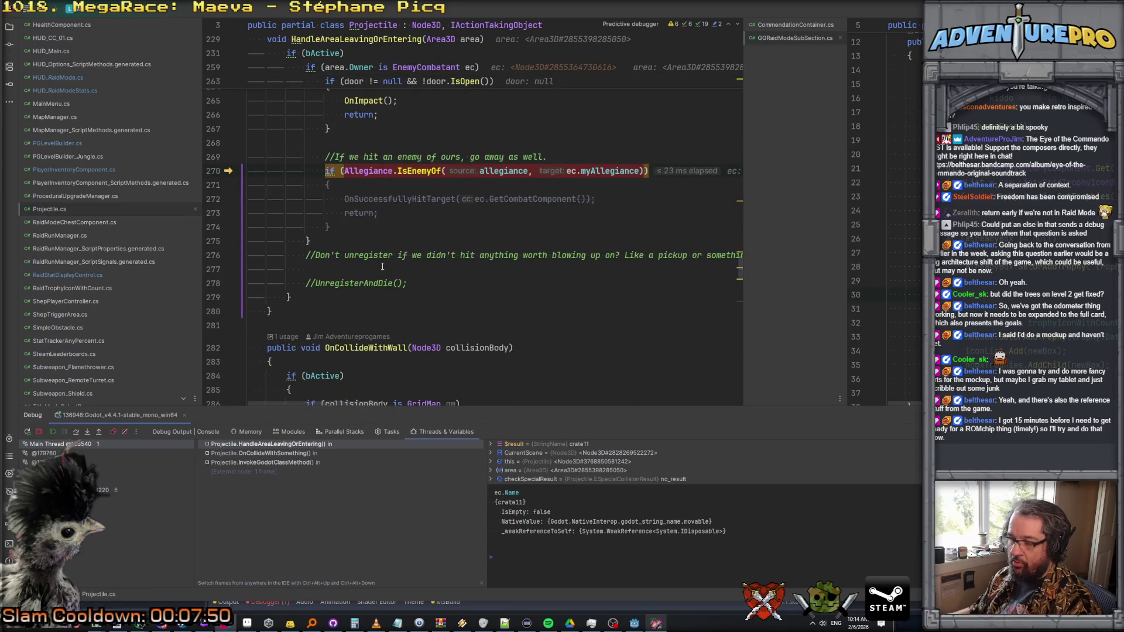
- Resume with F9 through the next collisions until the EnemyCombatant check breakpoint hits again
key("F9")
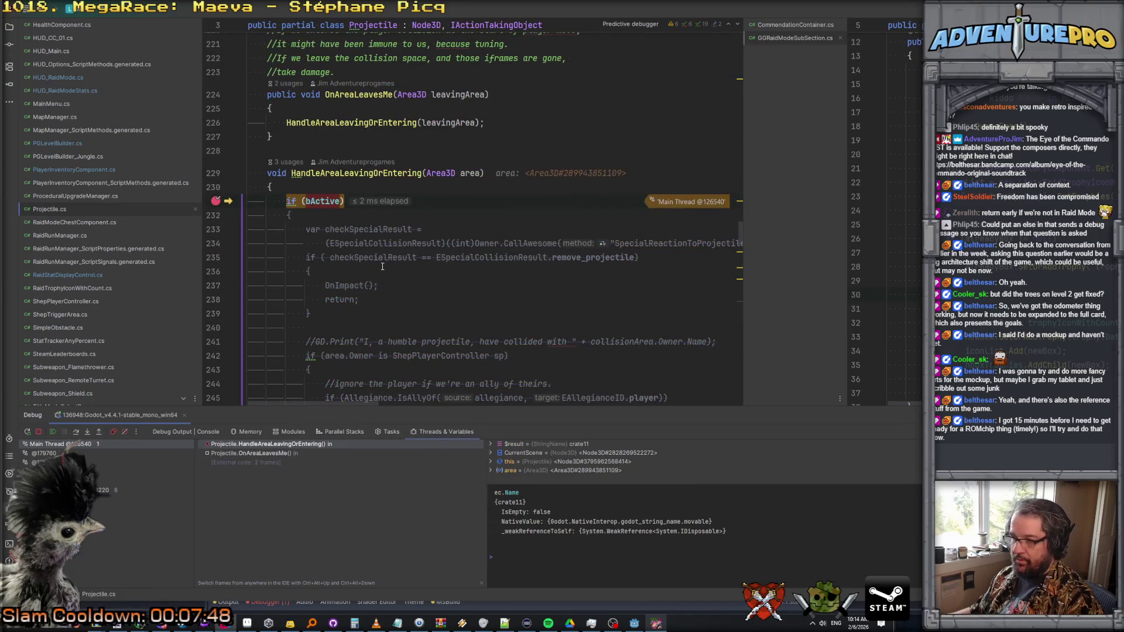
key("F10")
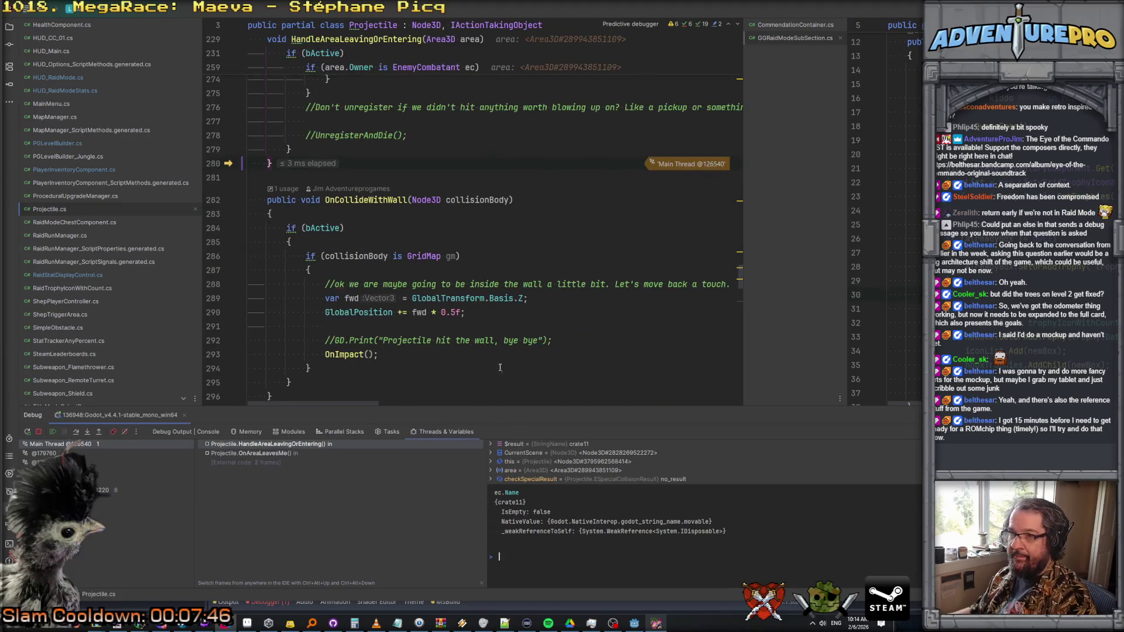
key("F9")
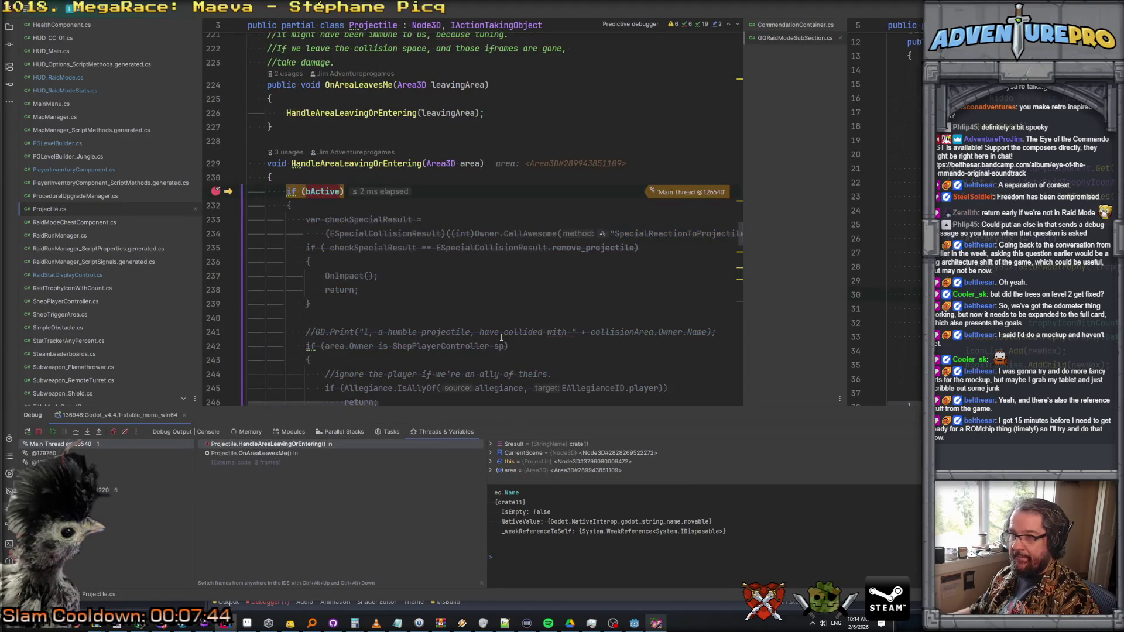
key("F9")
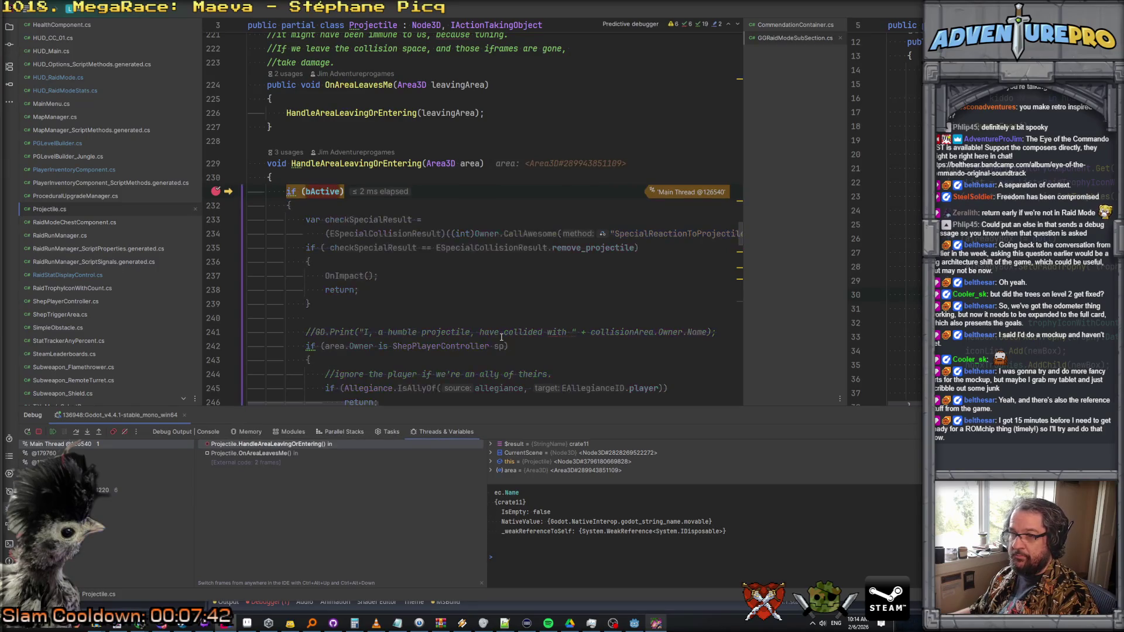
scroll(511, 307, "down", 4)
scroll(515, 261, "down", 4)
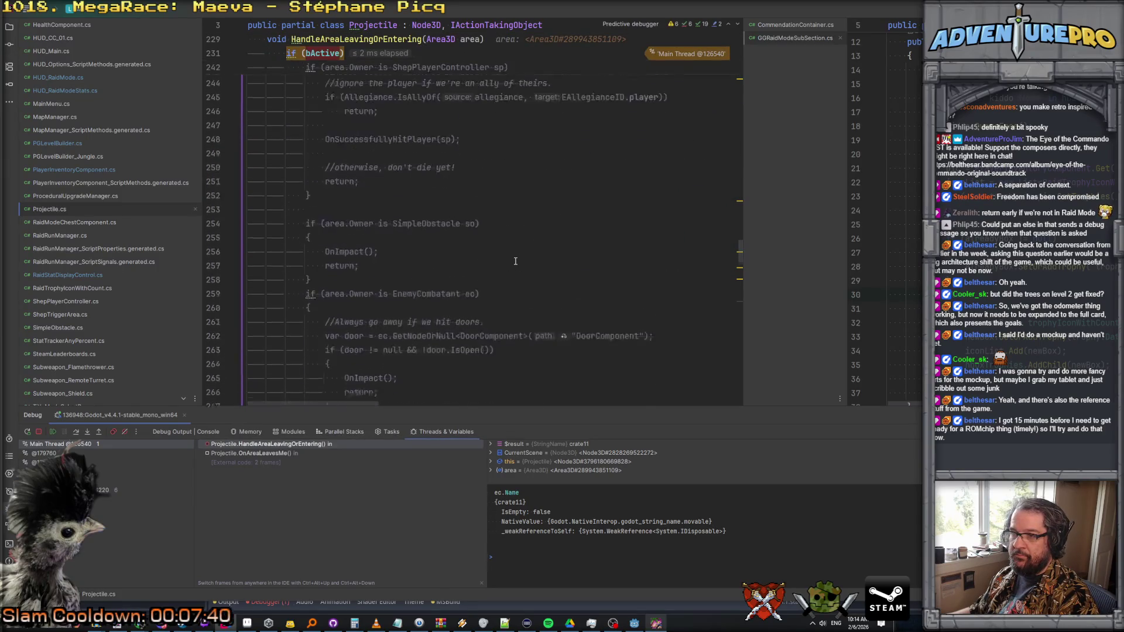
mouse_move(377, 248)
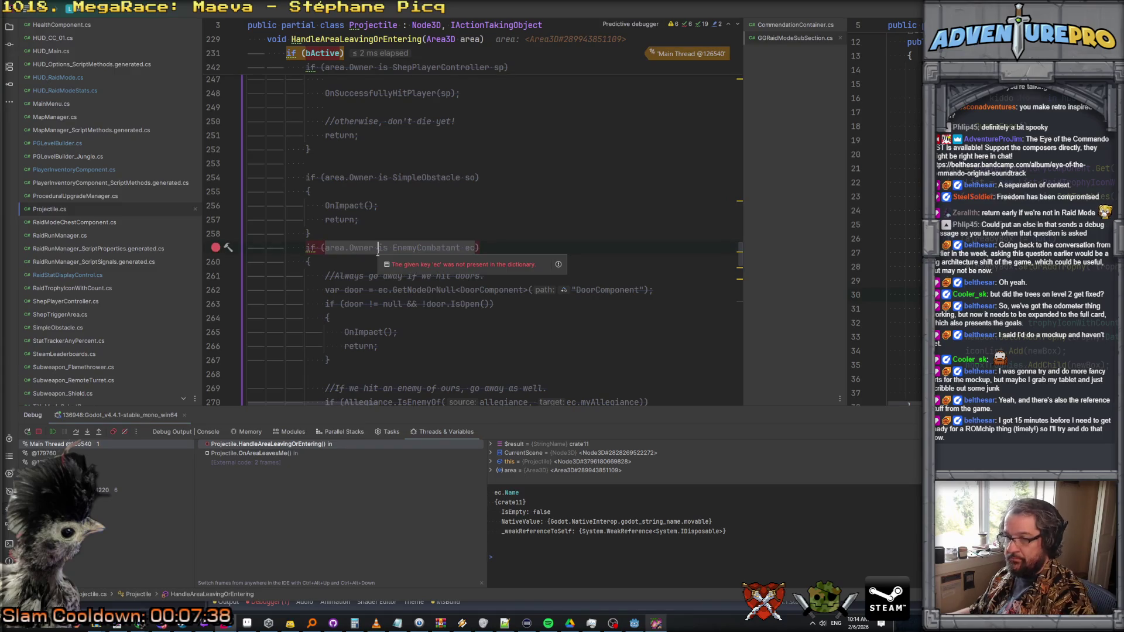
scroll(317, 233, "up", 9)
mouse_move(317, 233)
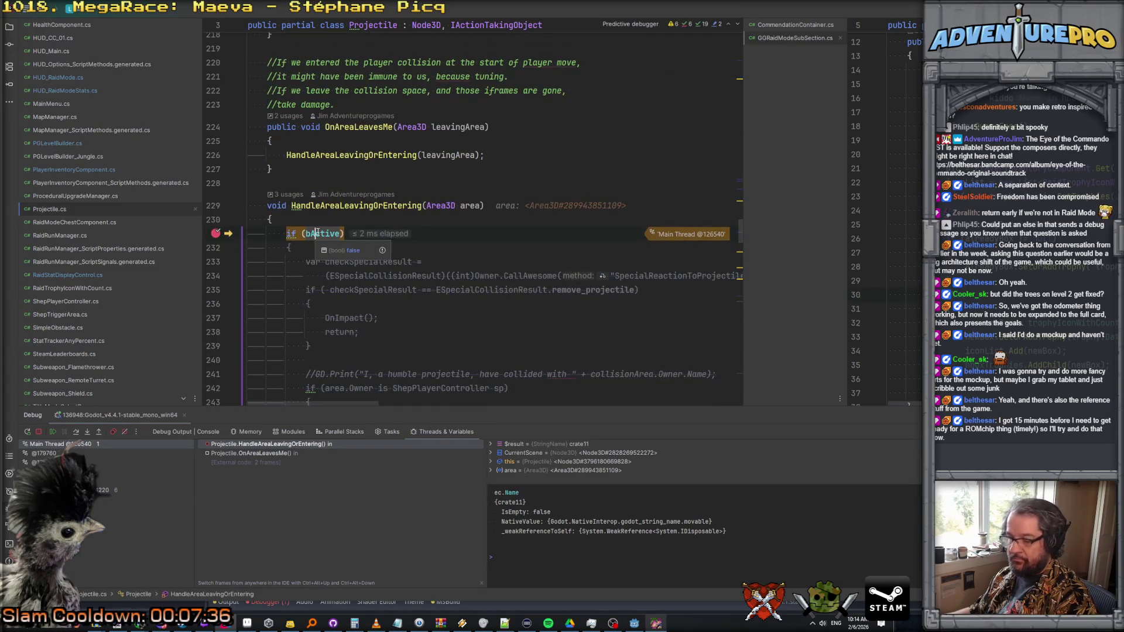
key("F9")
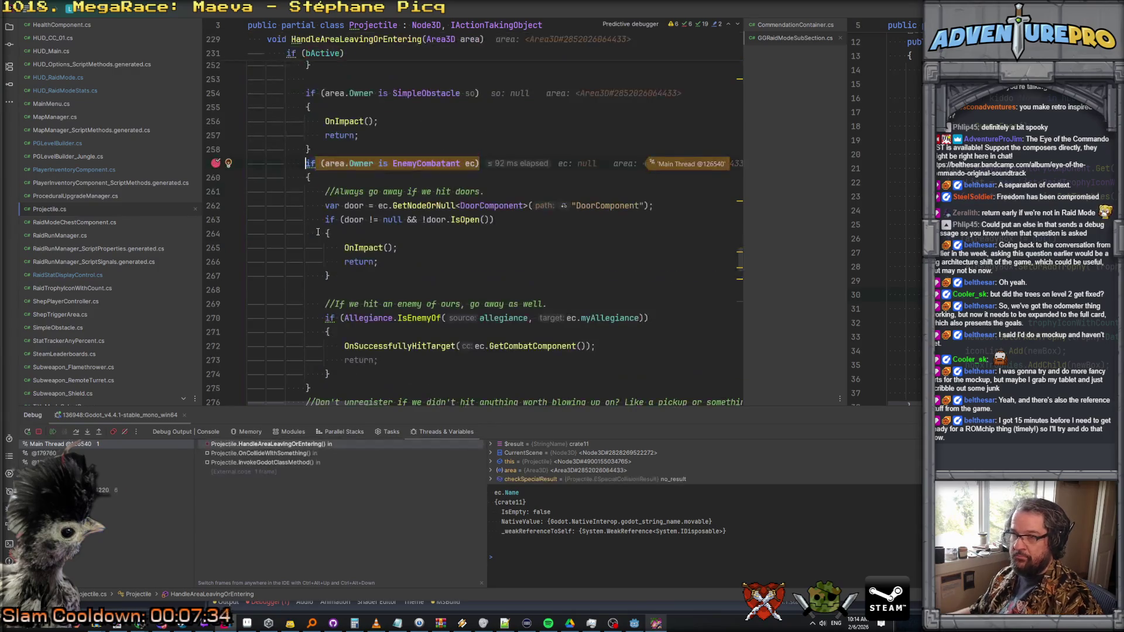
- Re-evaluate ec.Name, getting enemy_mook_t1_16, then switch to the Godot editor
mouse_move(473, 159)
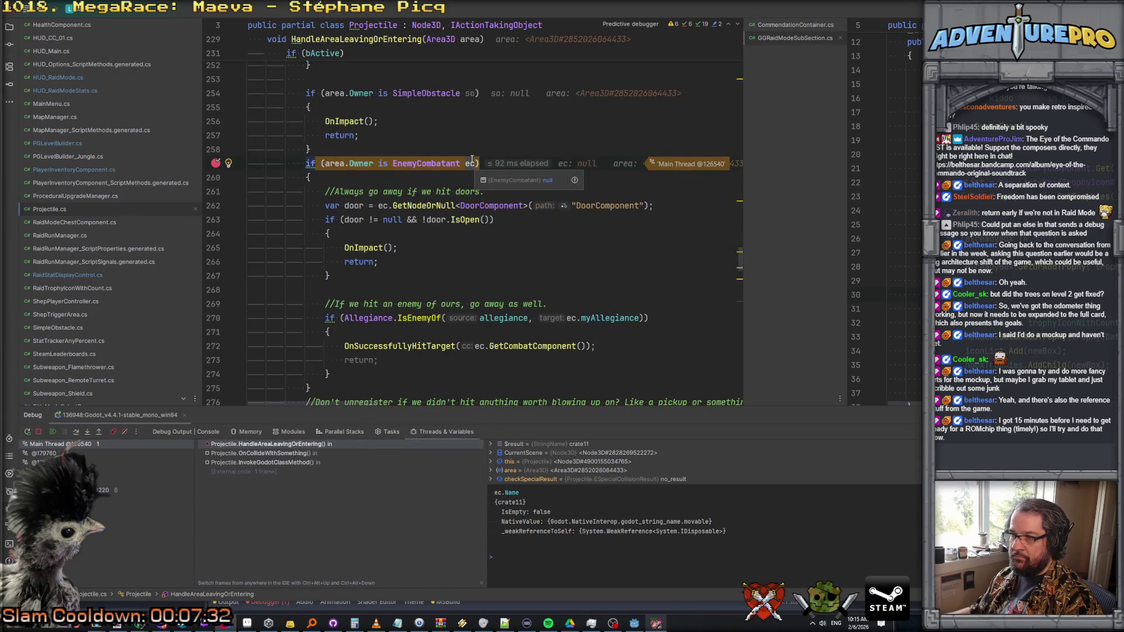
mouse_move(359, 164)
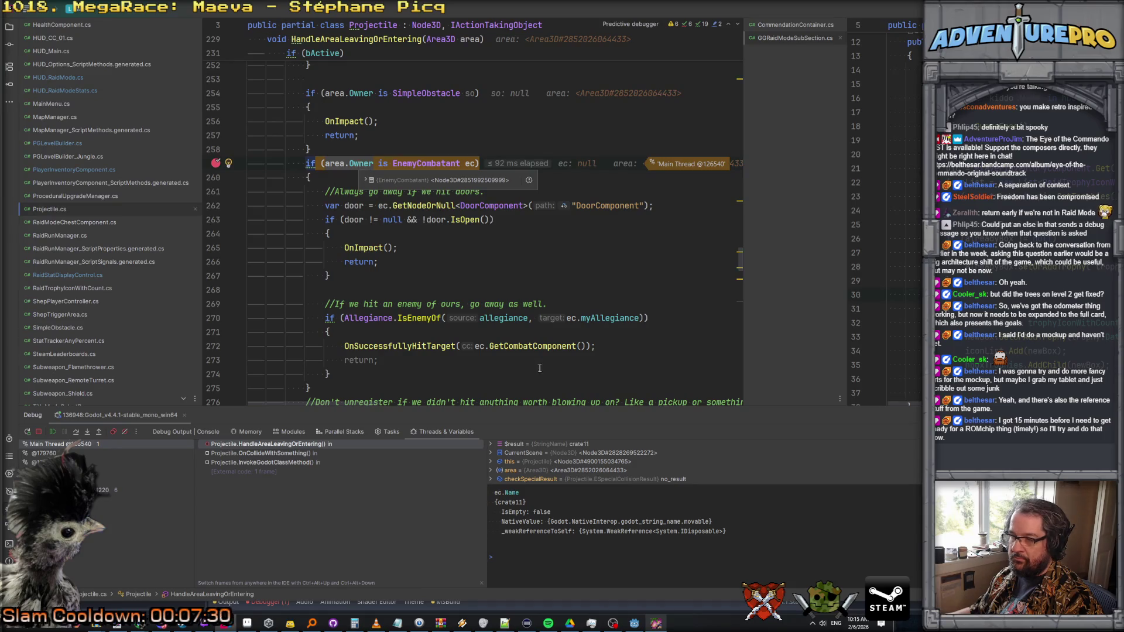
left_click(530, 491)
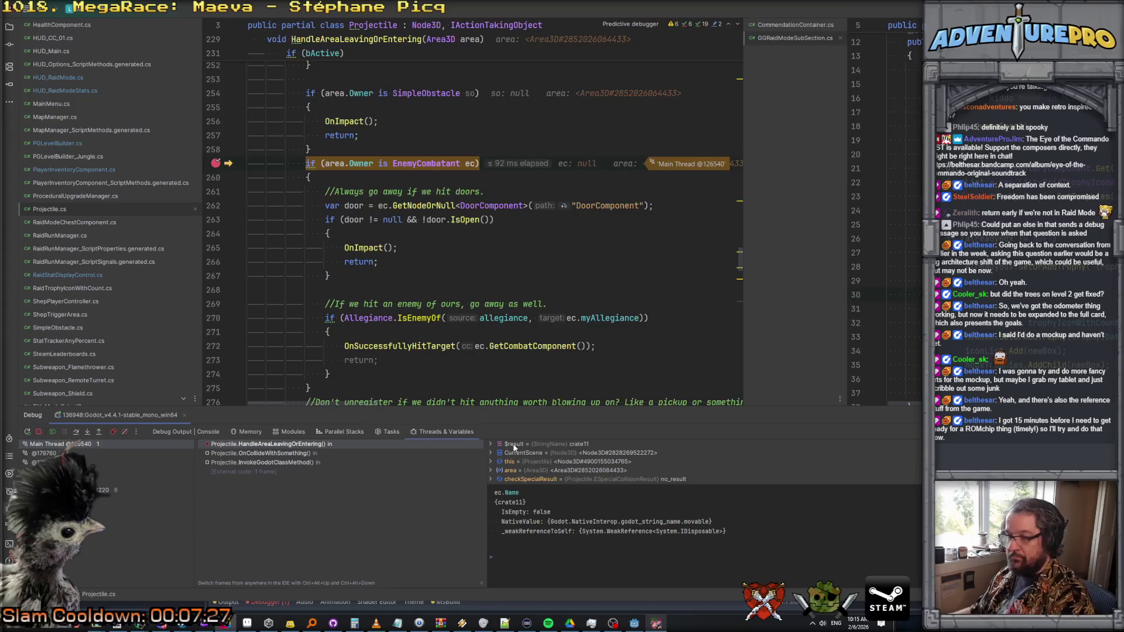
key("F10")
type("ec.")
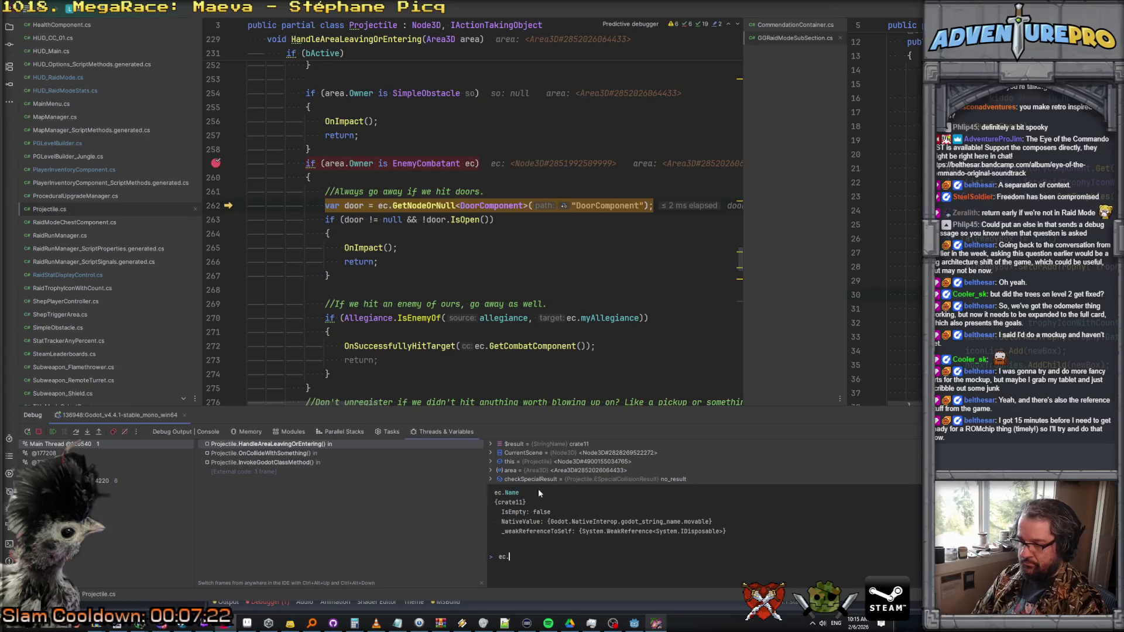
type("Name")
key("Return")
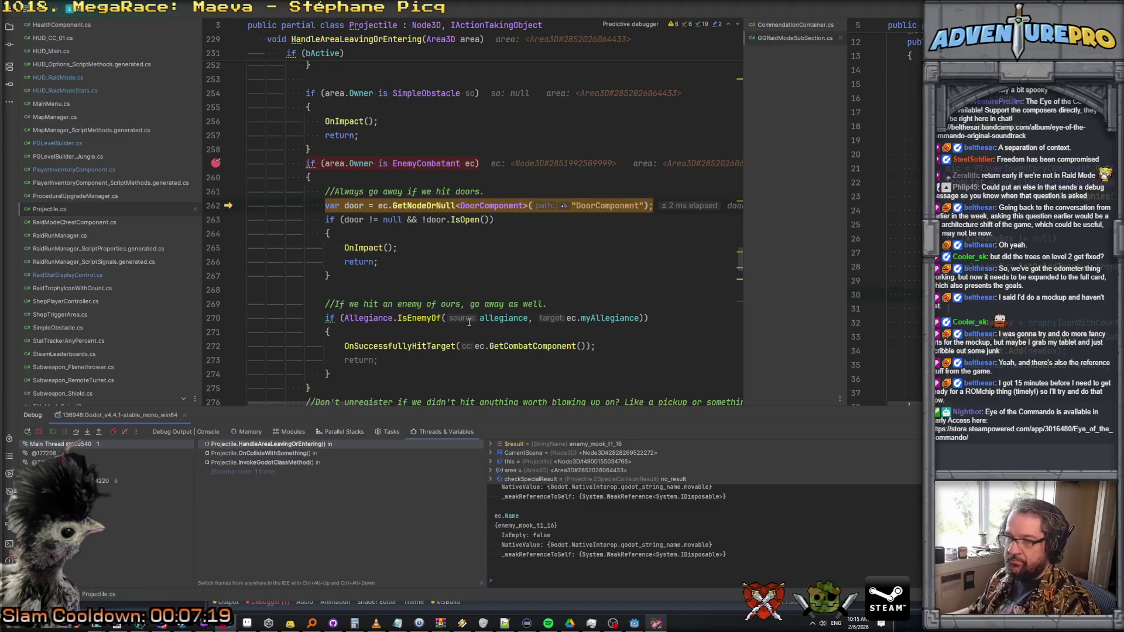
key("alt+Tab")
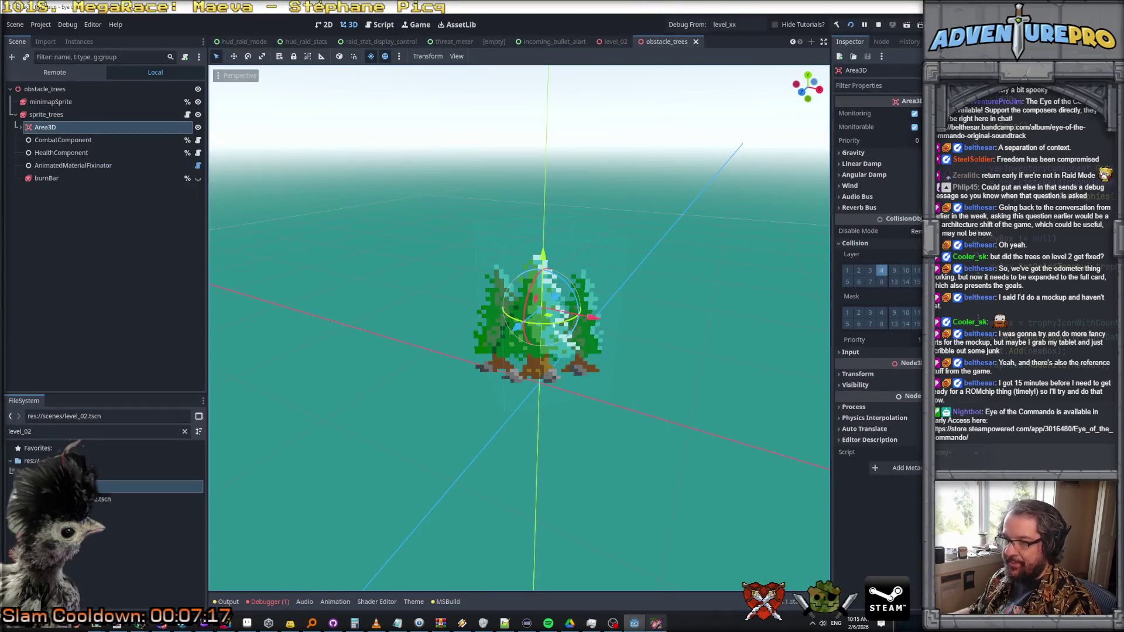
- Widen the Inspector and review the obstacle_trees root, minimapSprite and sprite_trees's SimpleObstacle settings
left_click(75, 97)
left_click(74, 90)
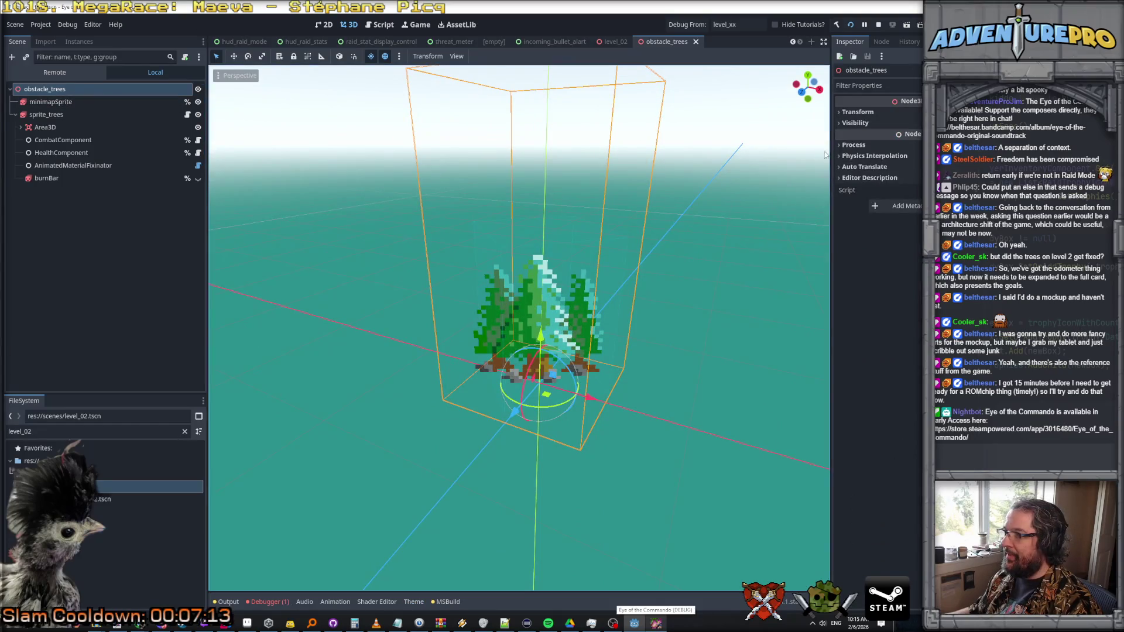
left_click_drag(832, 170, 713, 172)
left_click(53, 102)
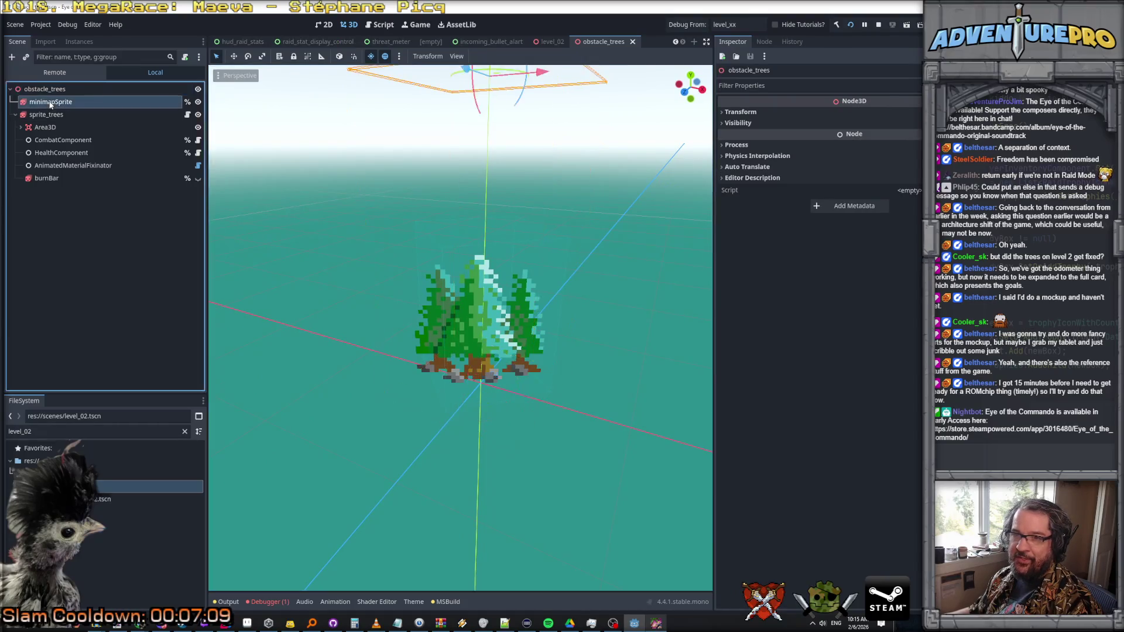
left_click(51, 115)
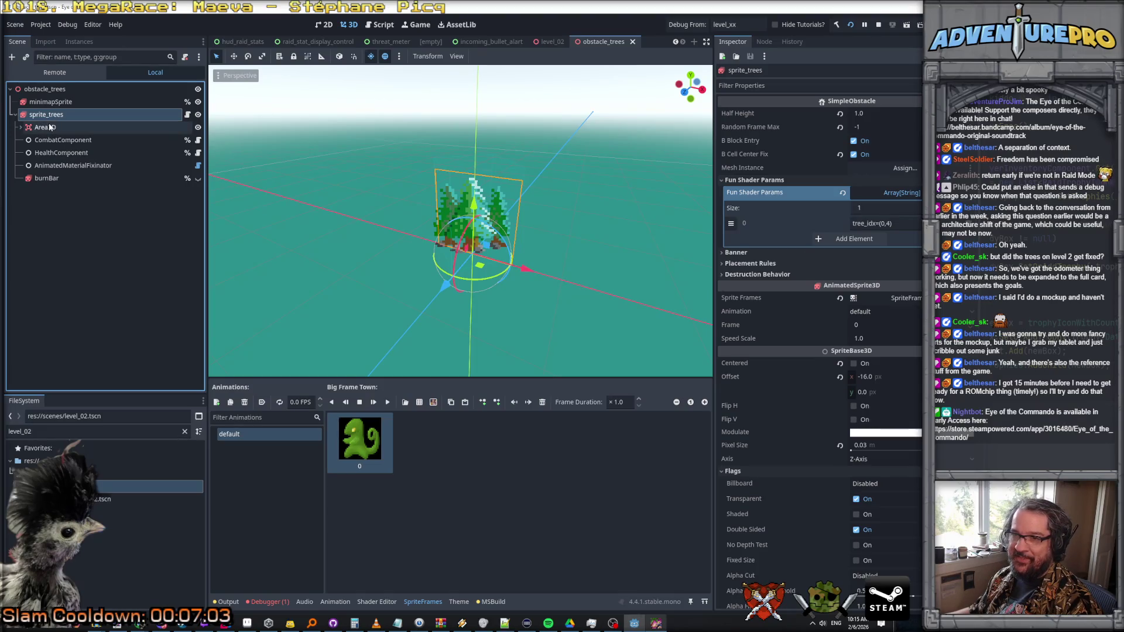
- Confirm Area3D sits under sprite_trees, then move Rider's breakpoint to the OnImpact call at line 256
left_click(55, 89)
left_click(47, 127)
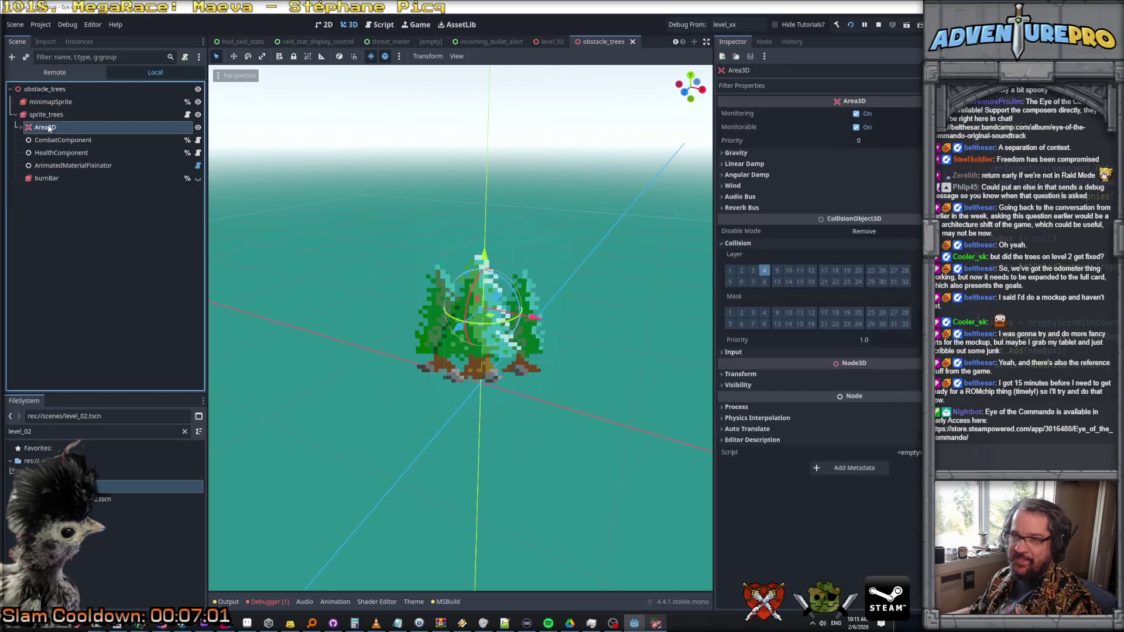
left_click(57, 116)
left_click(47, 127)
scroll(502, 298, "up", 5)
scroll(502, 298, "down", 3)
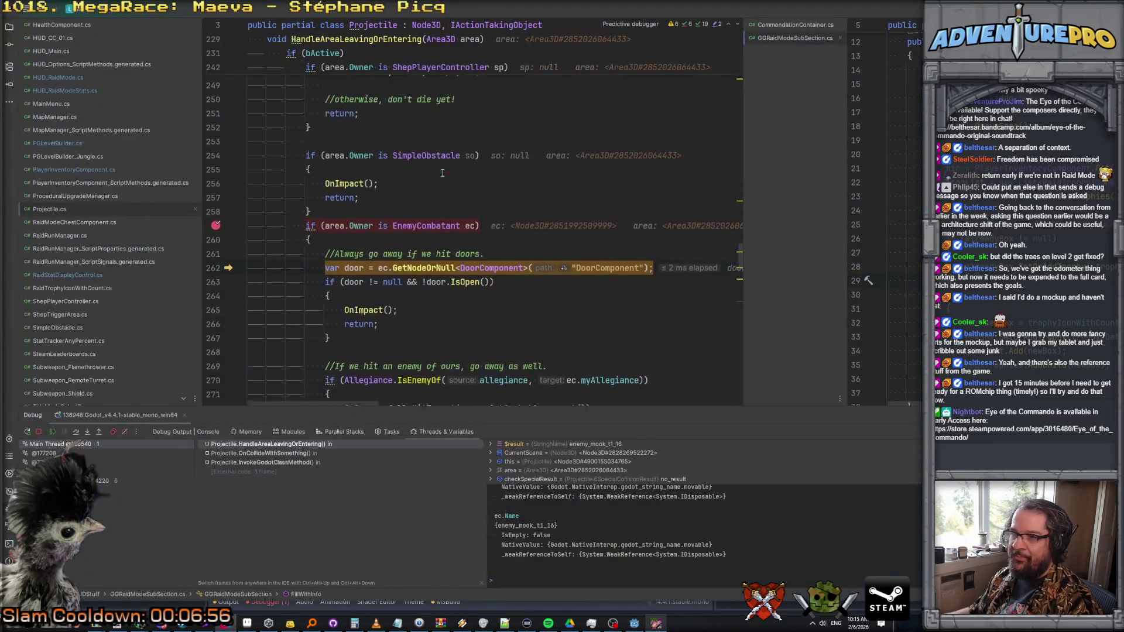
scroll(443, 172, "up", 1)
left_click(406, 209)
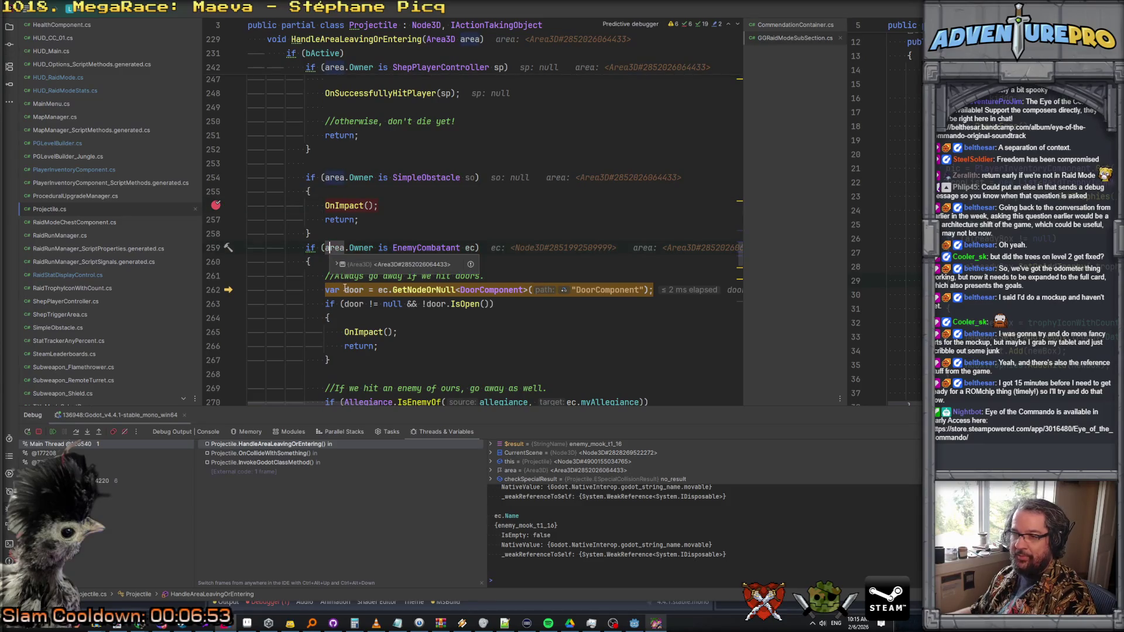
- Resume with F5 and walk and turn through the tree field facing the trees and an enemy
mouse_move(344, 289)
key("F5")
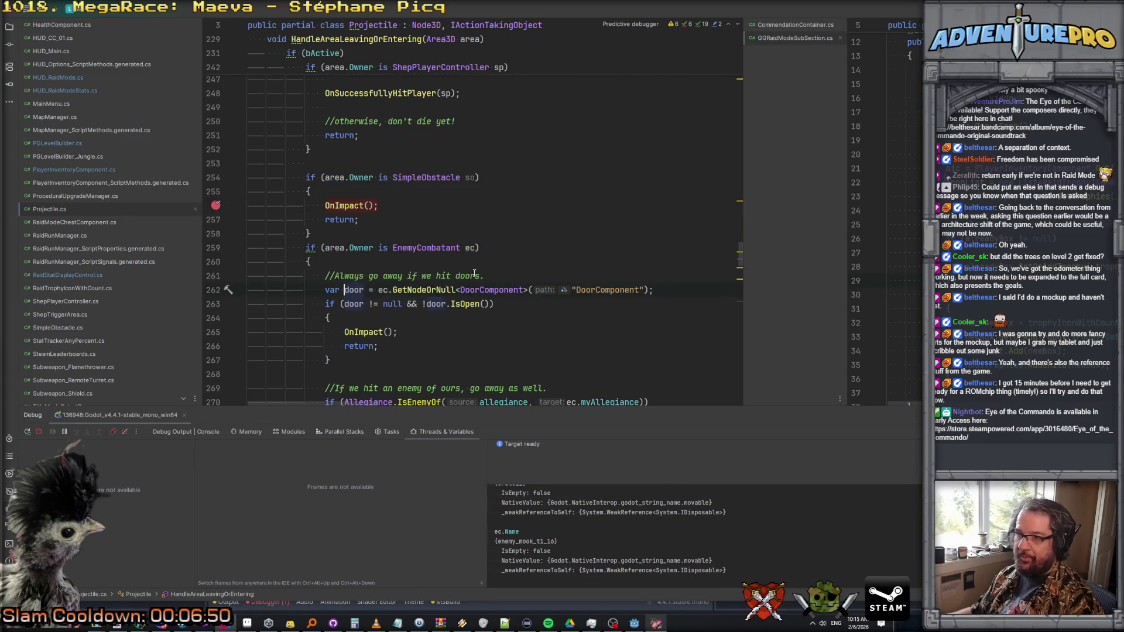
key("Left")
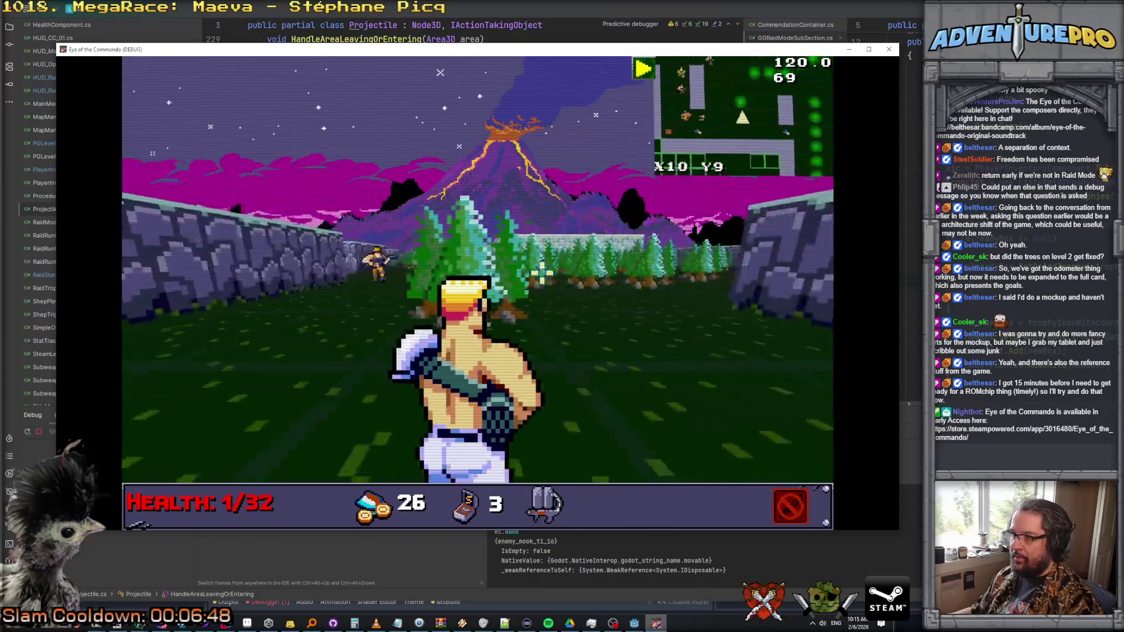
key("Left")
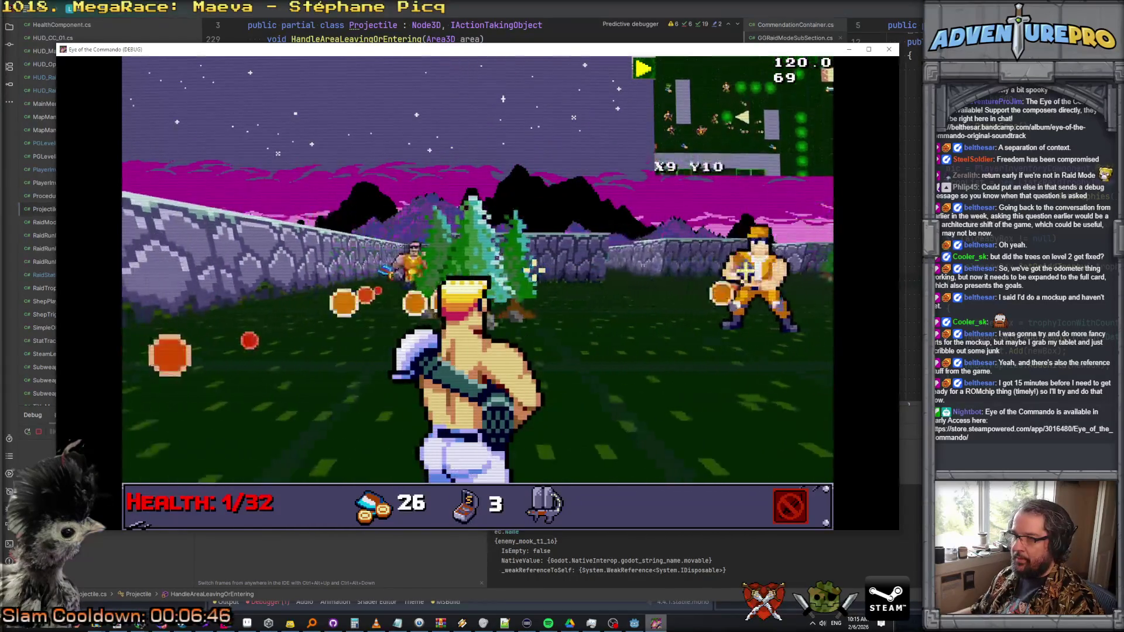
key("Right")
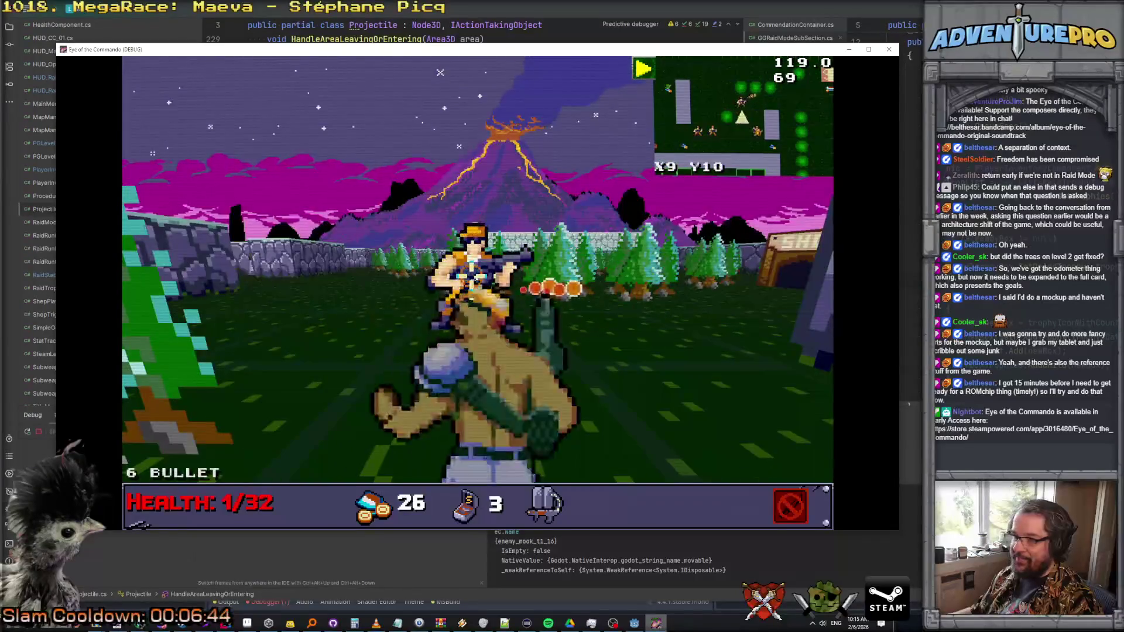
key("Left")
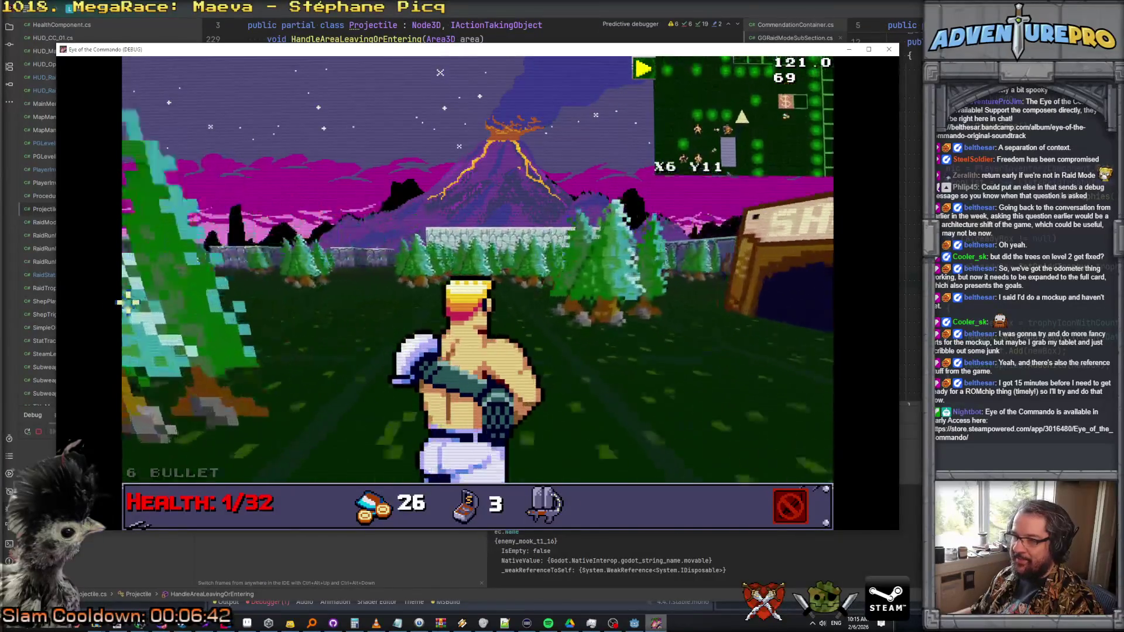
key("Left")
key("Left")
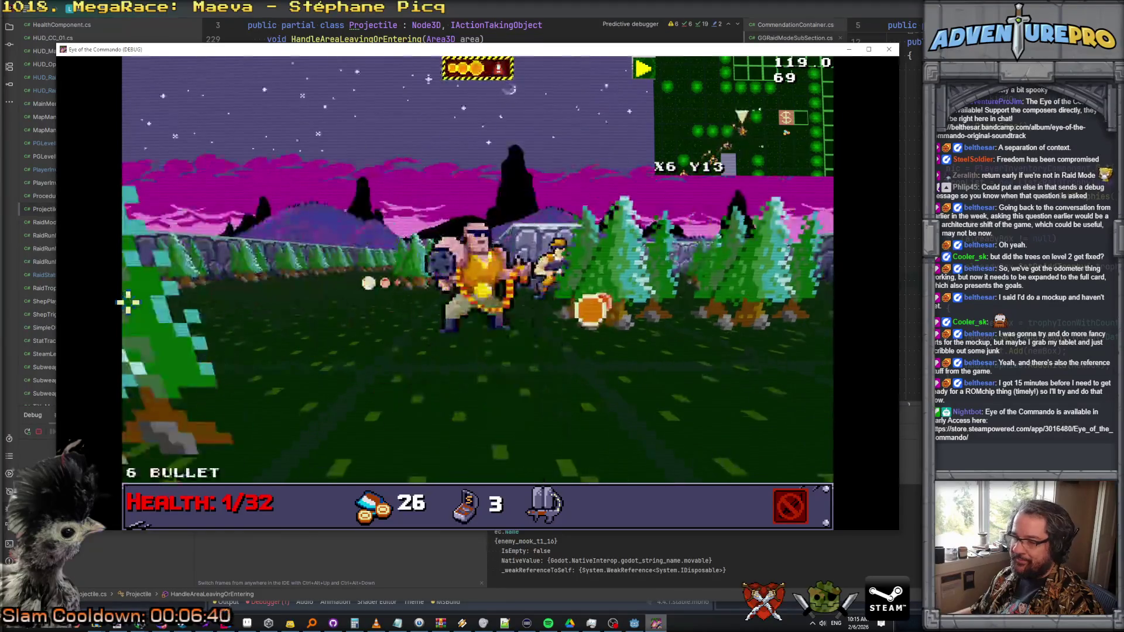
key("Up")
scroll(261, 319, "down", 1)
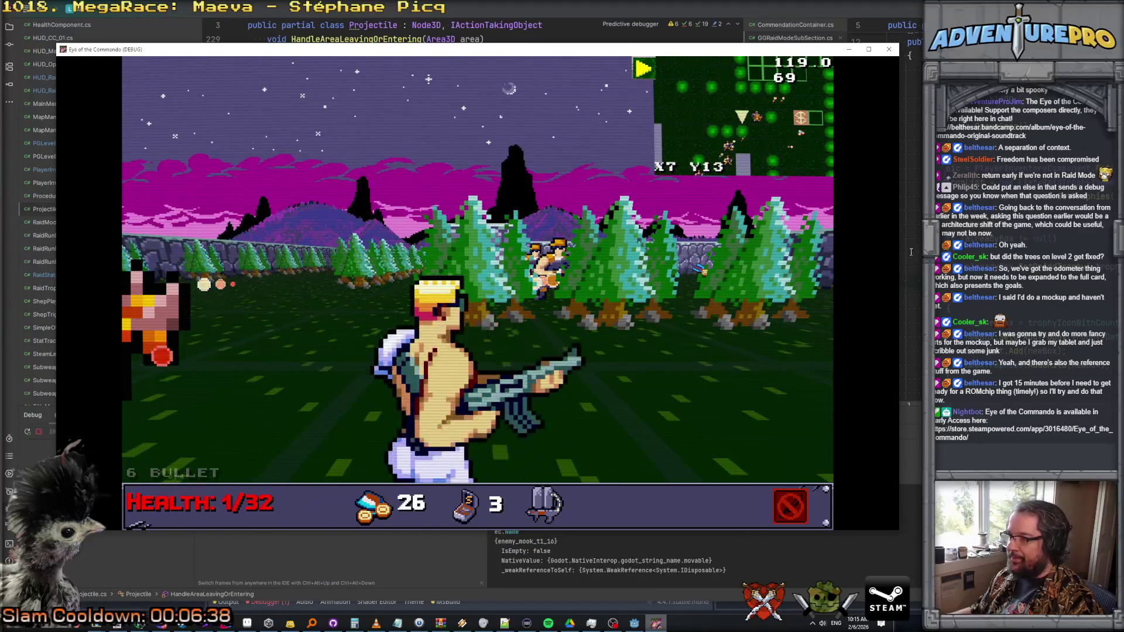
scroll(280, 206, "up", 6)
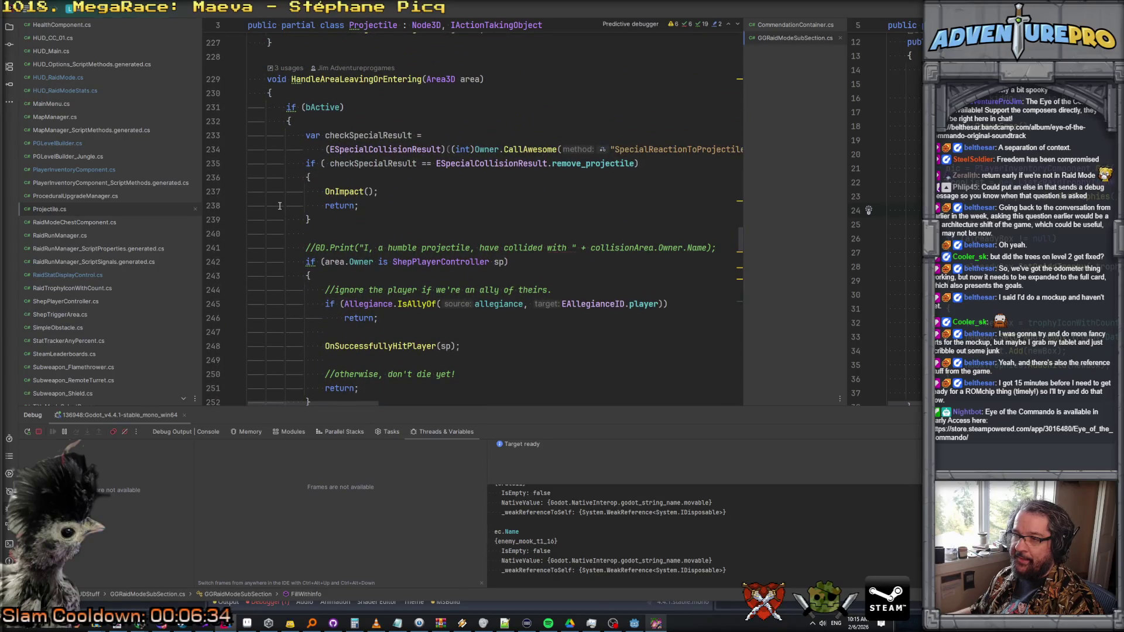
- Trigger the line 254 breakpoint in-game and evaluate area.Owner in the debug console
scroll(320, 208, "down", 6)
left_click(304, 219)
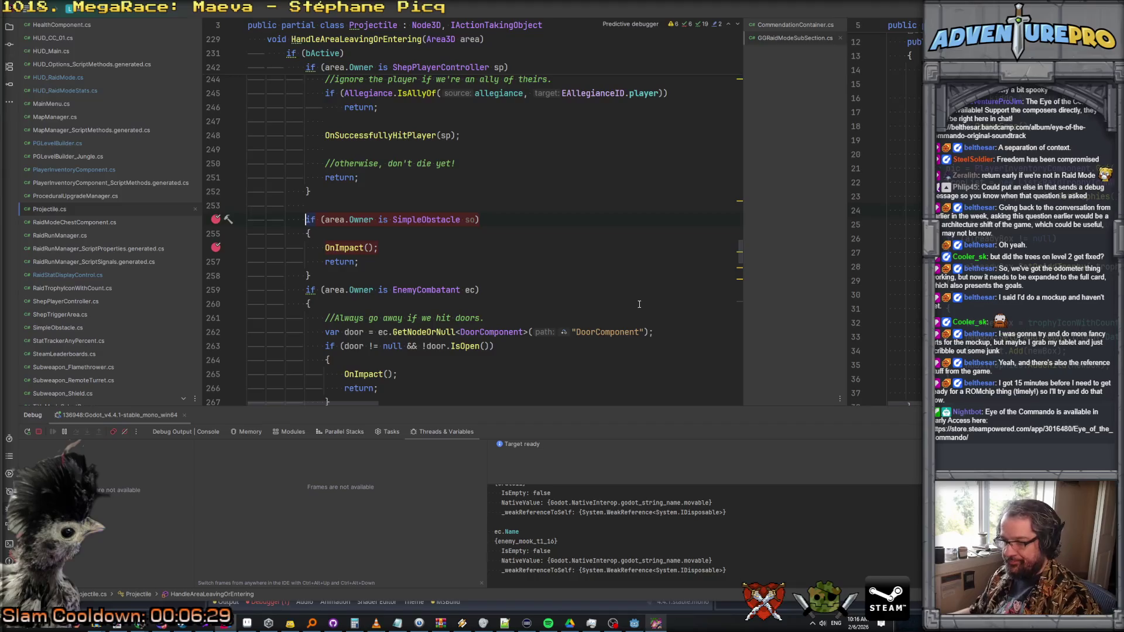
key("alt+Tab")
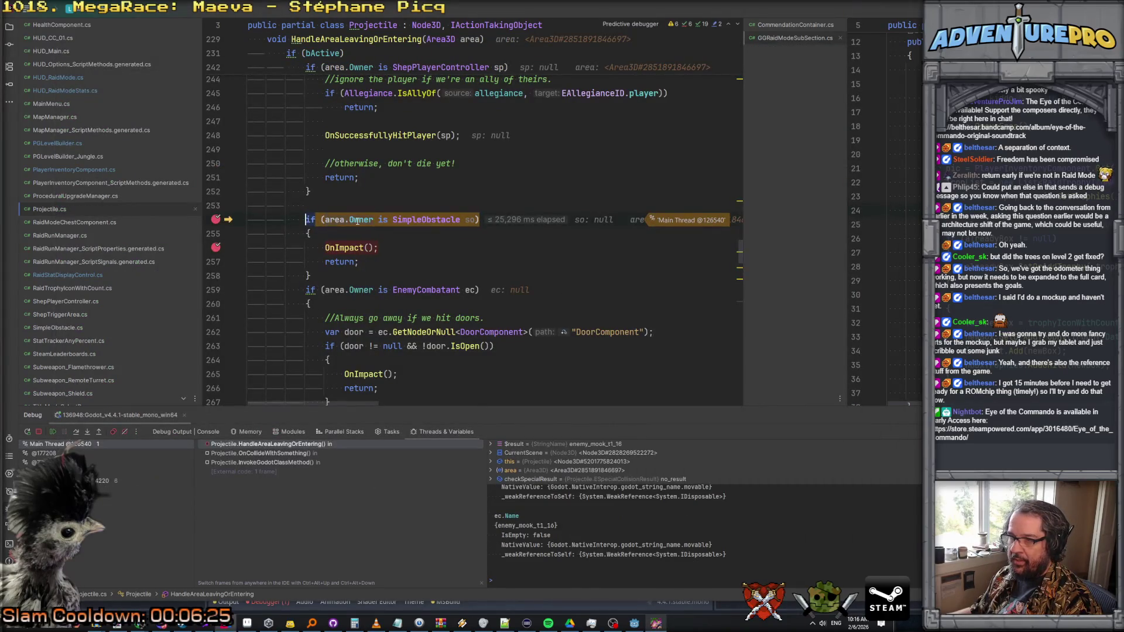
mouse_move(358, 220)
left_click(523, 574)
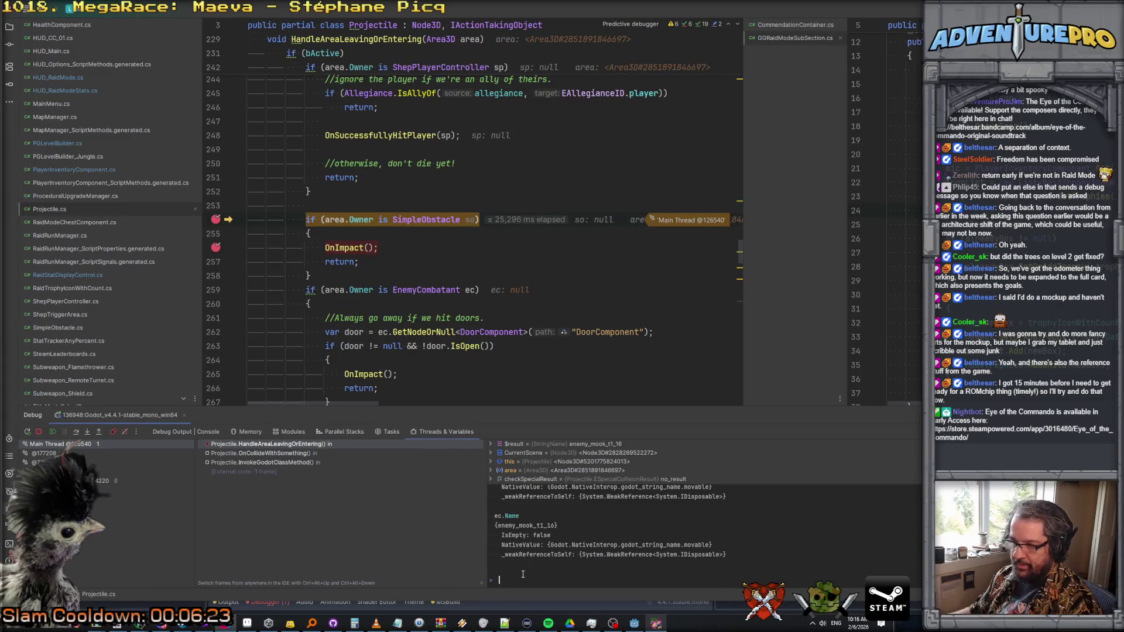
type("area.Owner")
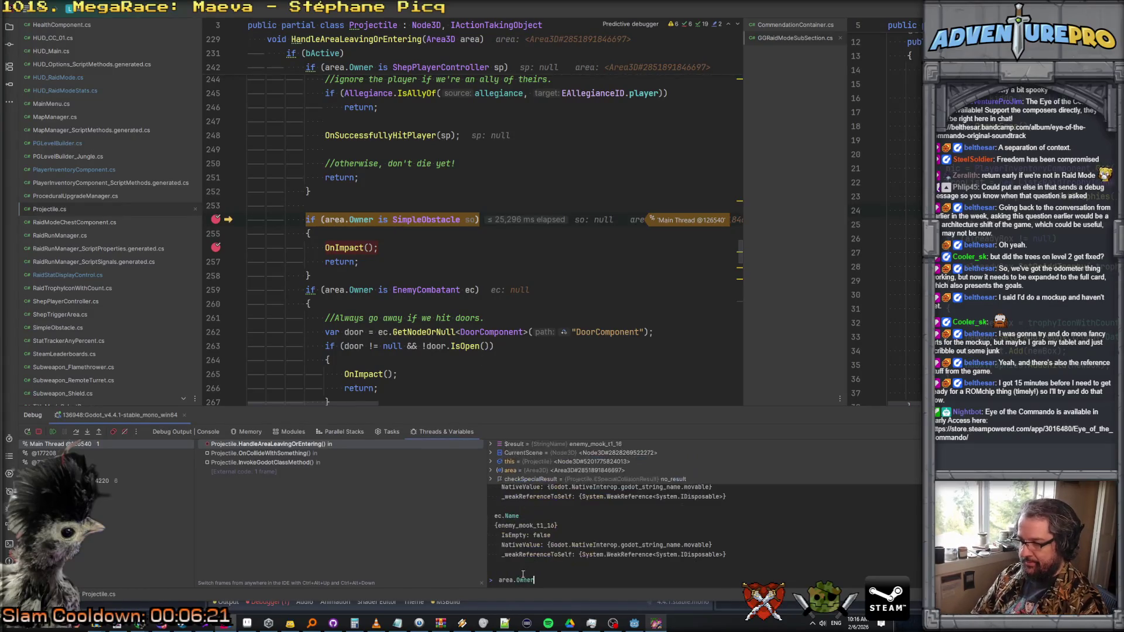
key("Return")
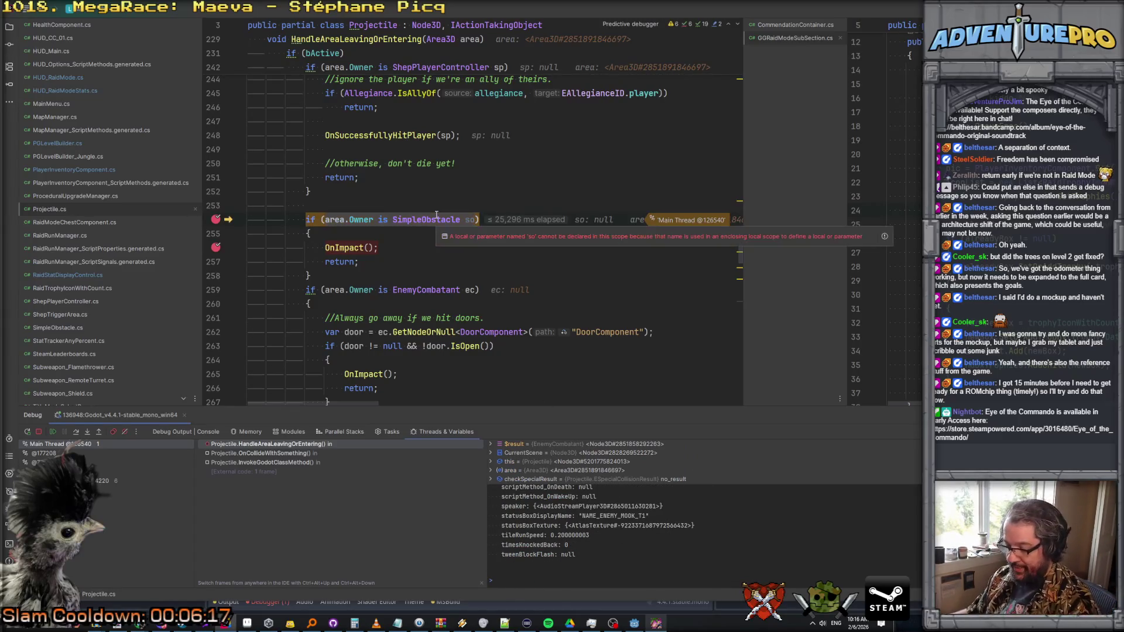
- Resume past several collisions with F5, re-evaluating area.Owner at each hit
key("F5")
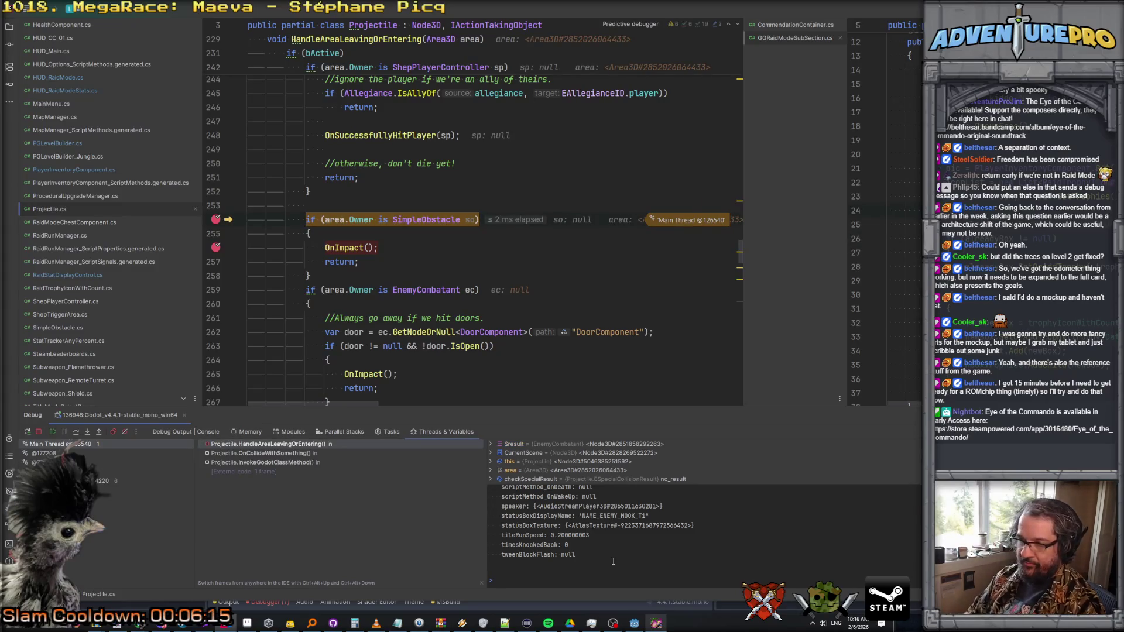
type("area.Owner")
key("F5")
key("F5")
type("area.Owner")
key("Return")
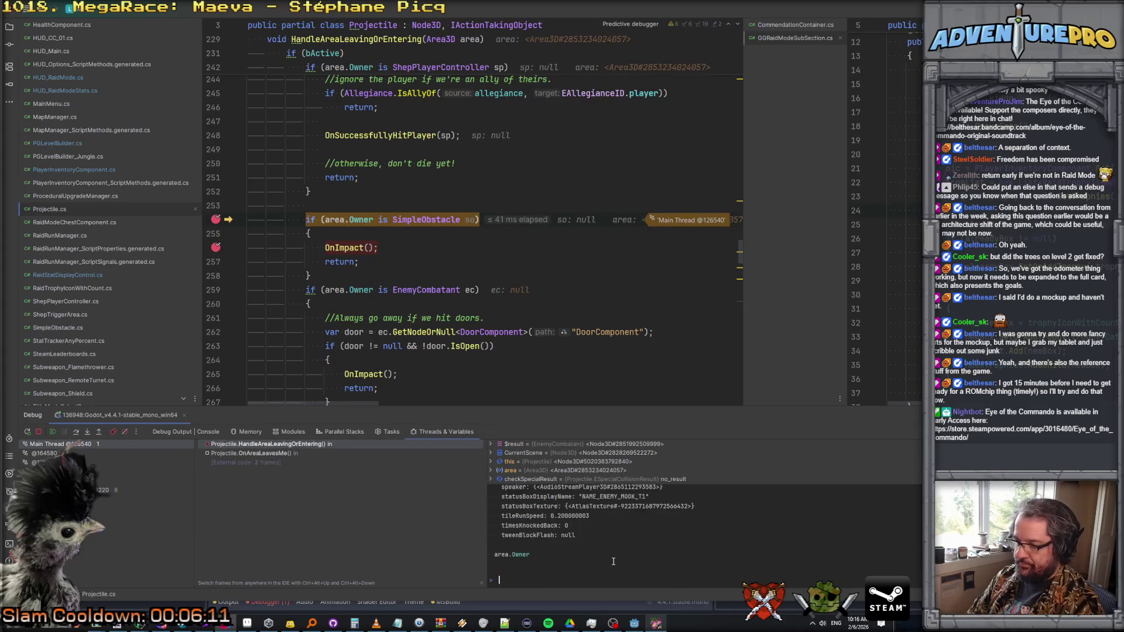
key("F5")
key("Up")
key("Return")
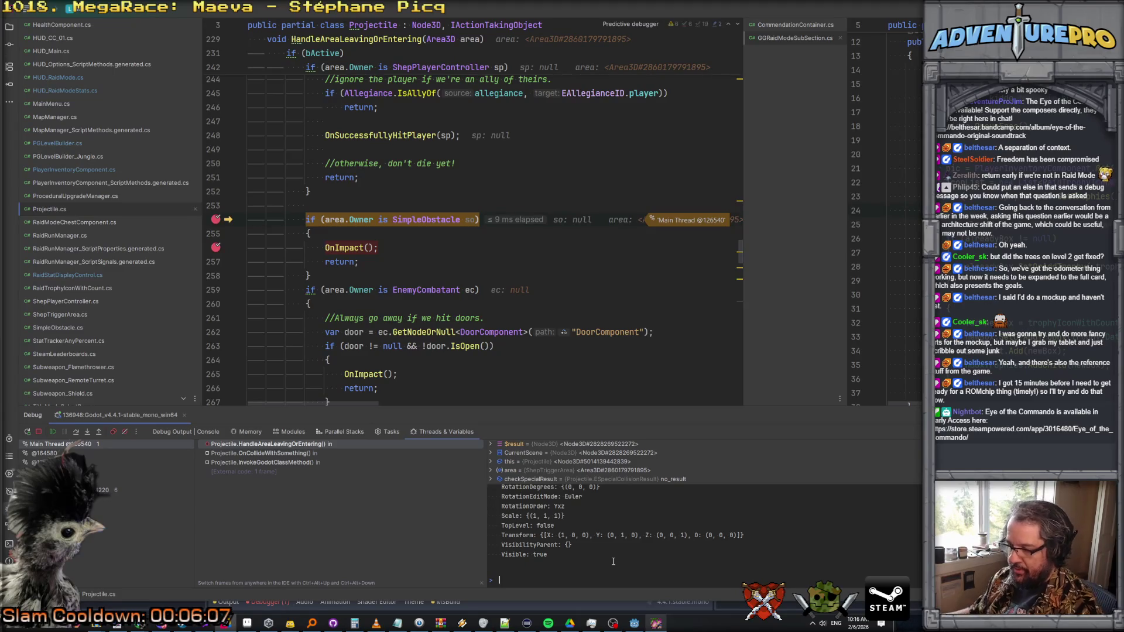
- Enlarge the debug panel and evaluate area.Owner.Name in the console
scroll(612, 562, "up", 10)
scroll(632, 539, "down", 1)
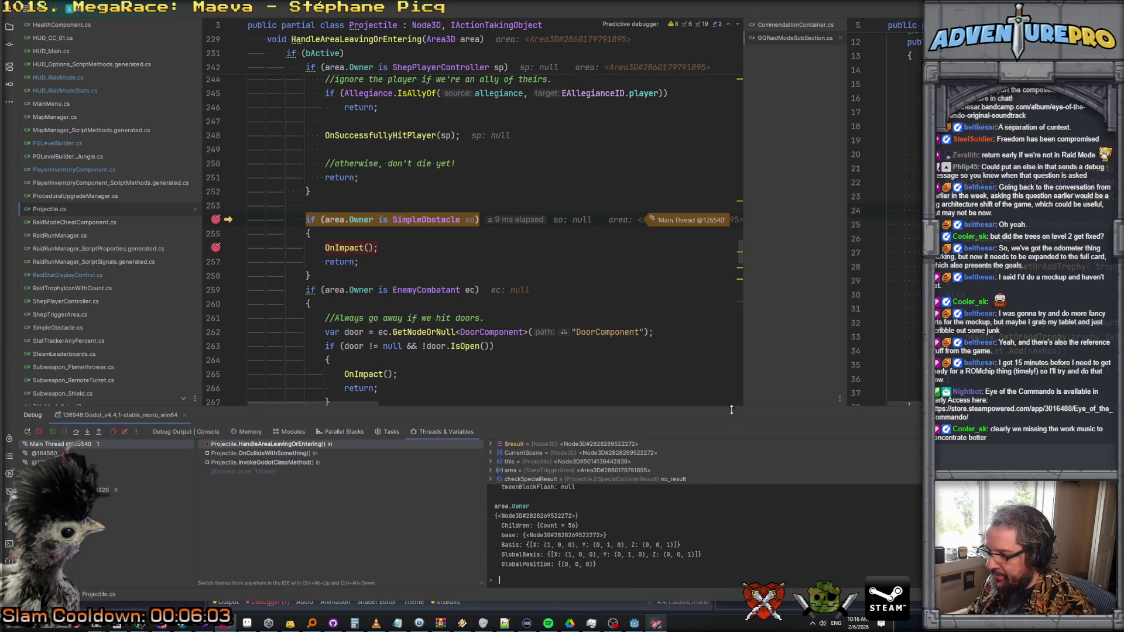
mouse_move(734, 399)
left_mouse_down()
mouse_move(739, 276)
mouse_move(744, 342)
mouse_move(751, 303)
left_mouse_up()
scroll(586, 515, "down", 2)
scroll(586, 556, "down", 2)
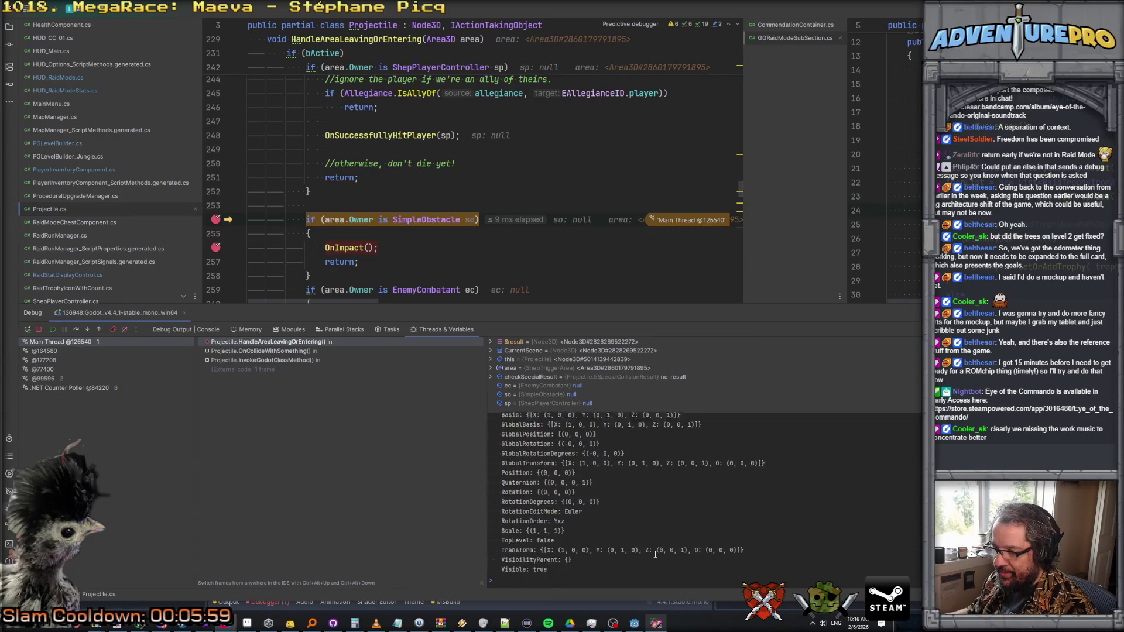
type("area")
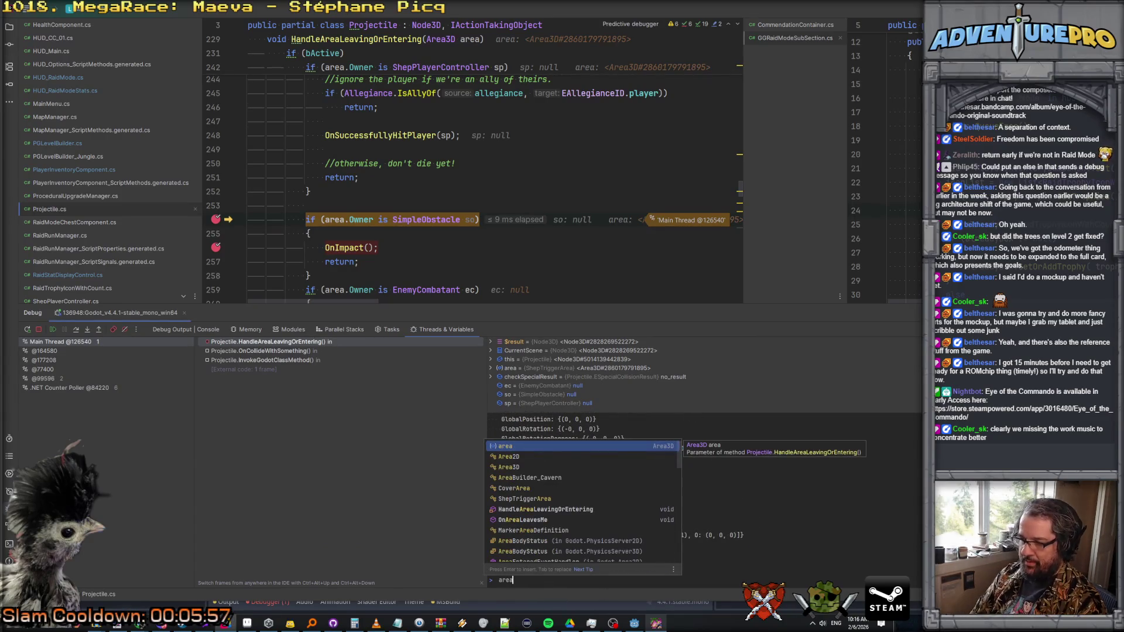
type(".Owner.Name")
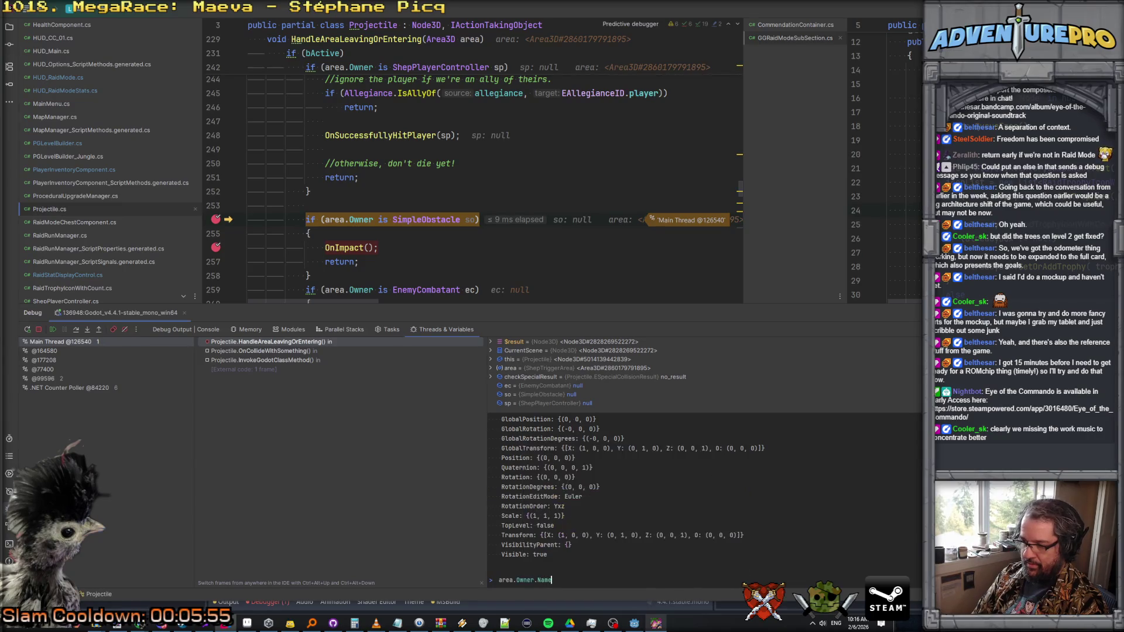
key("Return")
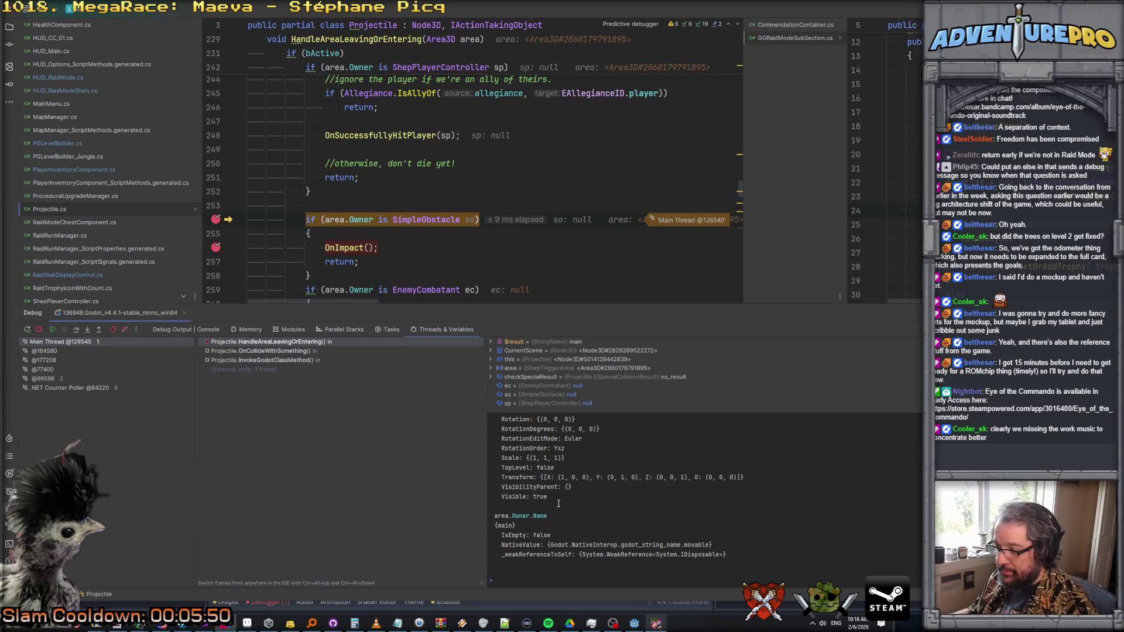
- Resume to the next collision and re-evaluate area.Owner.Name
left_click(475, 242)
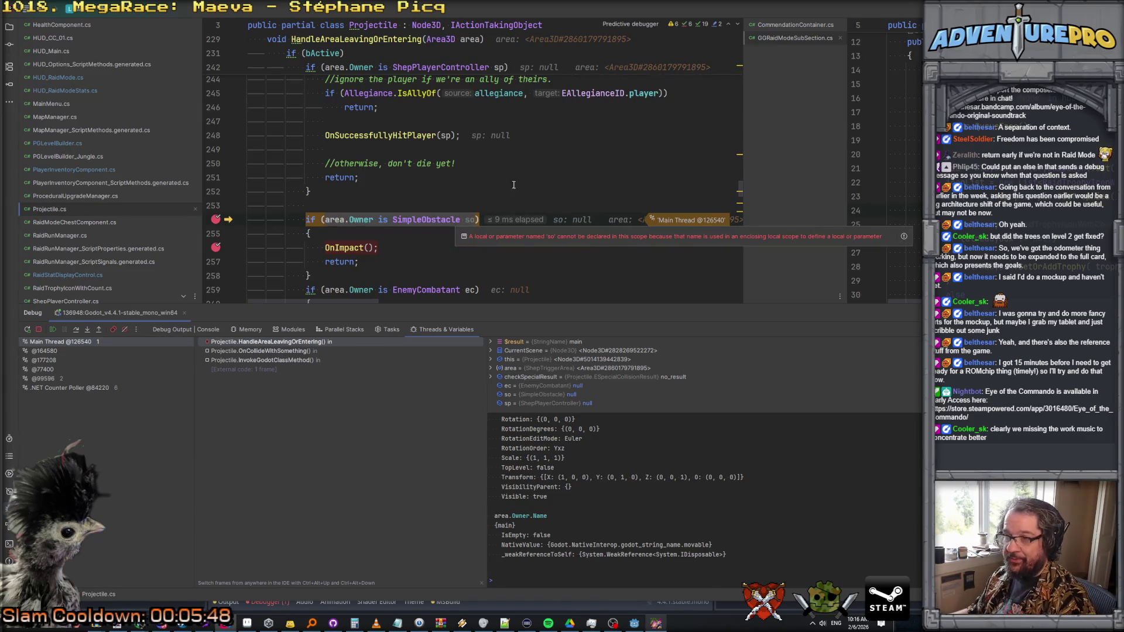
key("F5")
left_click(588, 470)
key("Up")
key("Return")
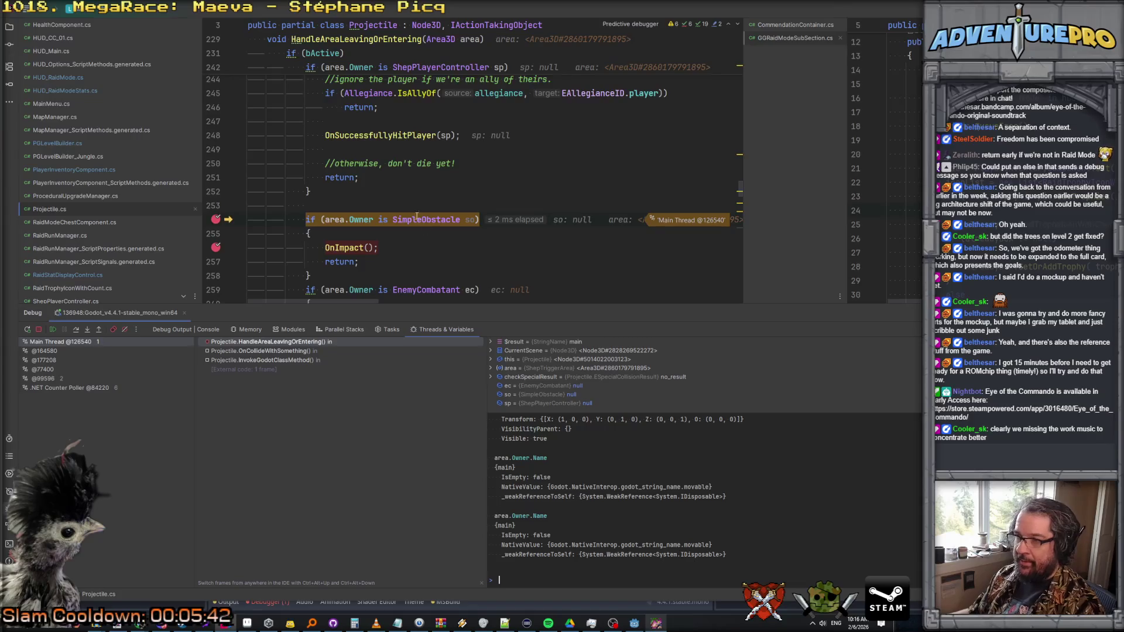
- List area.Owner's children, resume, and re-evaluate its Name, now obstacle_trees30
mouse_move(362, 216)
left_click(373, 236)
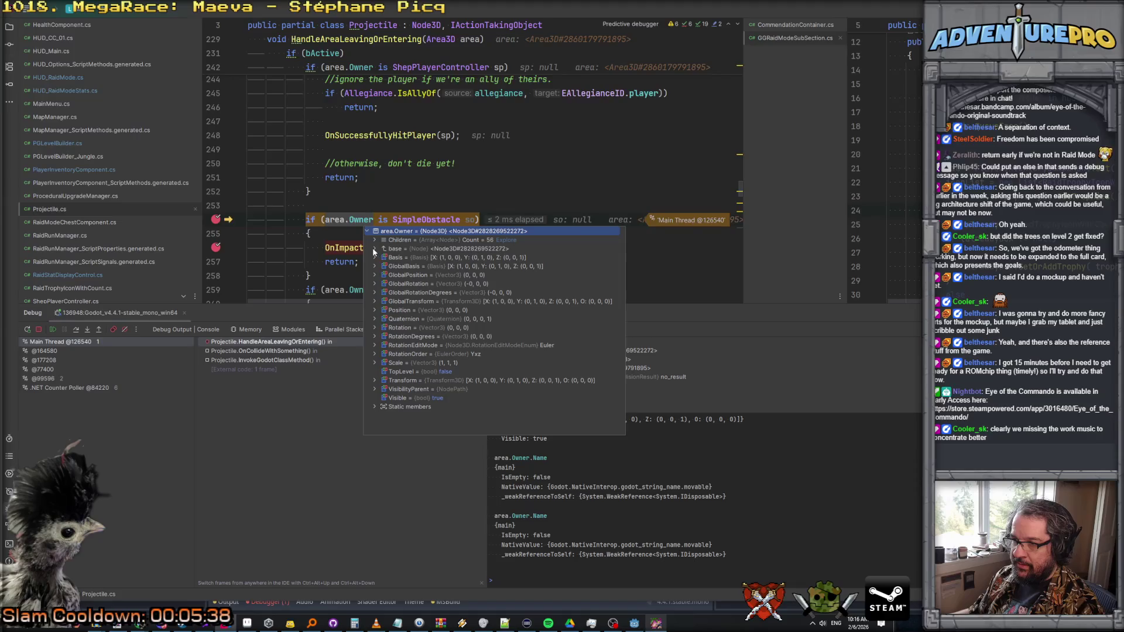
left_click(375, 240)
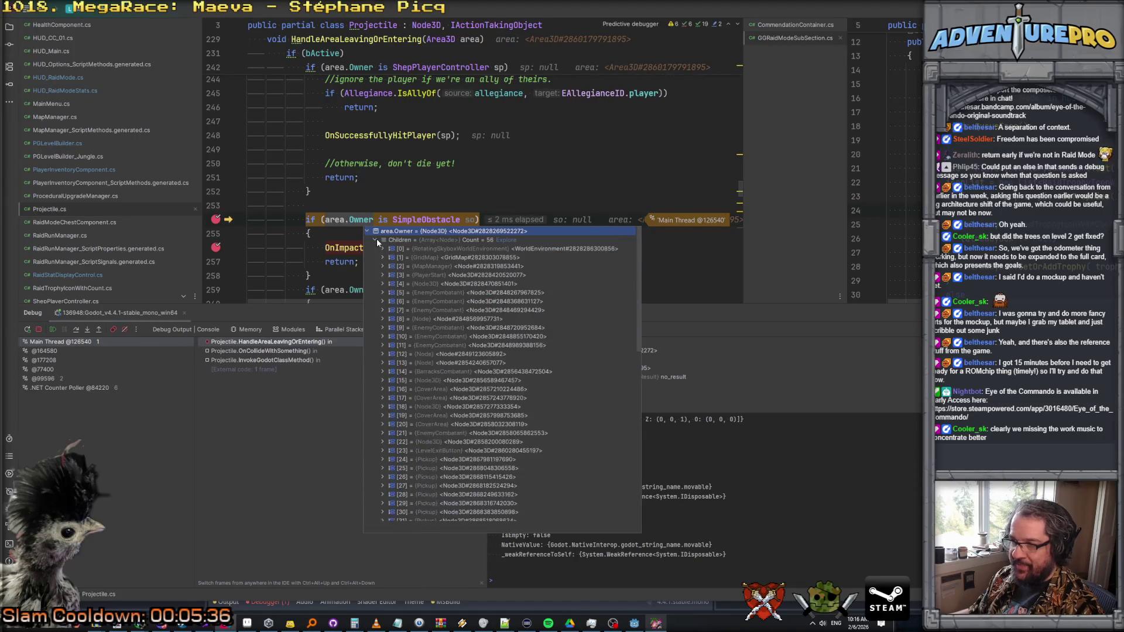
key("F9")
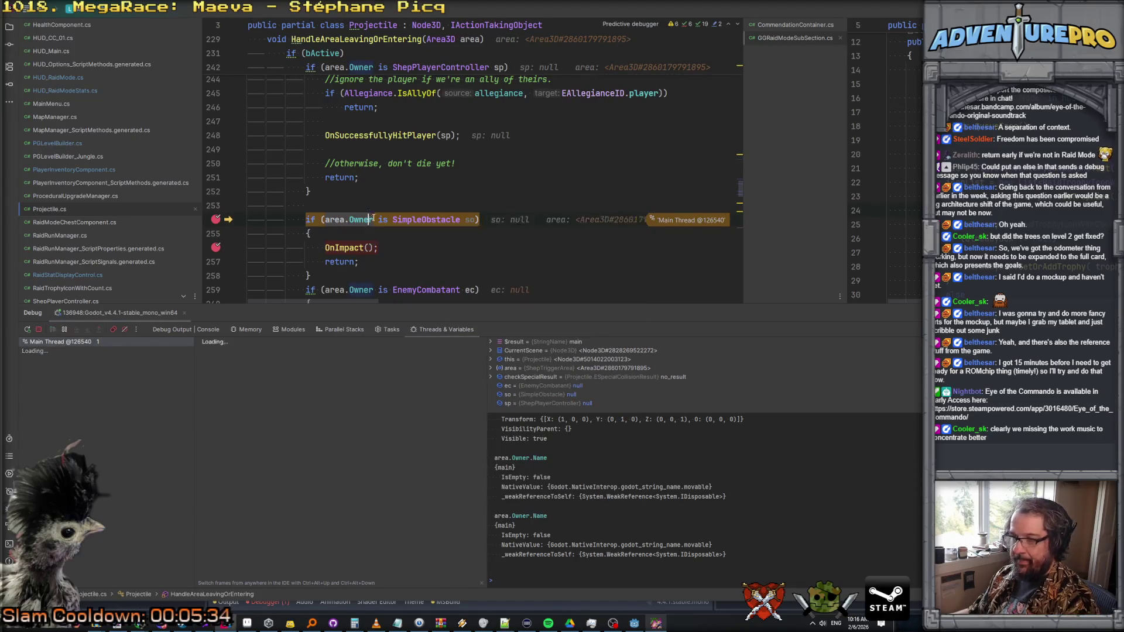
left_click(517, 581)
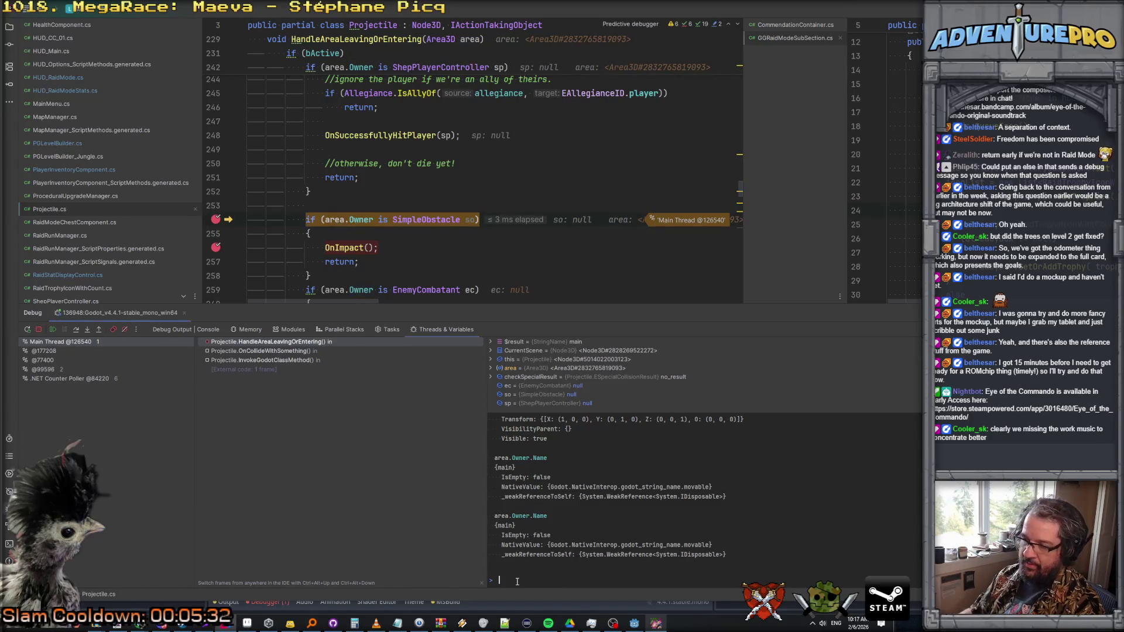
key("Up")
key("Return")
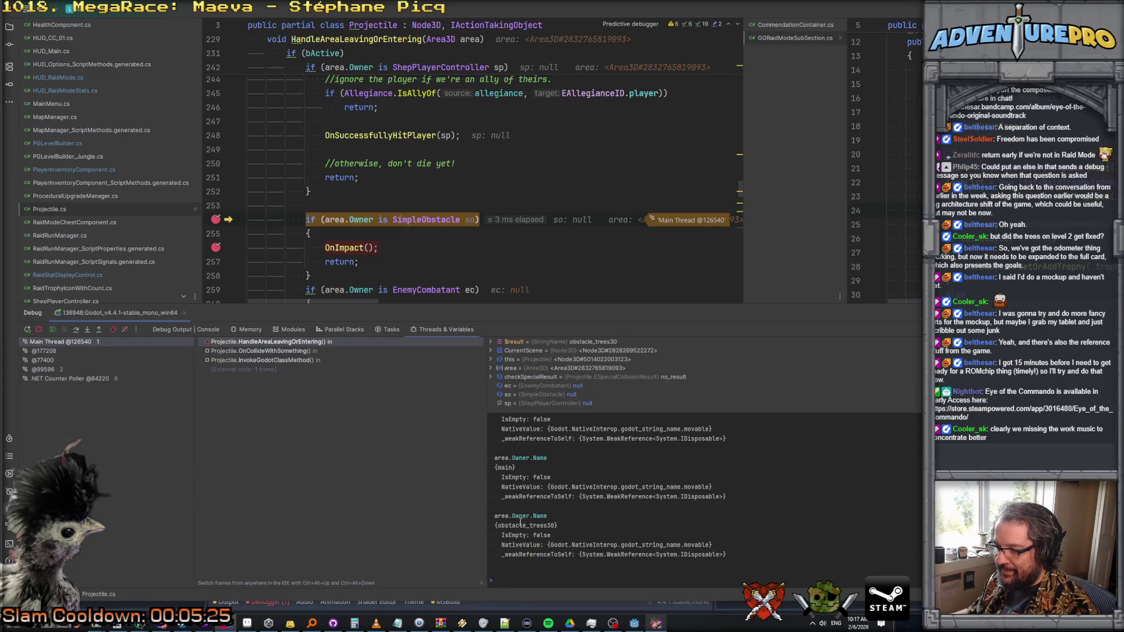
- Expand the tree owner's children in the data-tip and inspect its [1] SimpleObstacle child
mouse_move(455, 220)
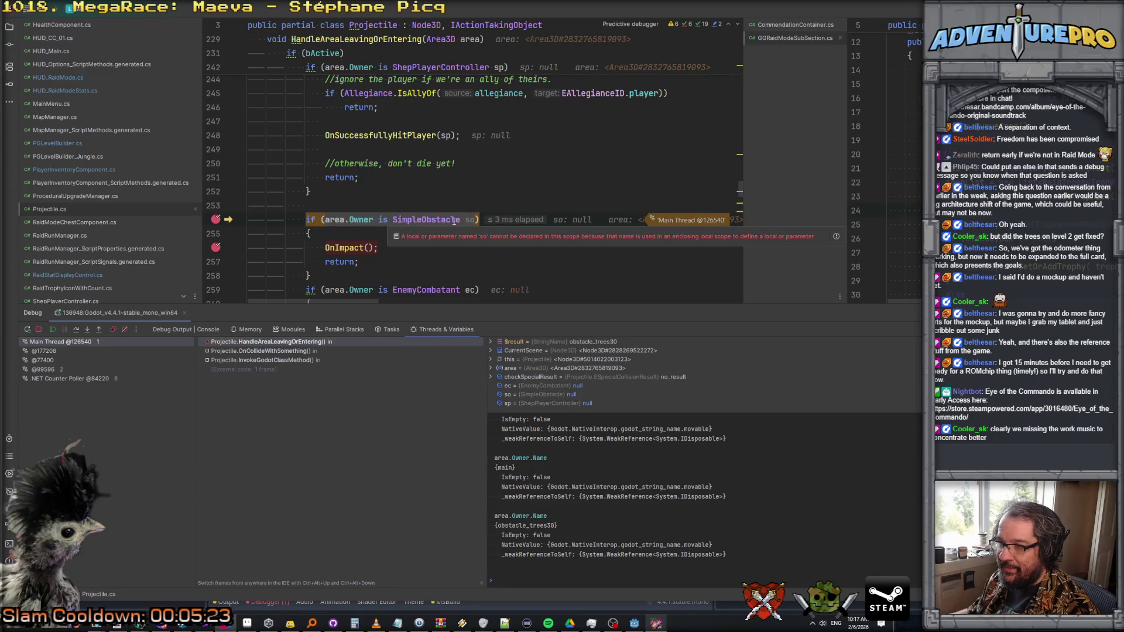
mouse_move(360, 219)
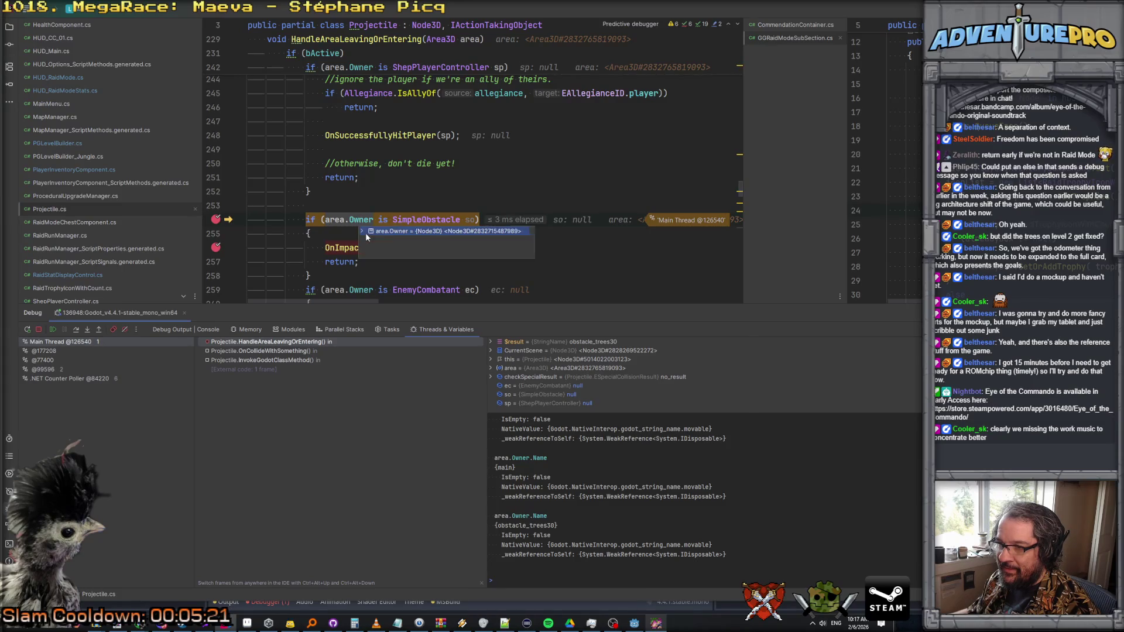
left_click(366, 236)
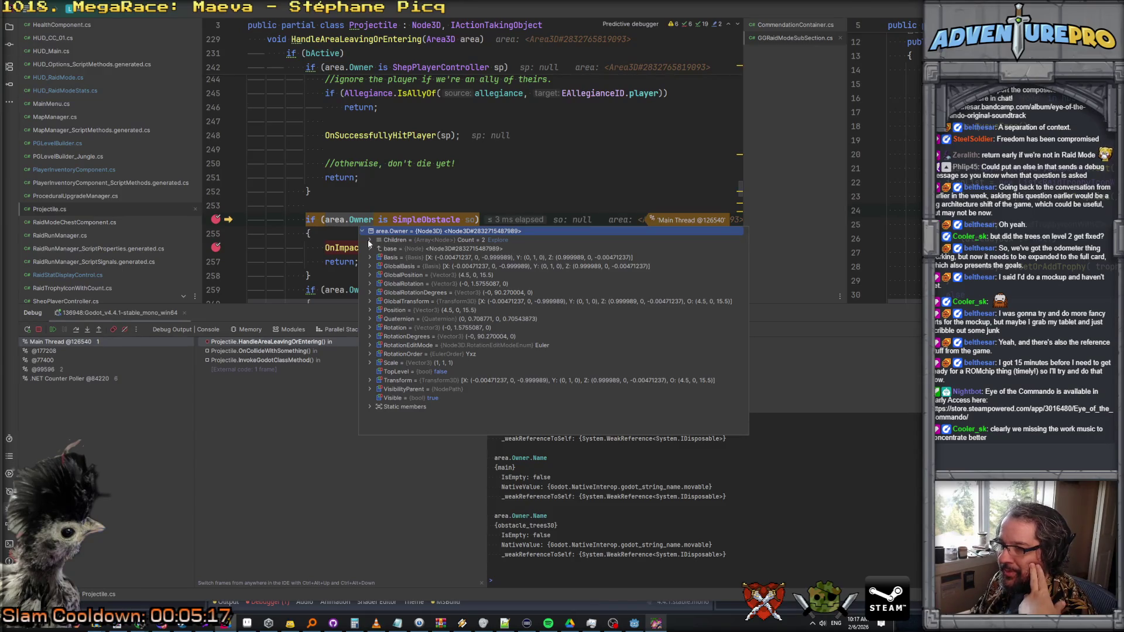
left_click(370, 240)
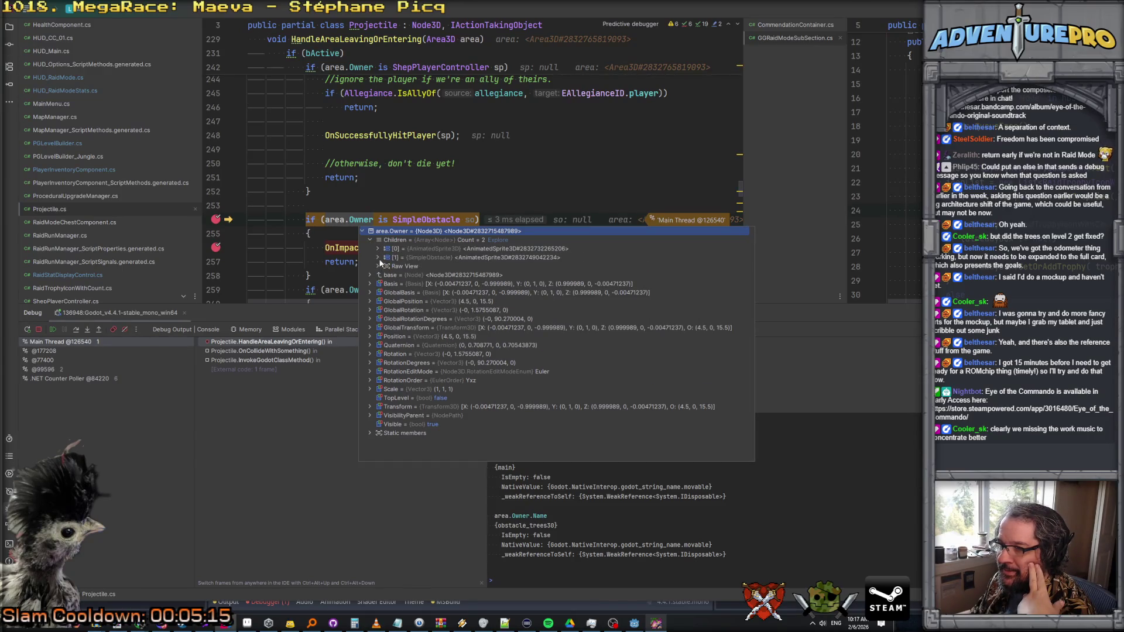
left_click(484, 252)
left_click(458, 258)
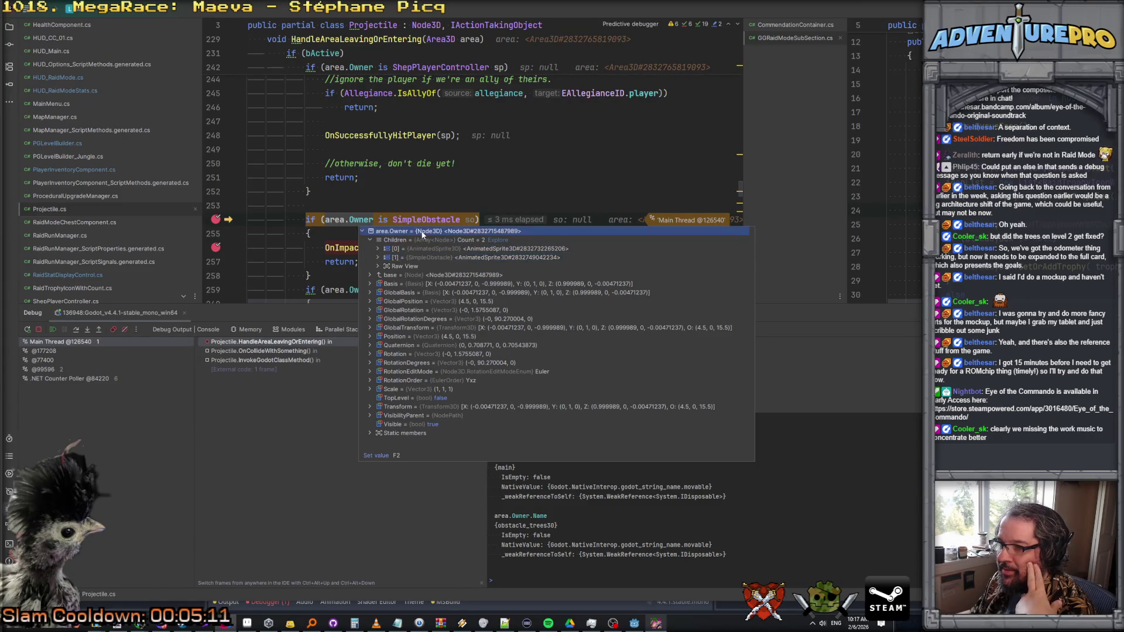
mouse_move(329, 220)
mouse_move(368, 220)
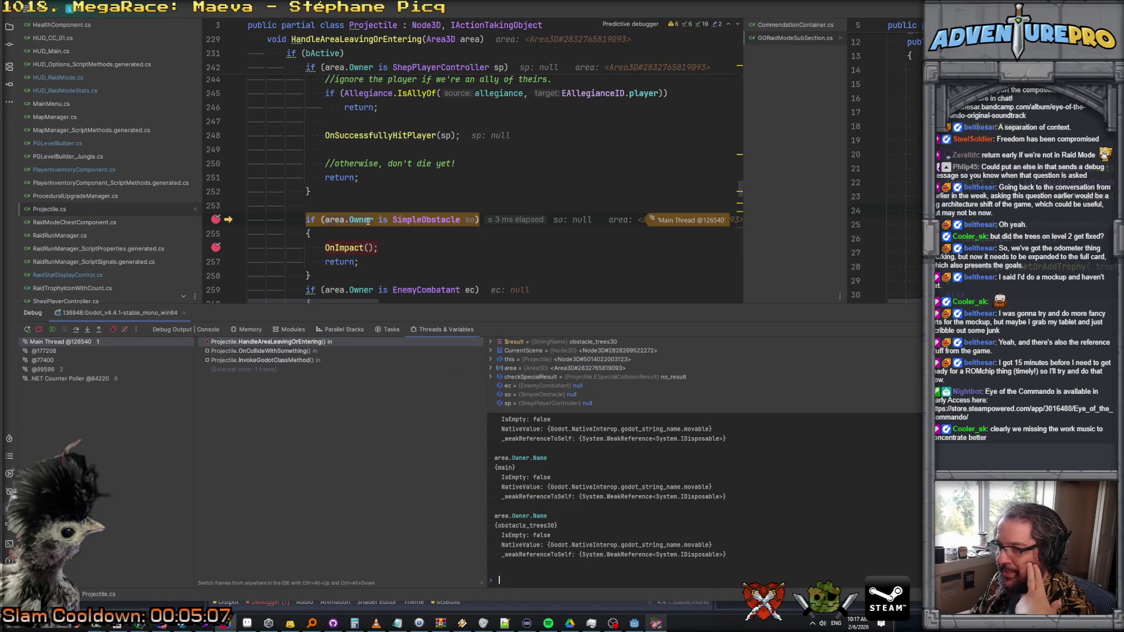
left_click(634, 623)
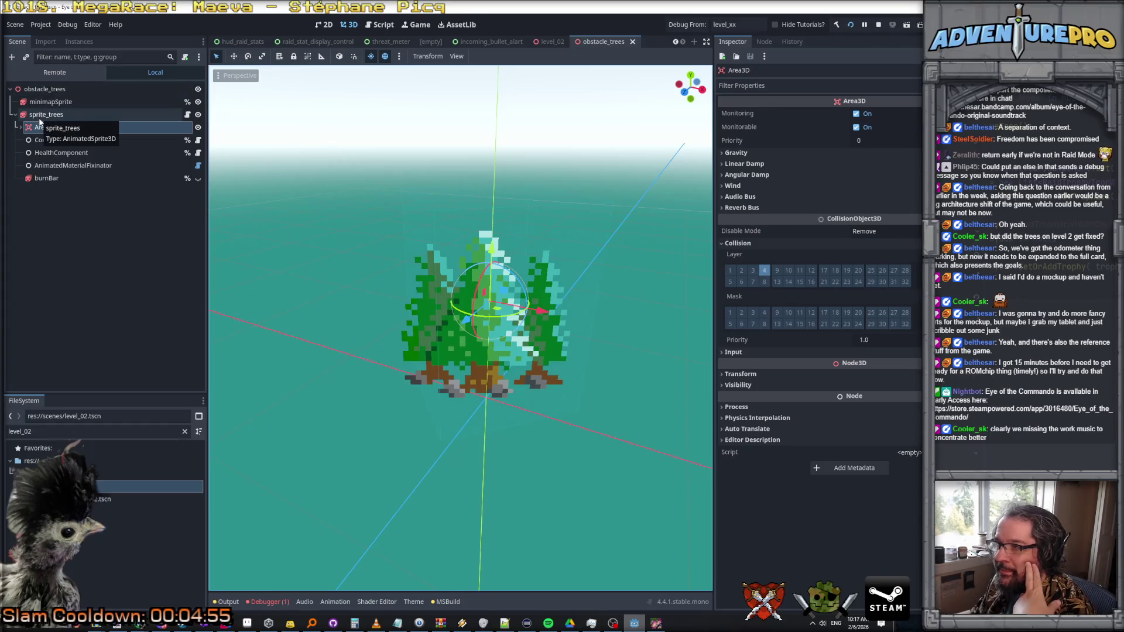
- Check the sprite_trees, Area3D and obstacle_trees nodes, then stop the running game
left_click(39, 120)
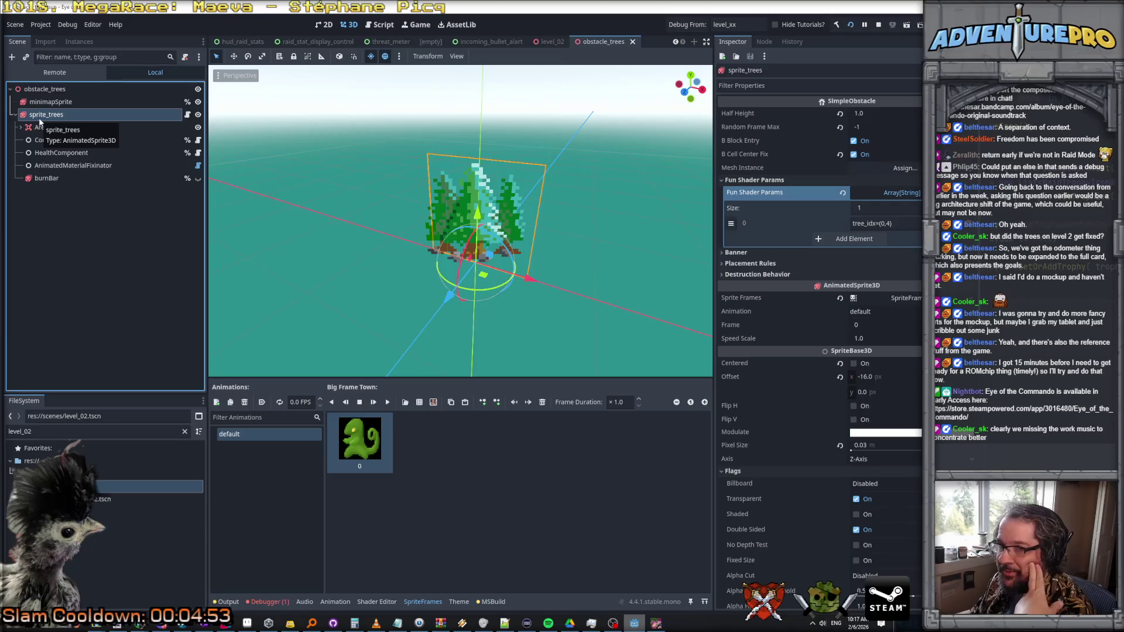
left_click(35, 129)
left_click(38, 117)
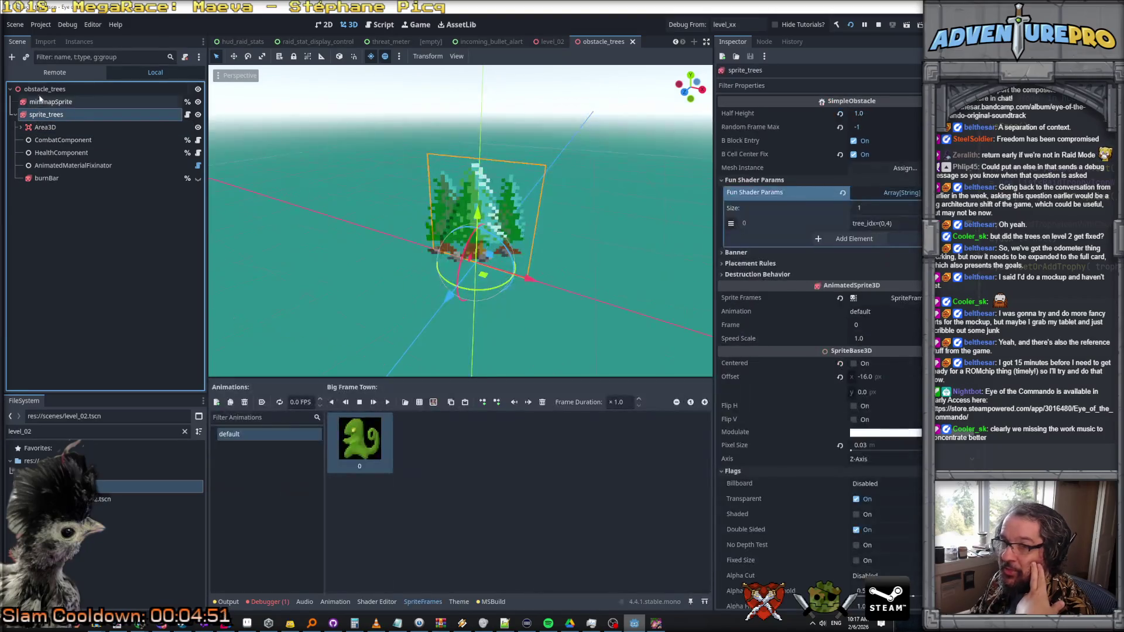
left_click(41, 91)
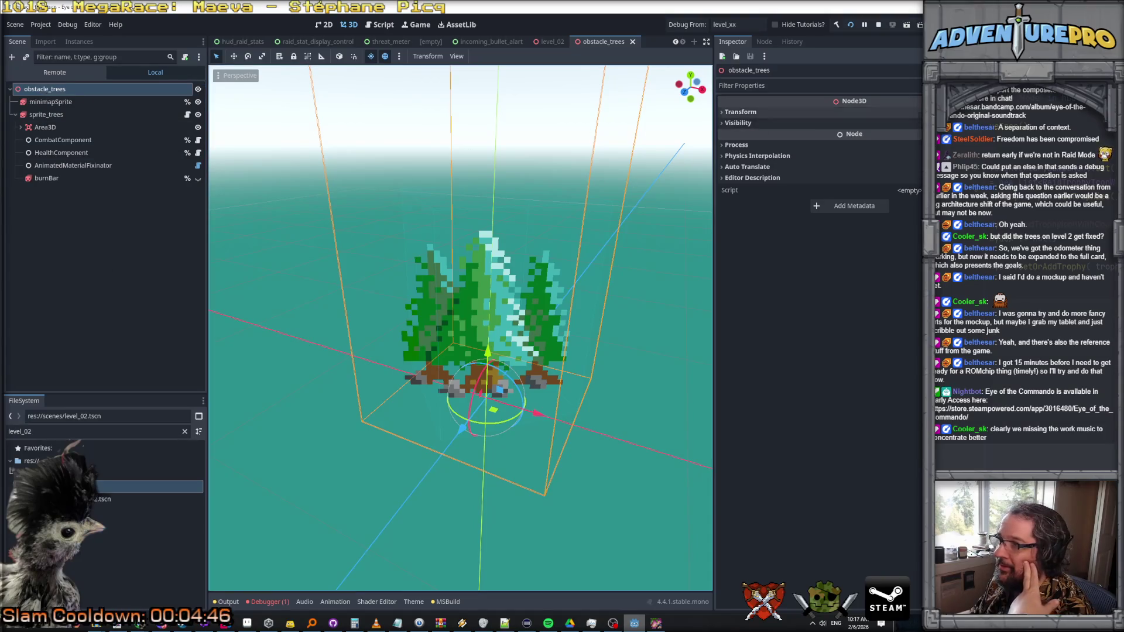
left_click(883, 23)
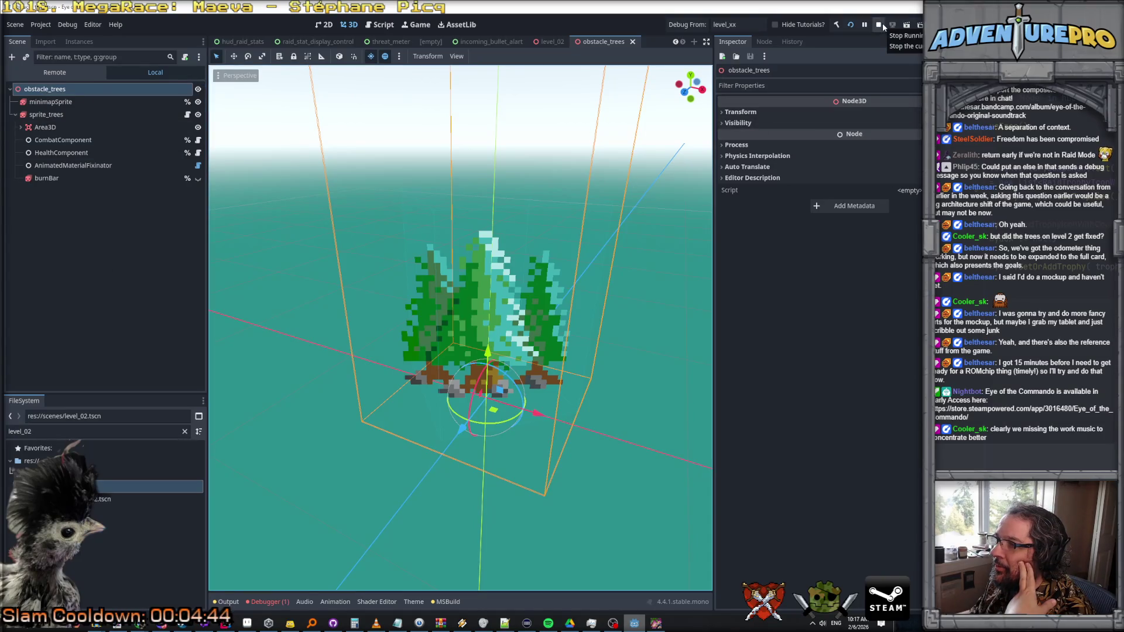
key("alt+Tab")
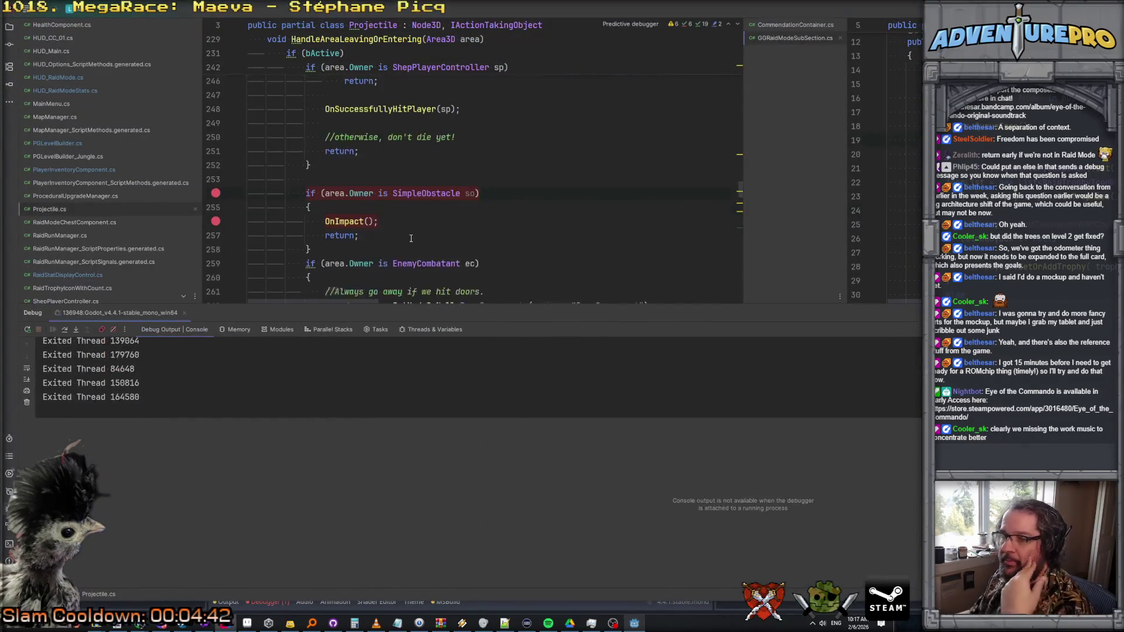
- Duplicate the SimpleObstacle if-block and change area.Owner to area.GetParent() in the copy
key("shift+Home")
key("shift+Up")
key("shift+Up")
key("shift+Up")
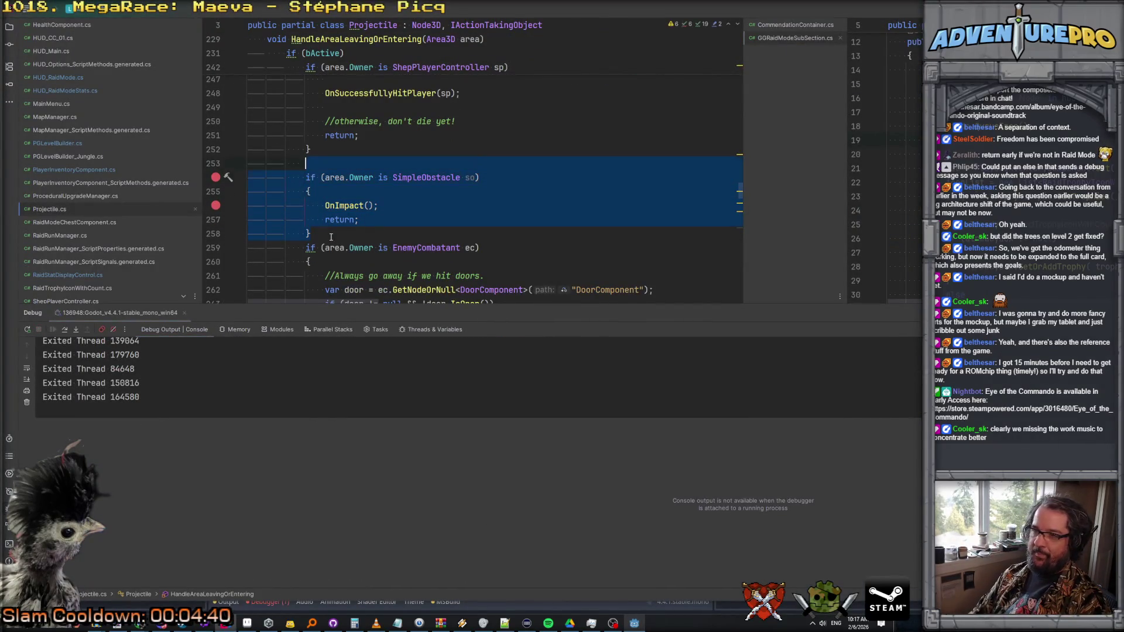
key("ctrl+d")
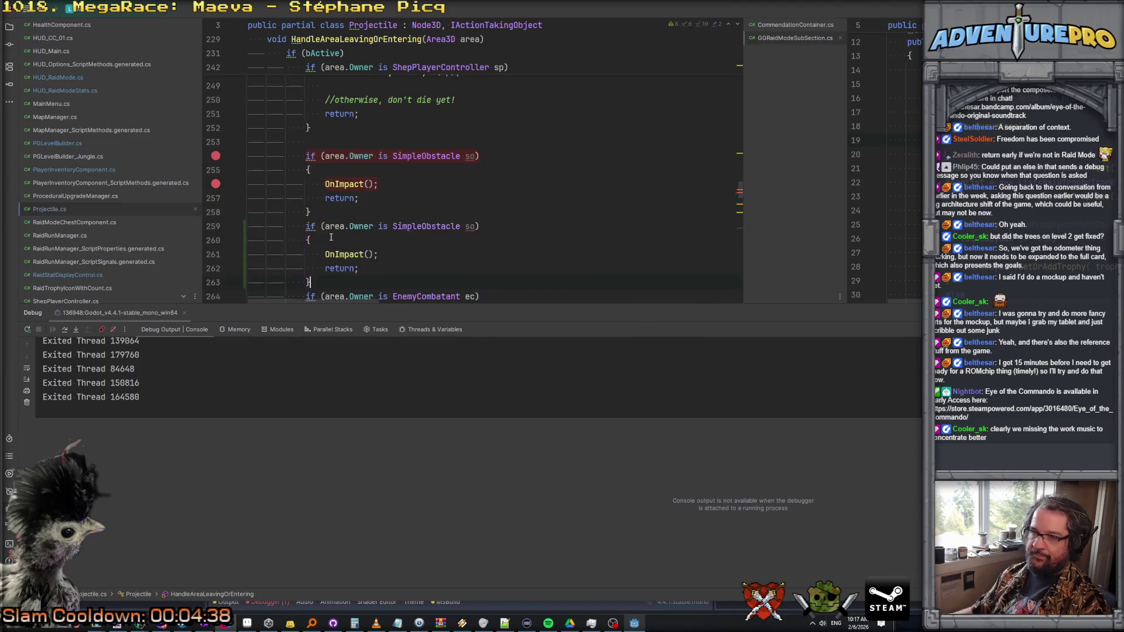
double_click(369, 226)
type("paren")
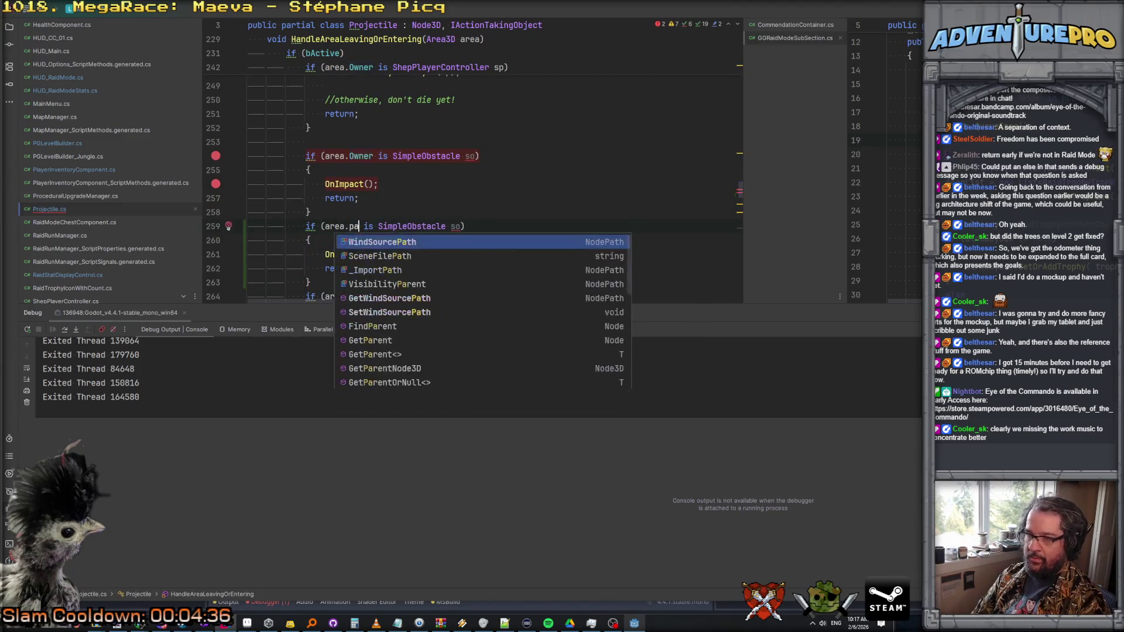
key("Down")
key("Down")
key("Down")
key("Return")
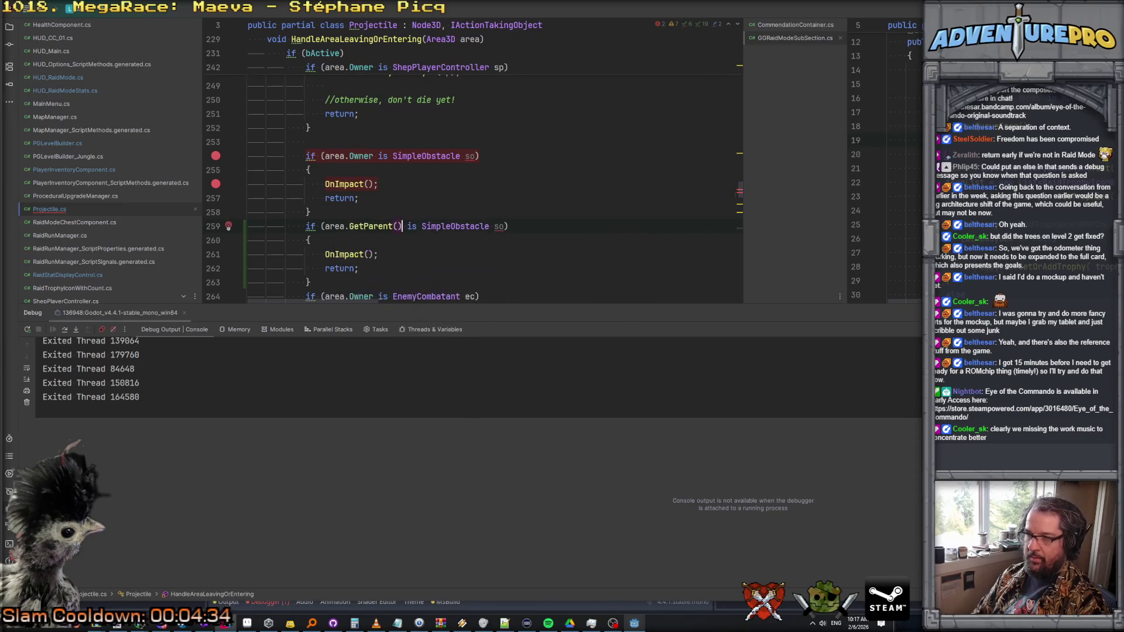
- Rename the new block's pattern variable from so to sop
left_click(248, 254)
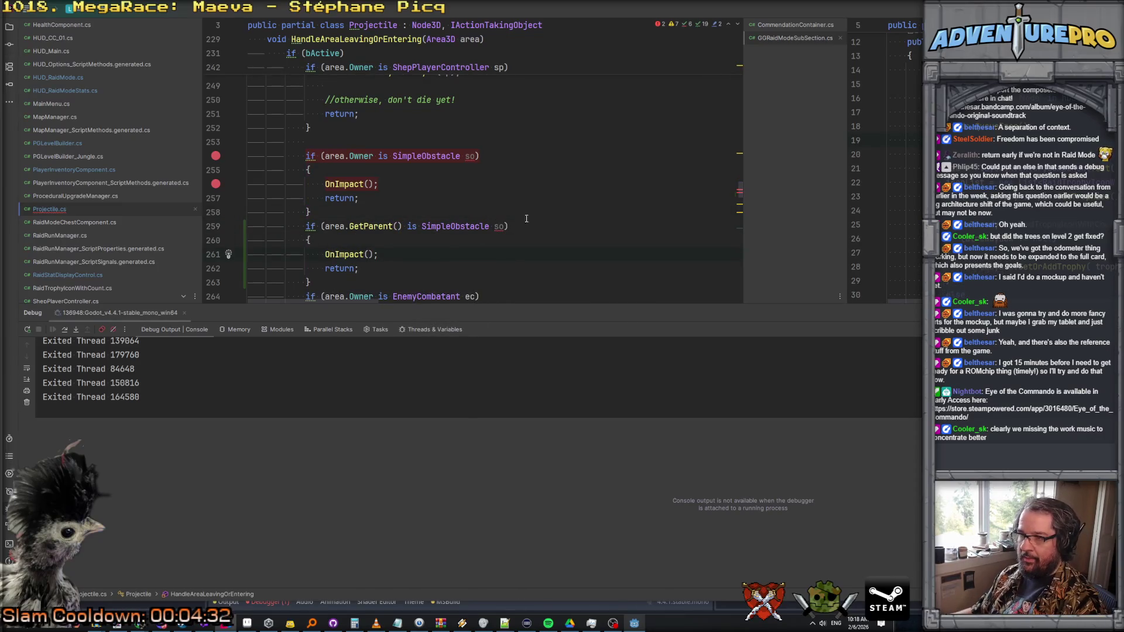
left_click(472, 156)
left_click(503, 227)
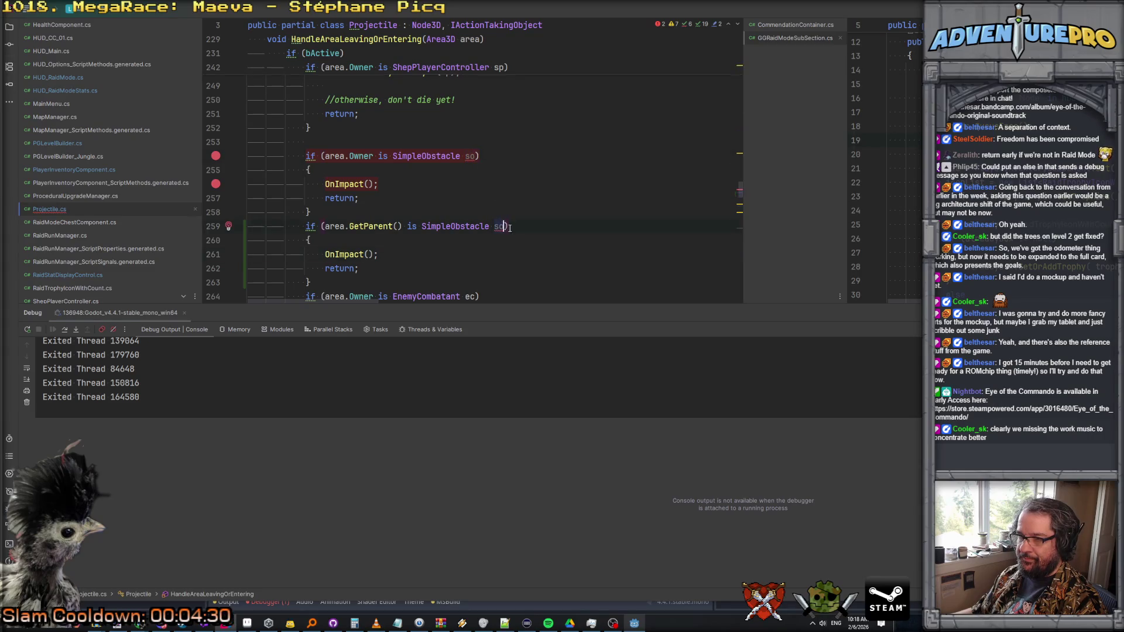
type("p")
left_click(507, 193)
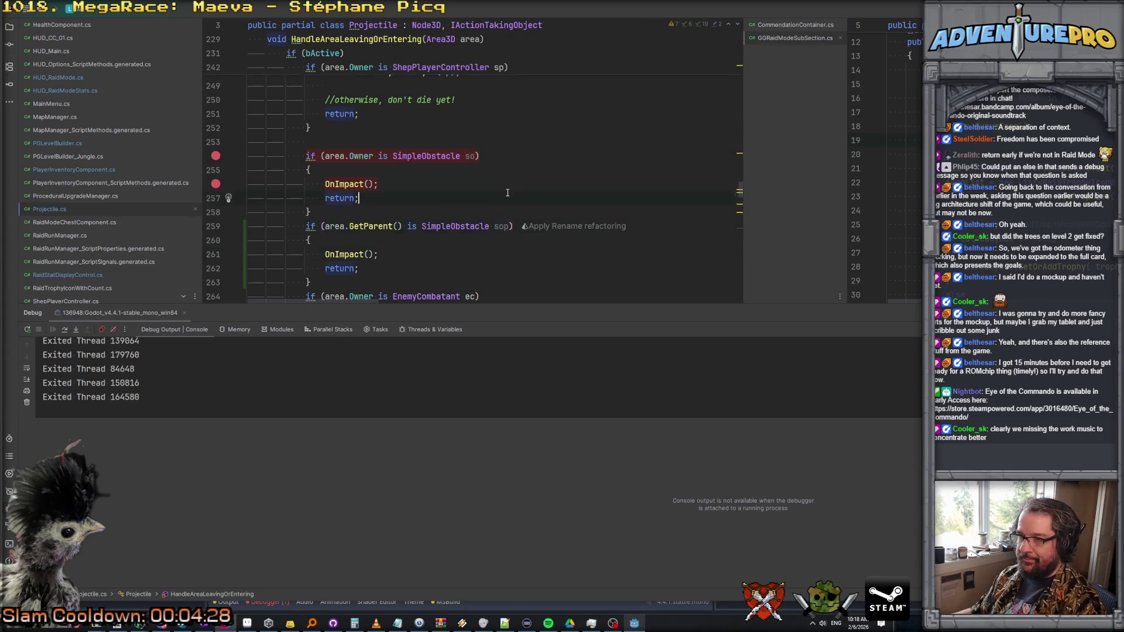
- Remove the breakpoints on lines 254 and 256
left_click(315, 156)
key("F9")
left_click(328, 185)
key("F9")
left_click(637, 624)
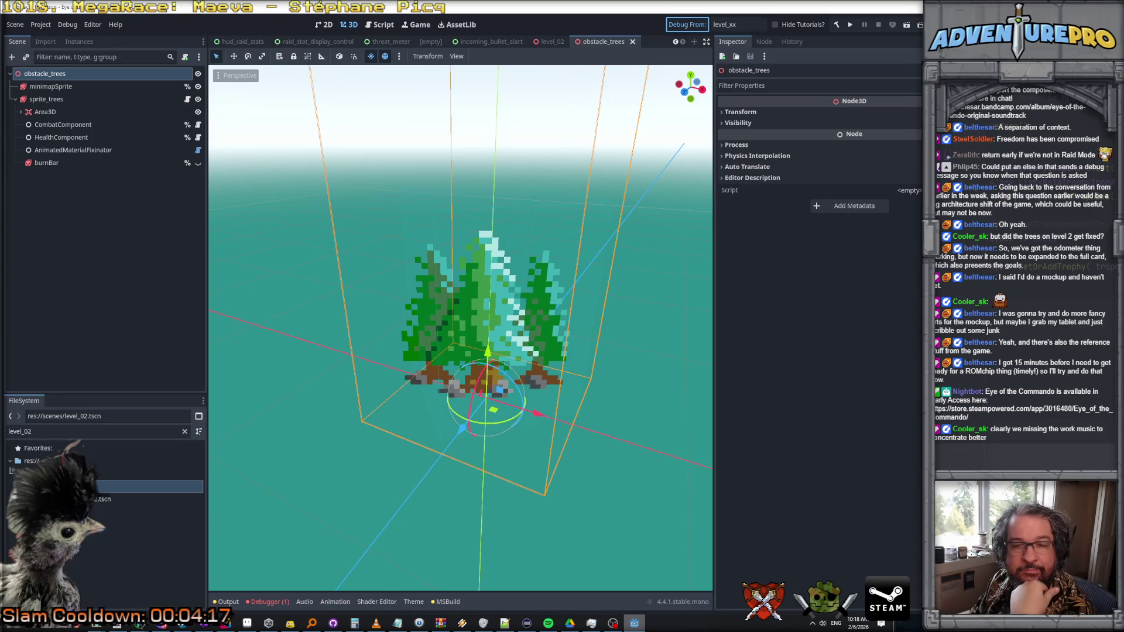
- Set the Debug From level to level_02 and rebuild and relaunch the game
key("F5")
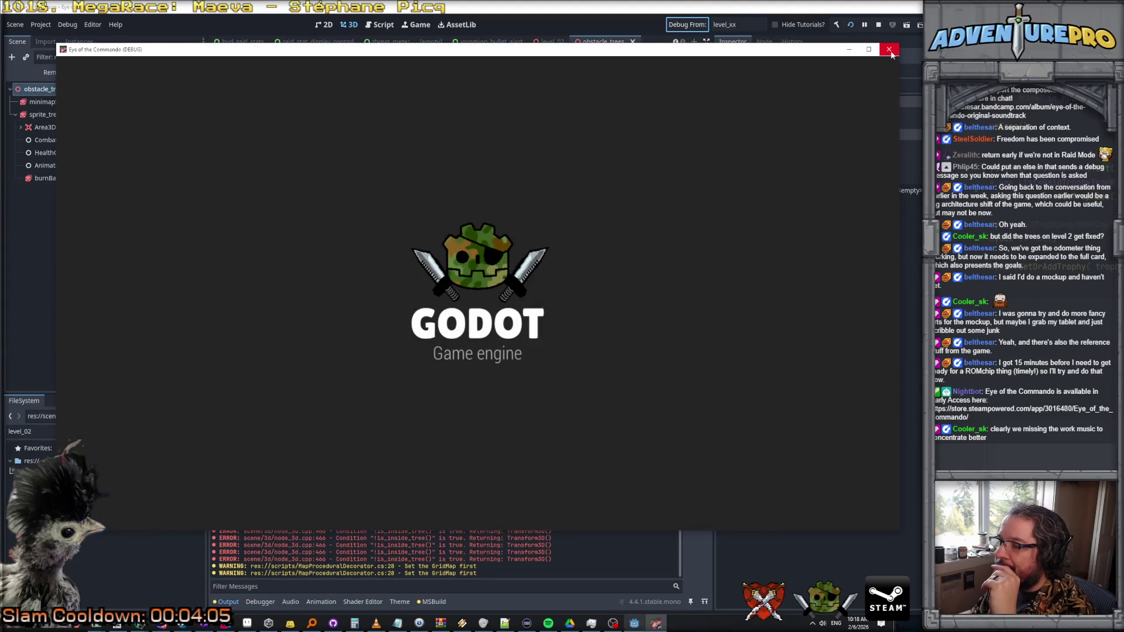
left_click(890, 50)
left_click(744, 25)
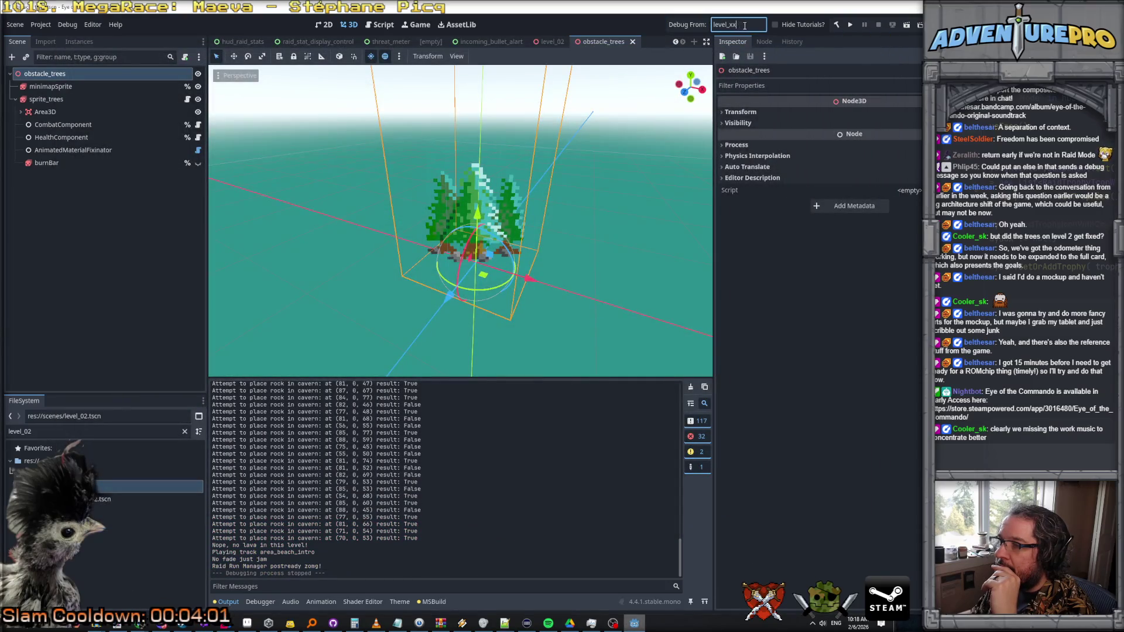
type("02")
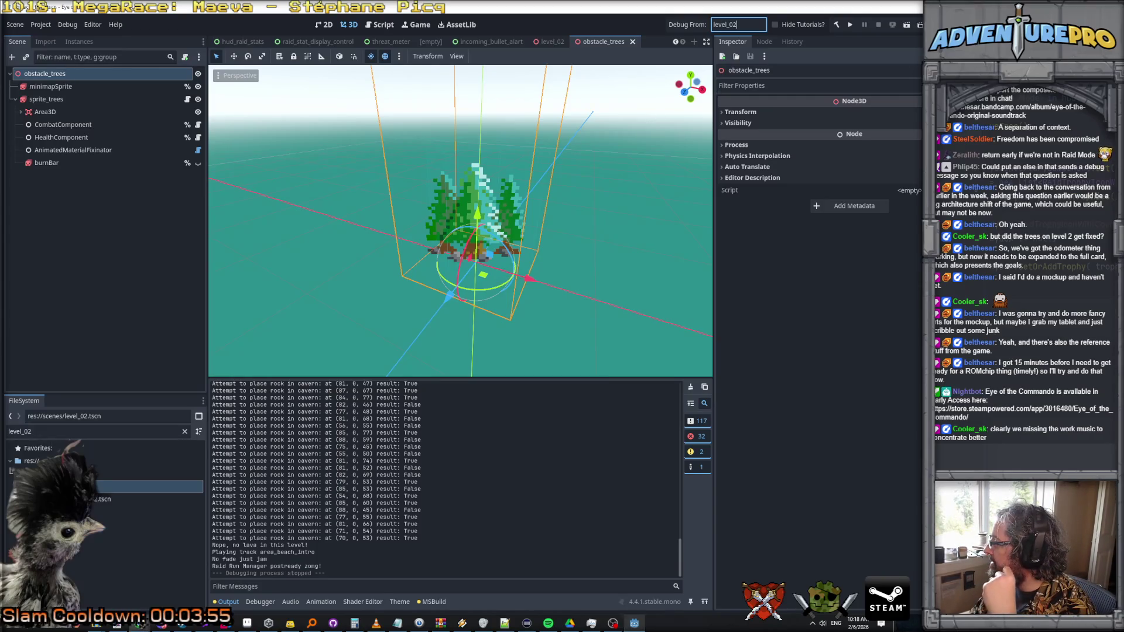
key("Return")
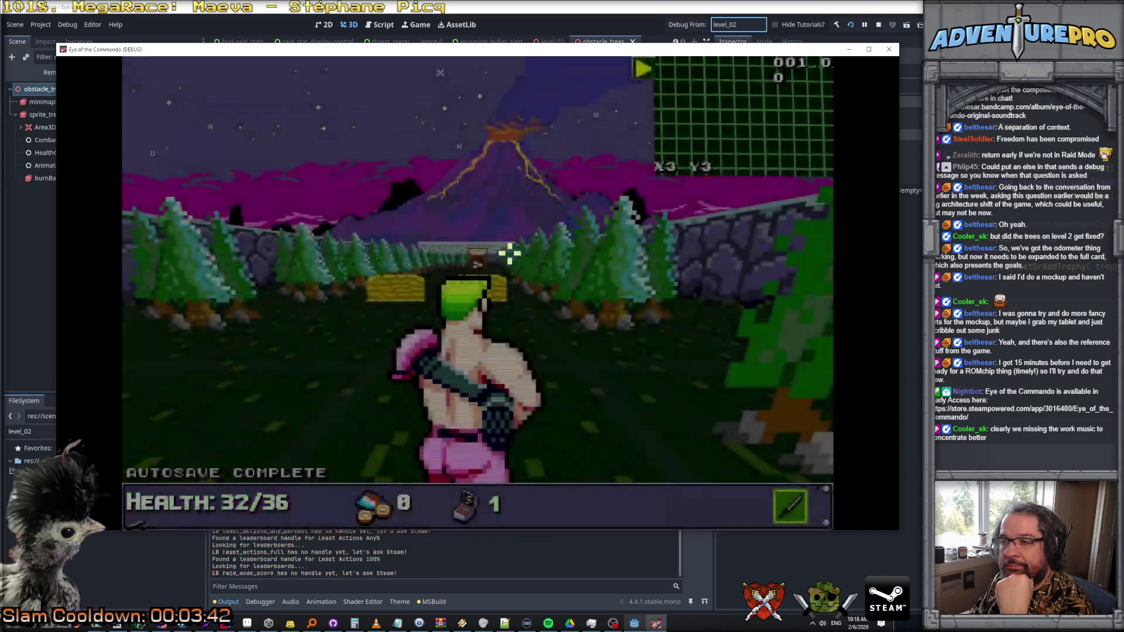
- Walk forward, dismiss the control tutorial, and teleport with console command 3
key("Up")
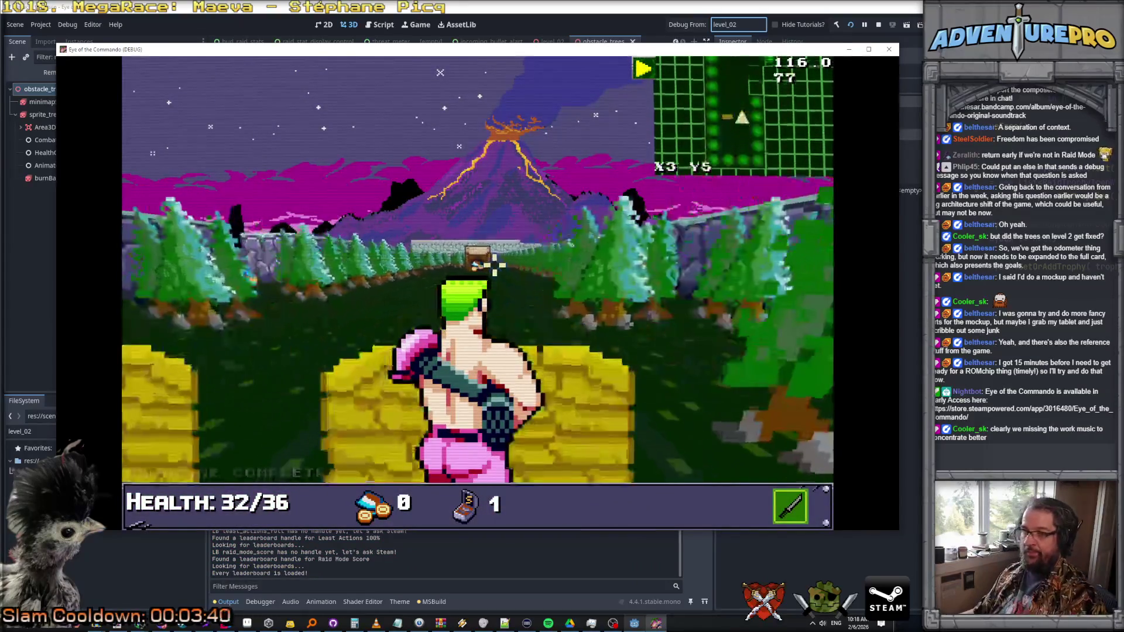
key("Return")
key("Return")
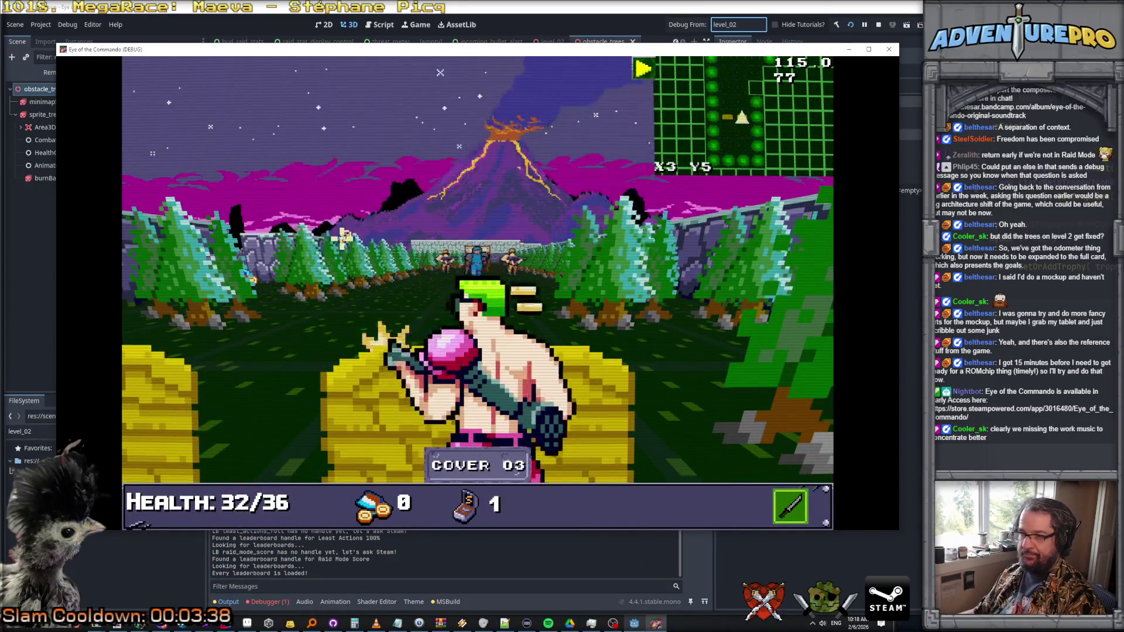
key("Up")
key("Down")
key("Down")
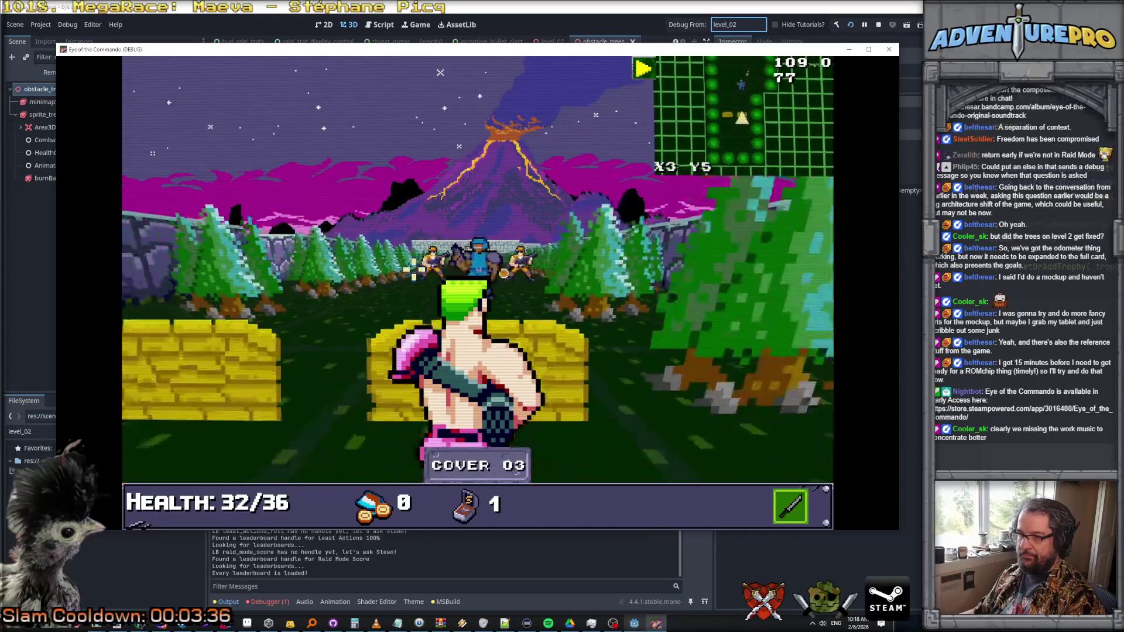
key("Tab")
key("Tab")
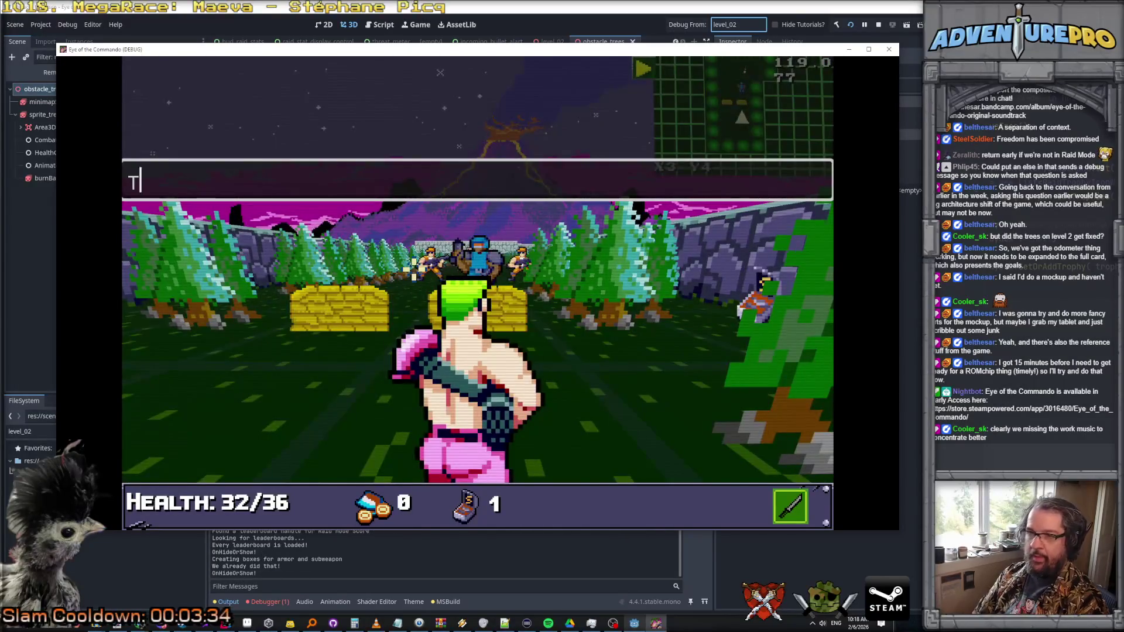
type("3")
key("Return")
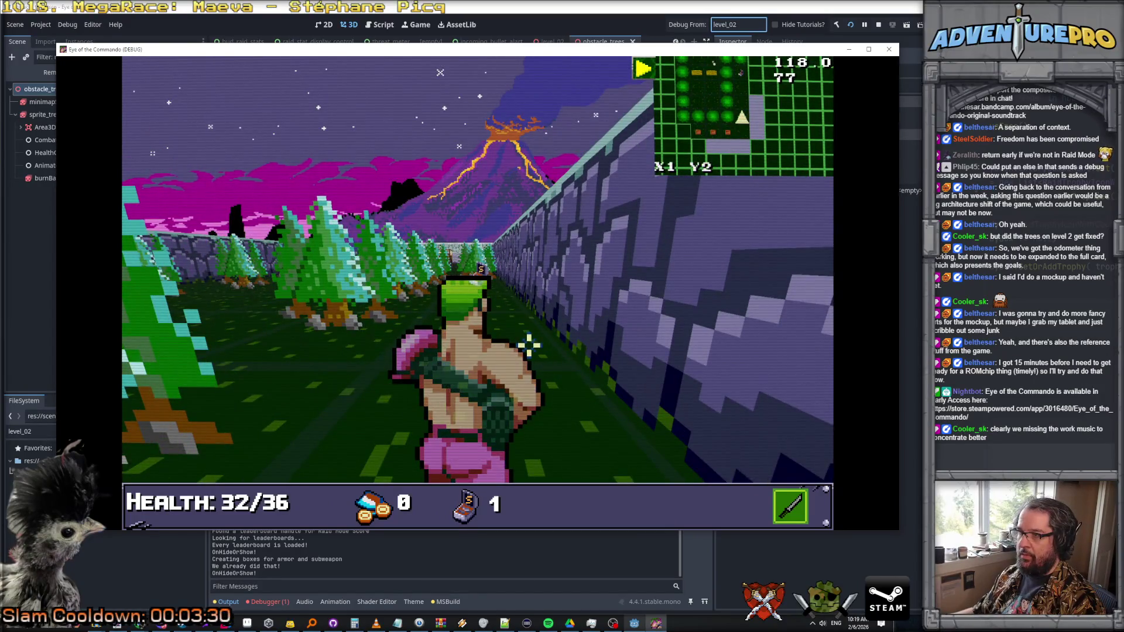
- Collect the S ammo crate and shoot open a crate, earning the Great Freedom Medal
key("Left")
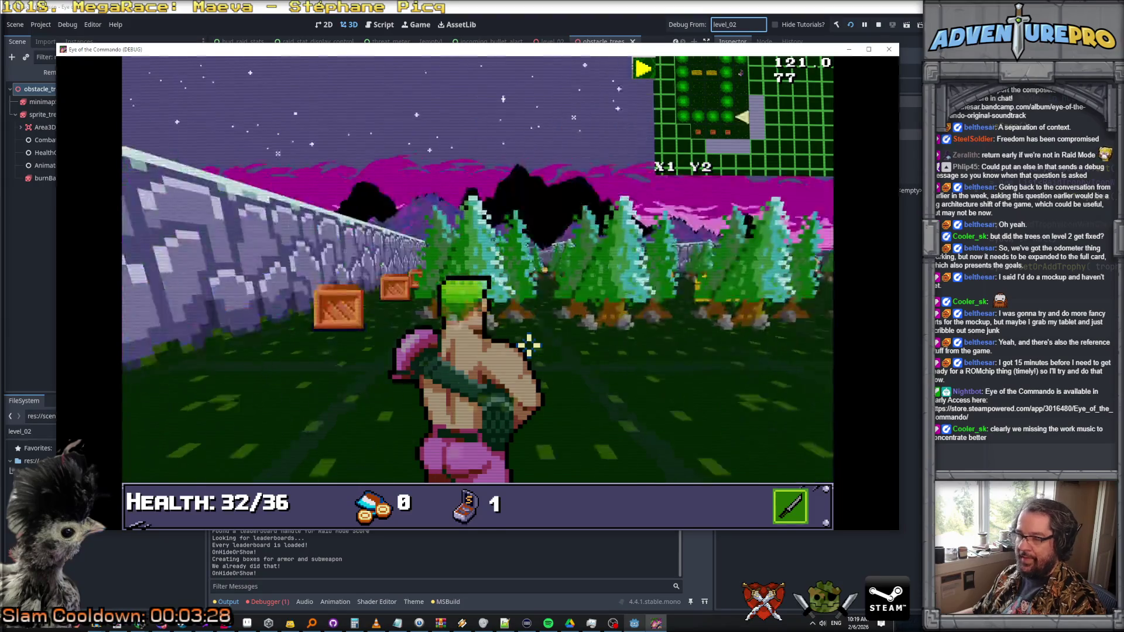
key("Up")
key("Up")
key("Up")
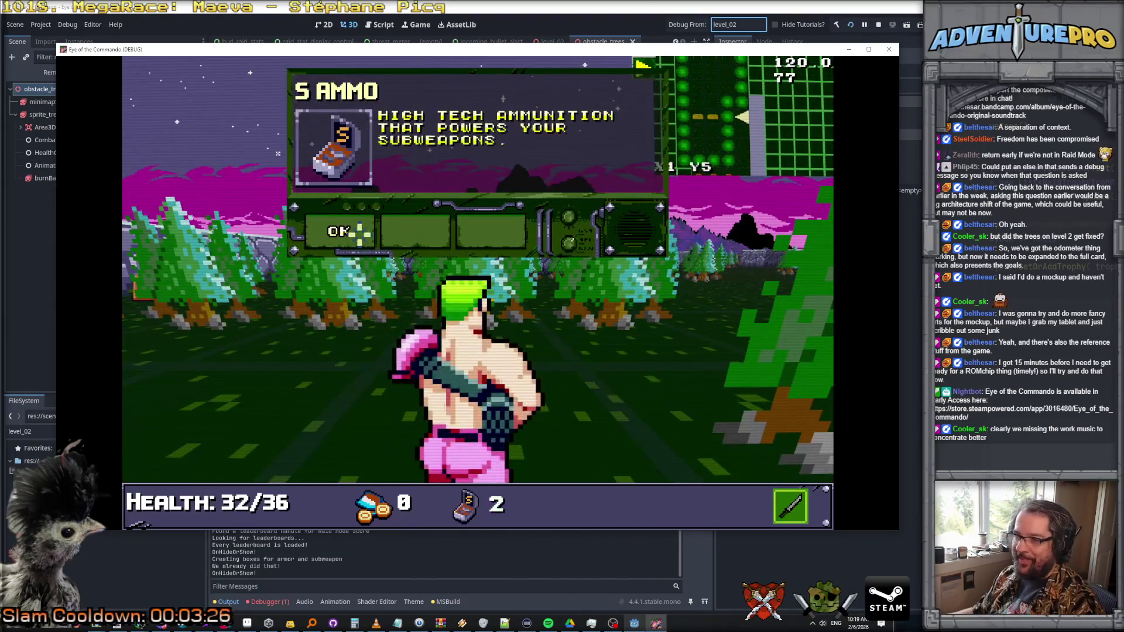
key("Return")
key("Down")
key("Down")
key("Down")
key("Down")
left_click(477, 276)
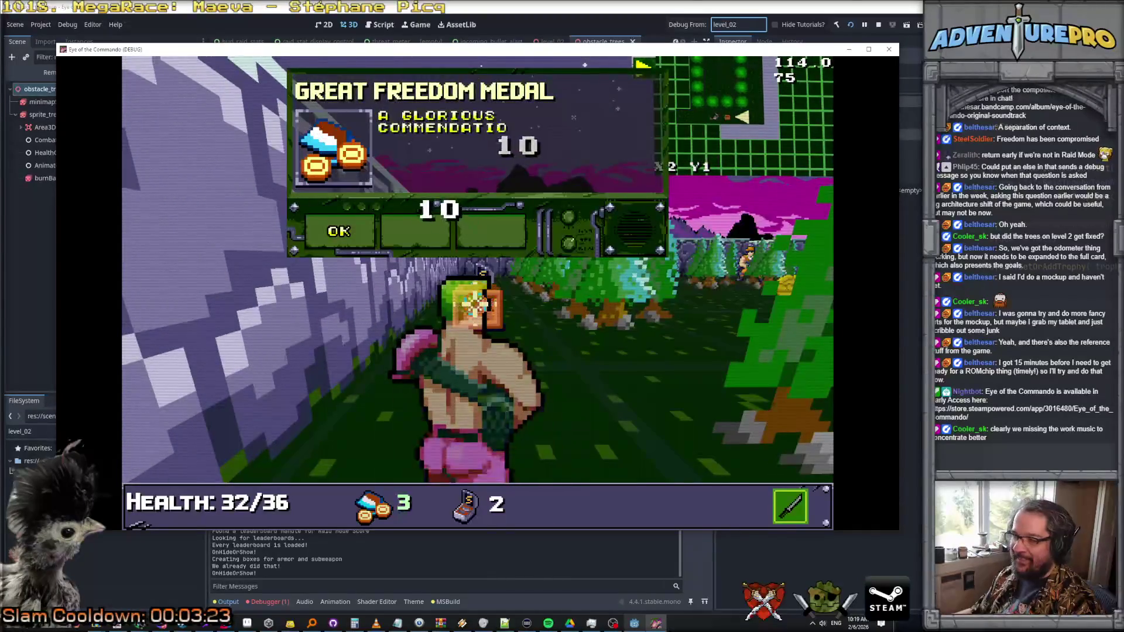
key("Return")
left_click(481, 271)
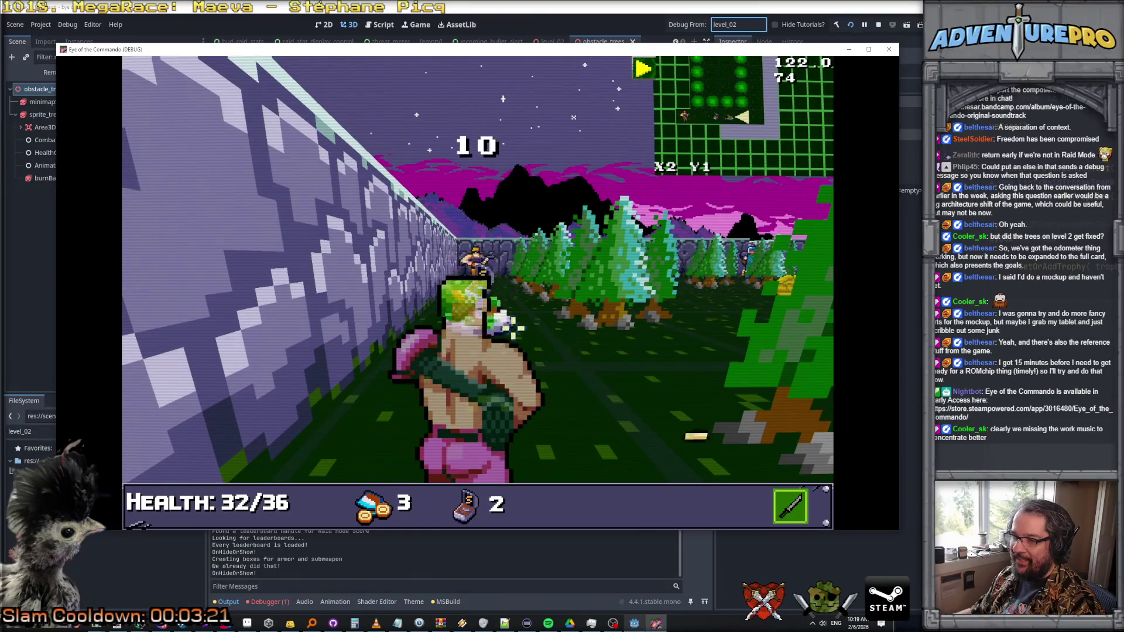